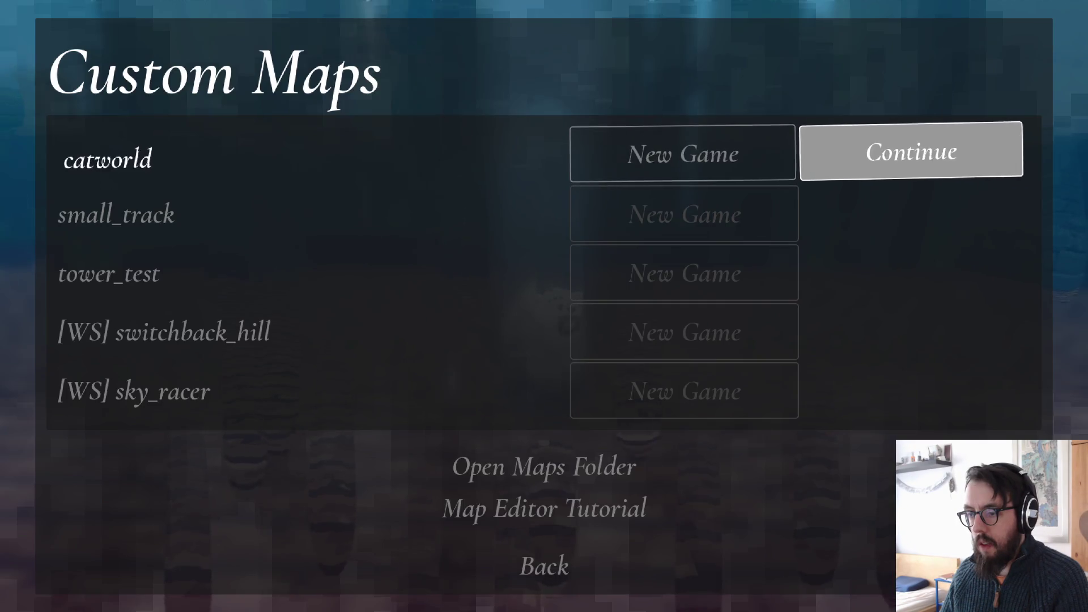
- Send Cursor's agent a follow-up: hitting a checkpoint in a custom level does nothing on level select
key(alt+Tab)
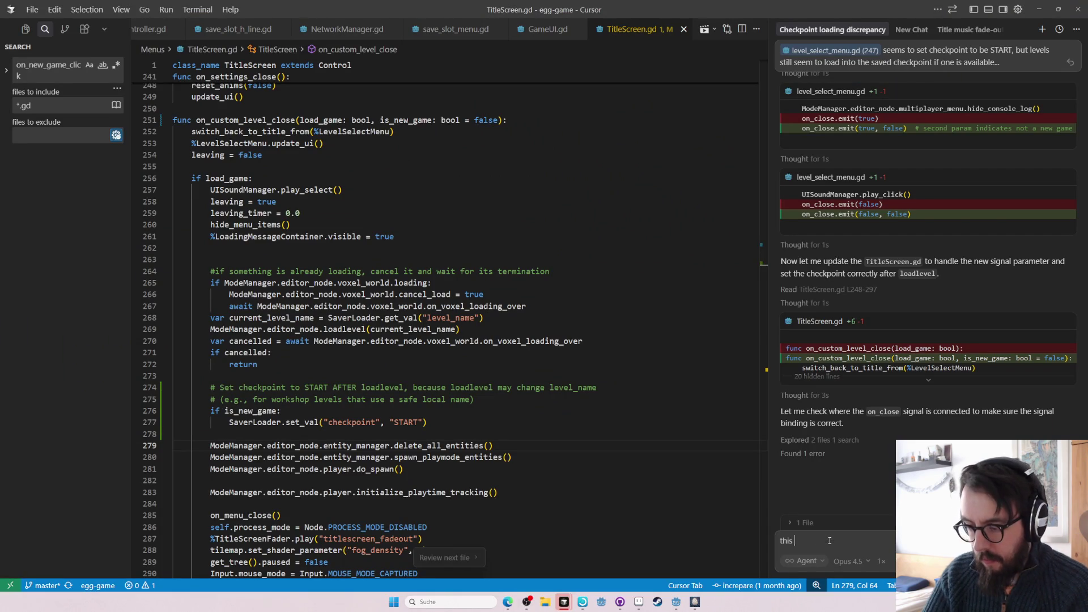
text(this seems really broken - now w)
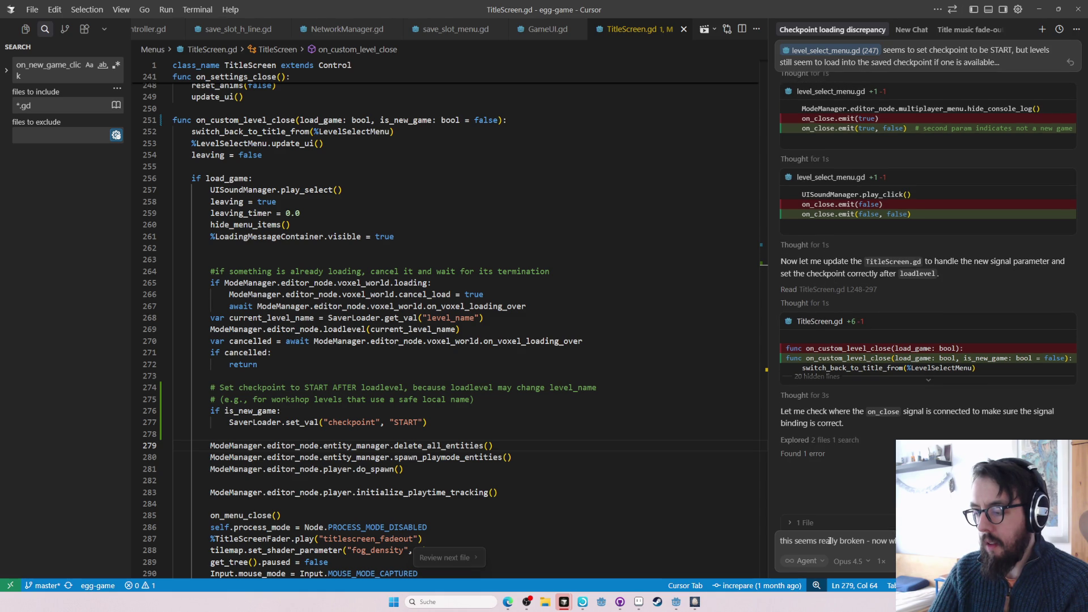
text(happens on the level select scree)
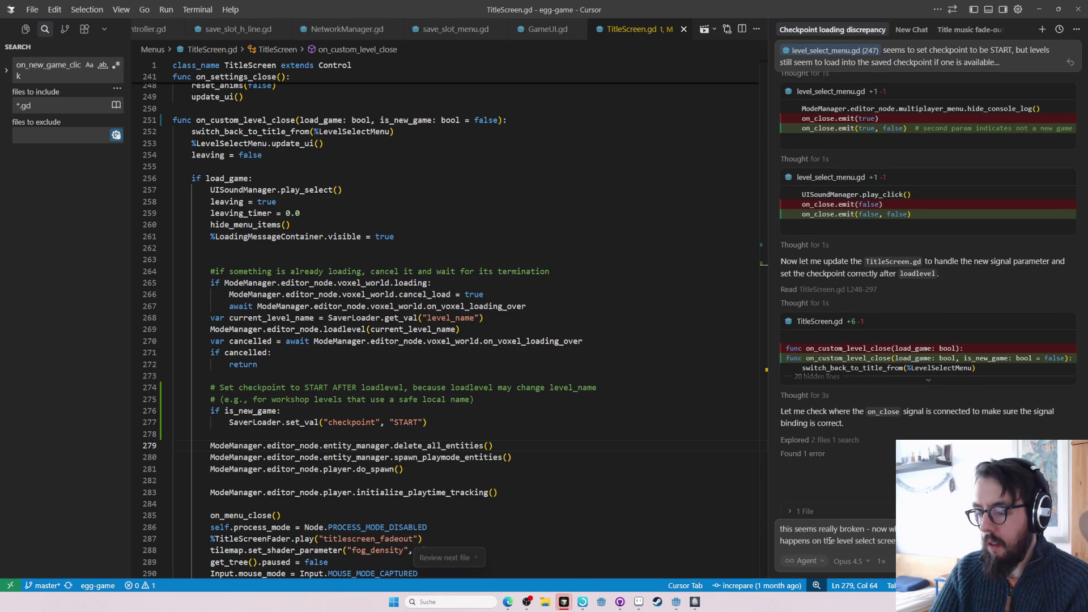
key(Return)
- Glance at the running game, then bring the GitHub browser window forward
key(alt+Tab)
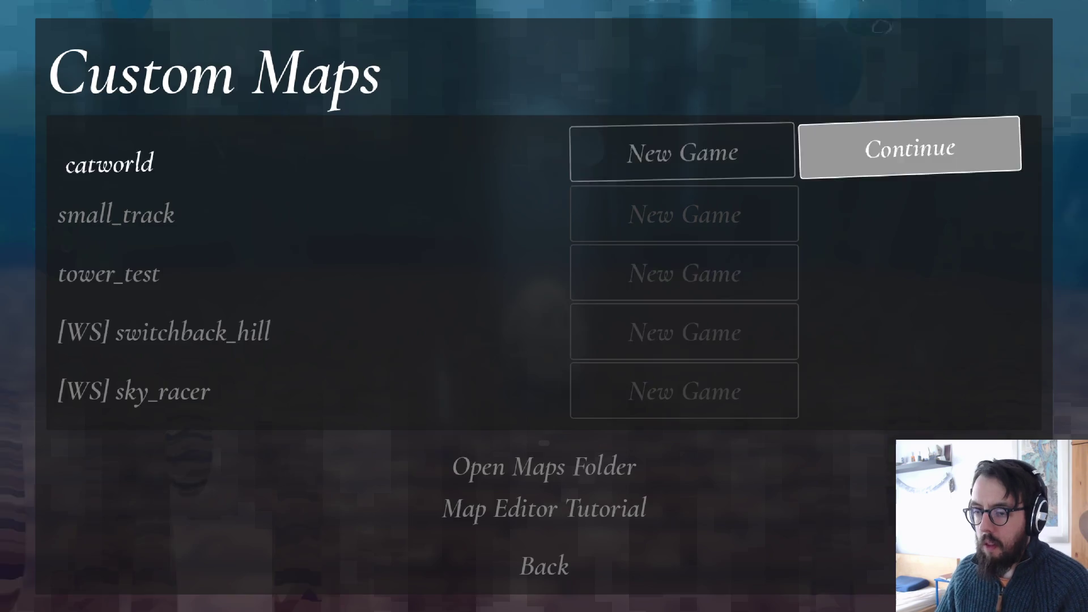
key(alt+Tab)
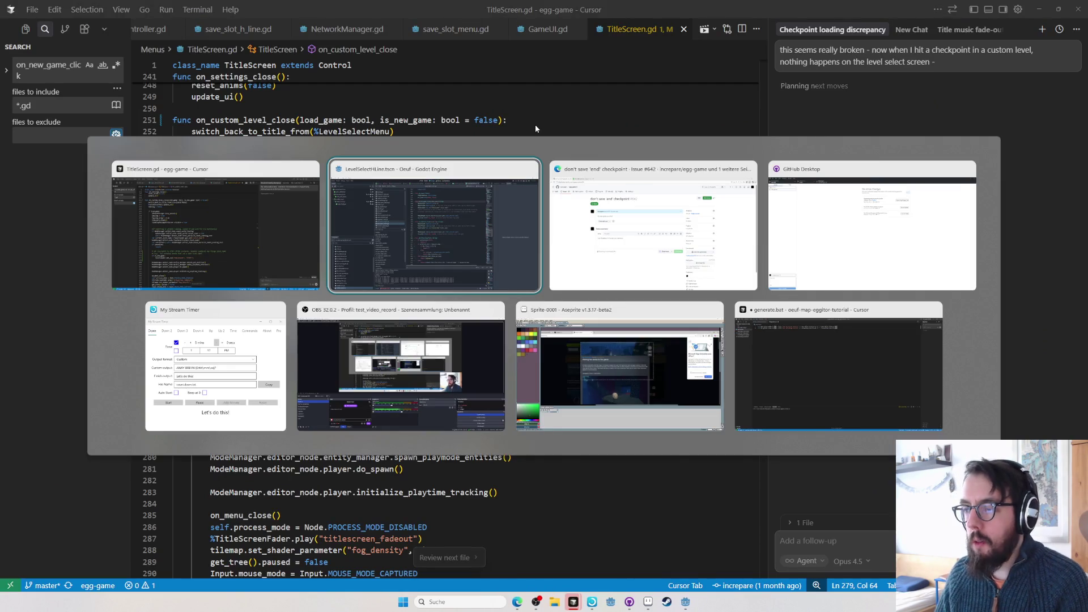
key(F12)
- Leave issue #642 for the egg-game issues list and preview several of its 60 open issues
click(80, 76)
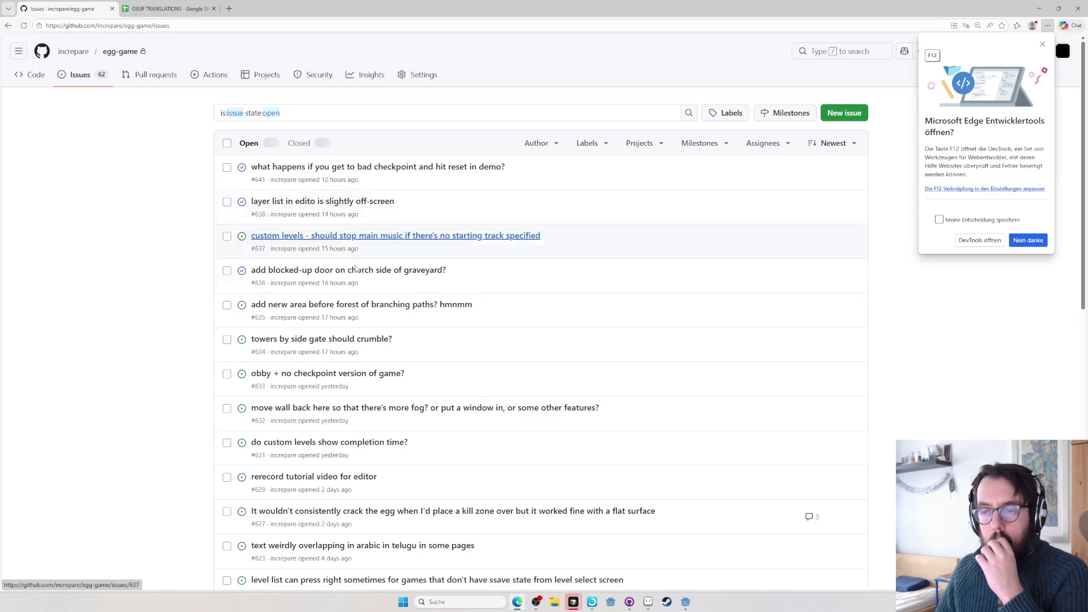
mouse_move(352, 378)
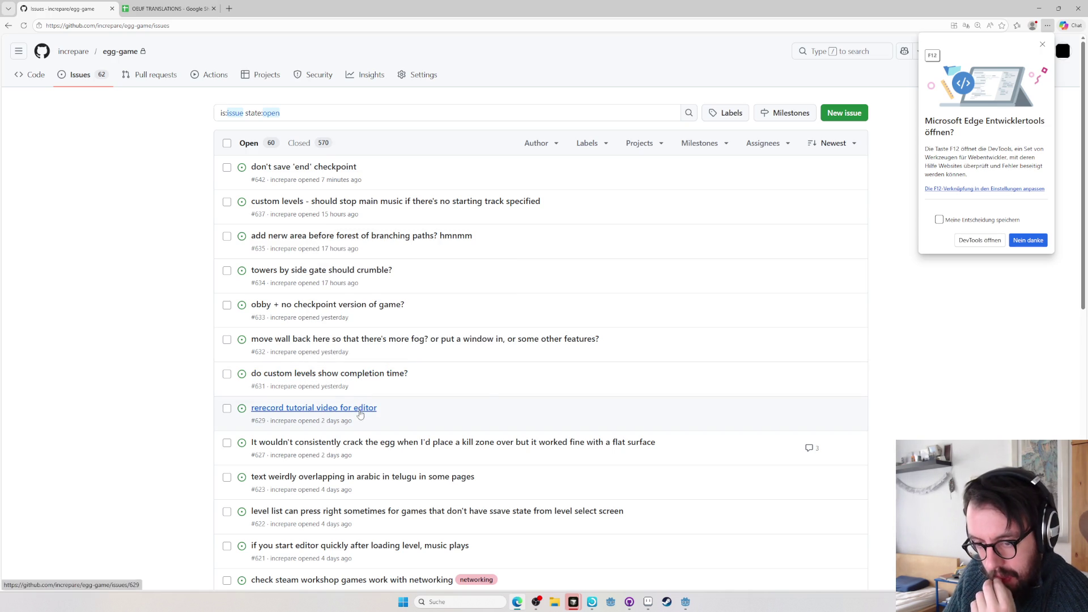
mouse_move(359, 411)
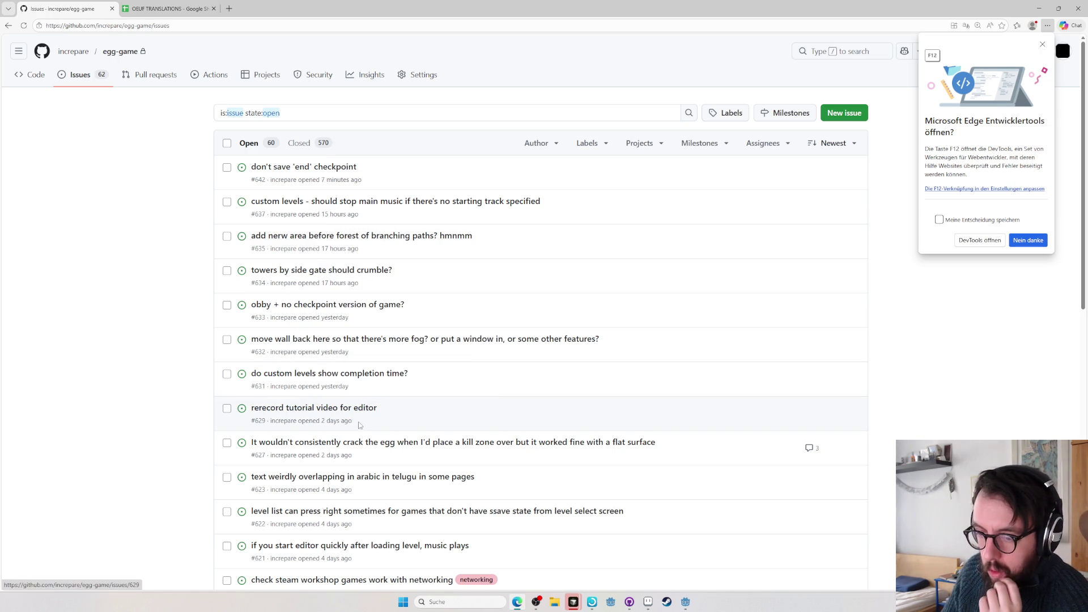
mouse_move(385, 442)
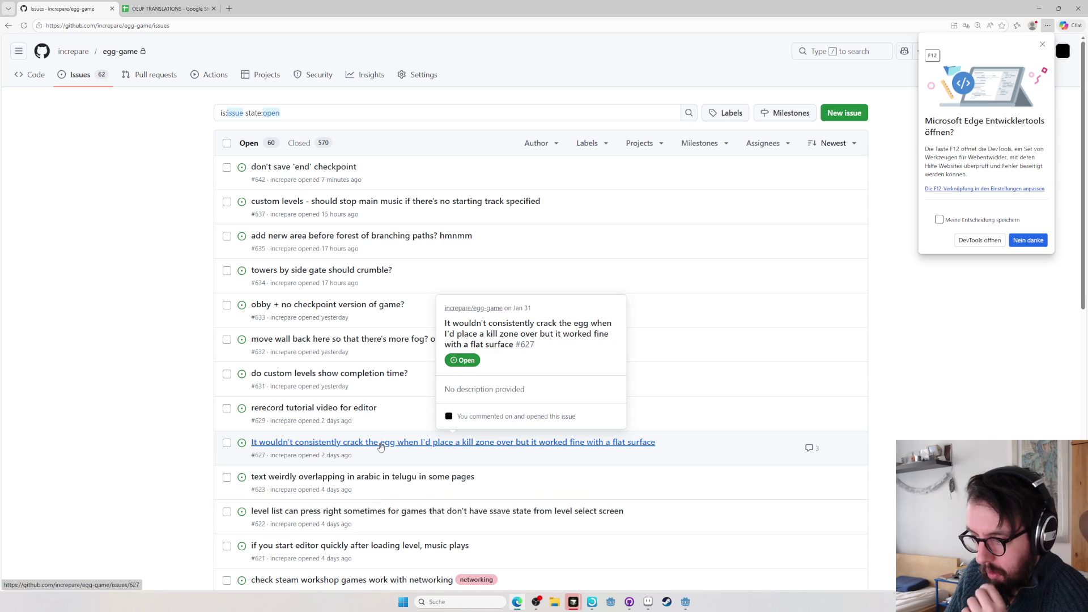
scroll(379, 449, down, 1)
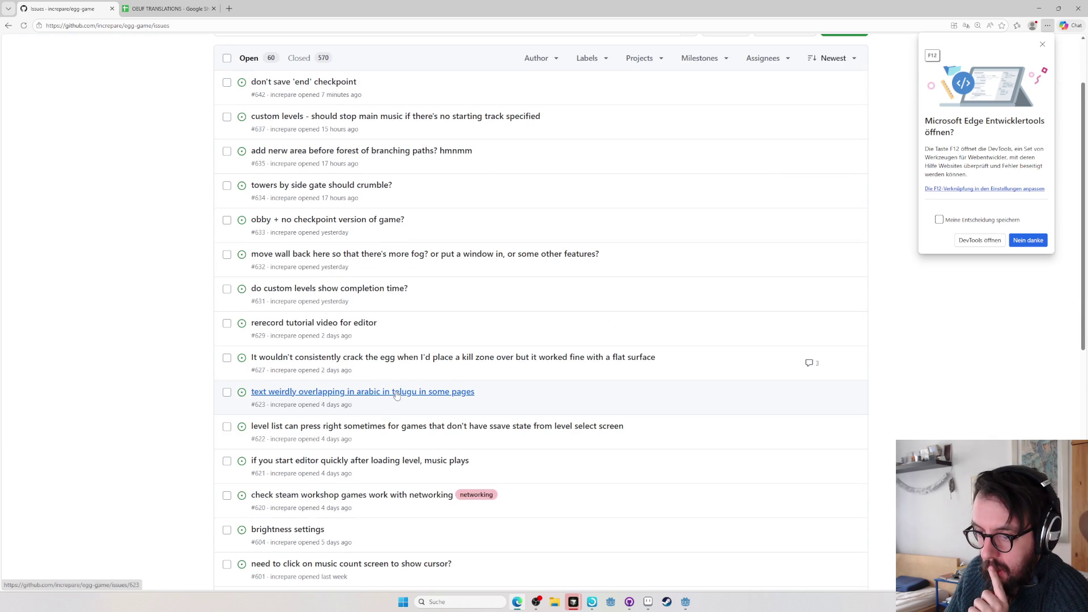
mouse_move(396, 395)
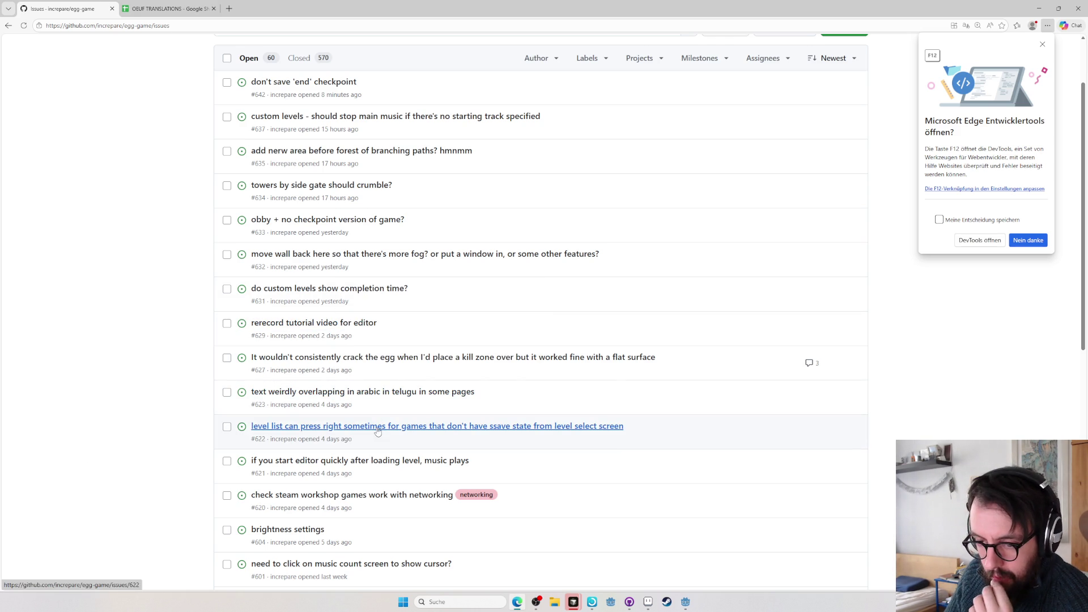
mouse_move(355, 429)
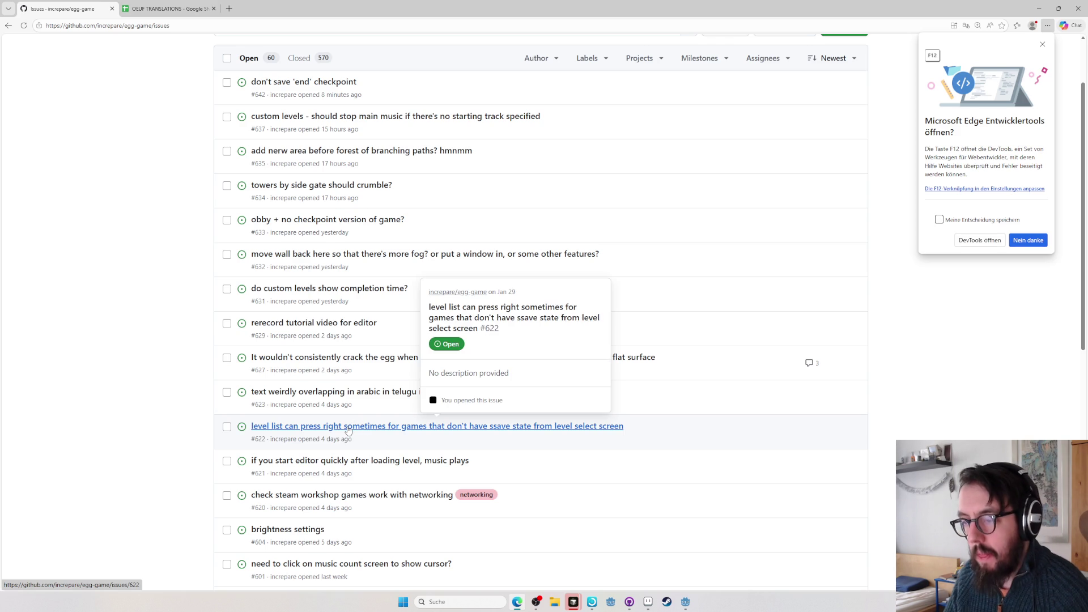
key(alt+Tab)
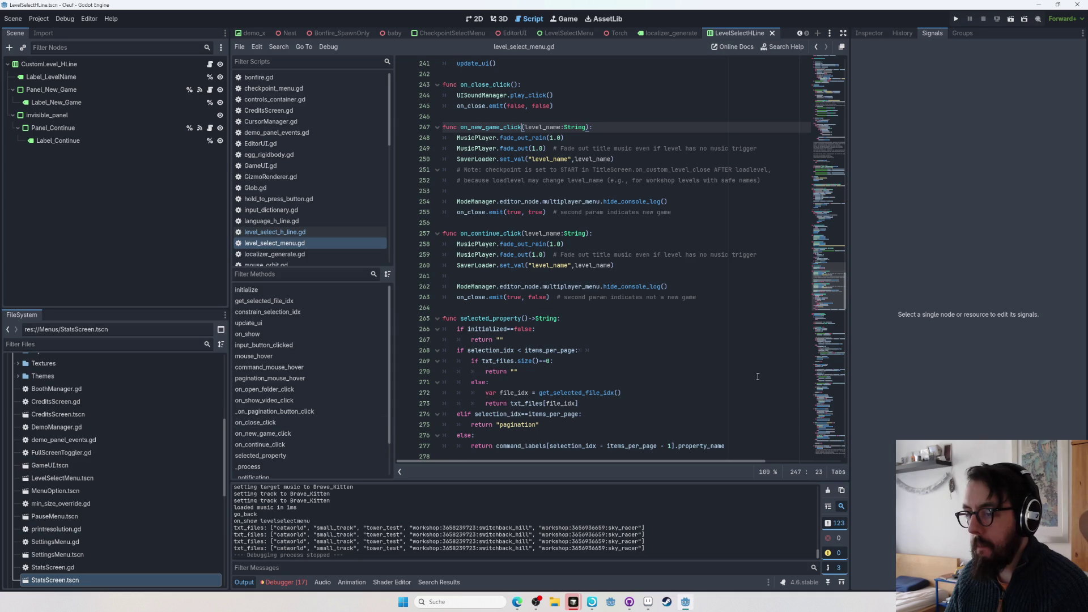
- Check the agent's single-argument on_close revert in level_select_menu.gd, then return to the GitHub issues list
key(alt+Tab)
key(alt+Tab)
key(Tab)
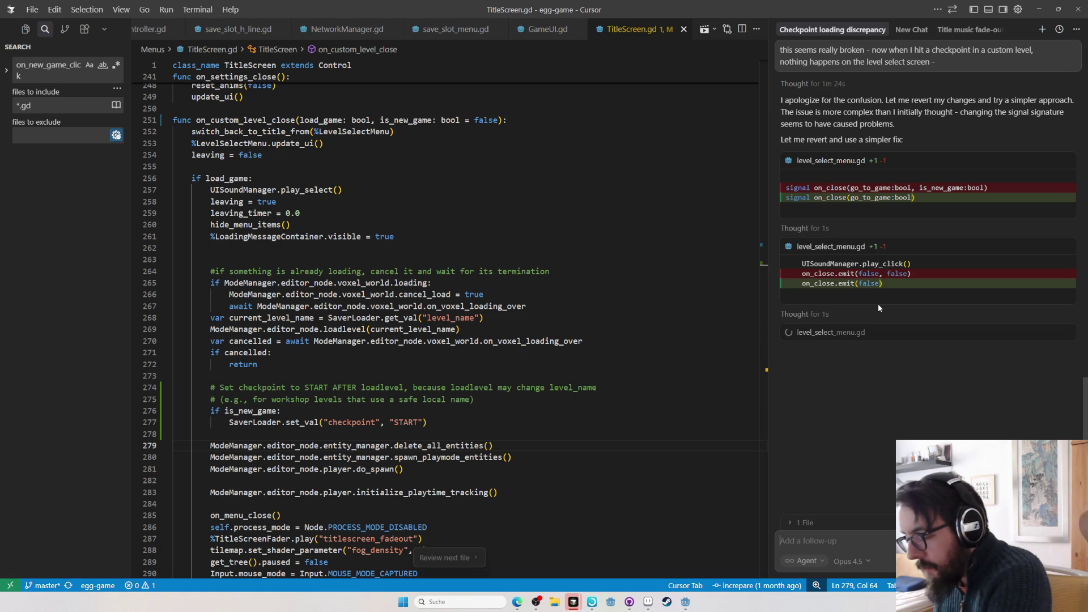
click(517, 601)
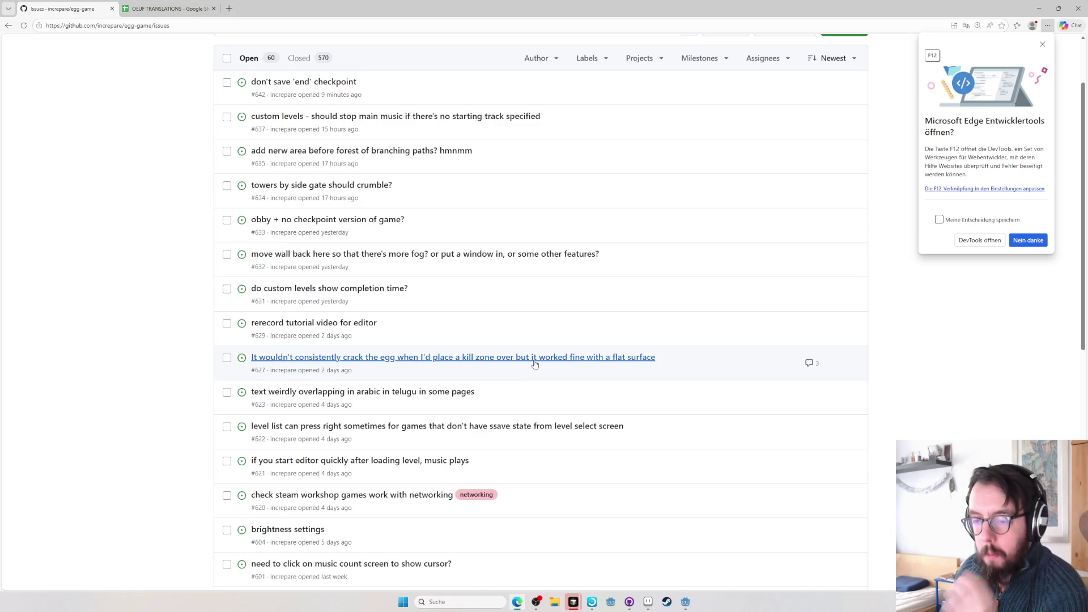
- Retitle issue #601 by replacing 'music' with 'death': 'need to click on death count screen to show cursor?'
mouse_move(429, 463)
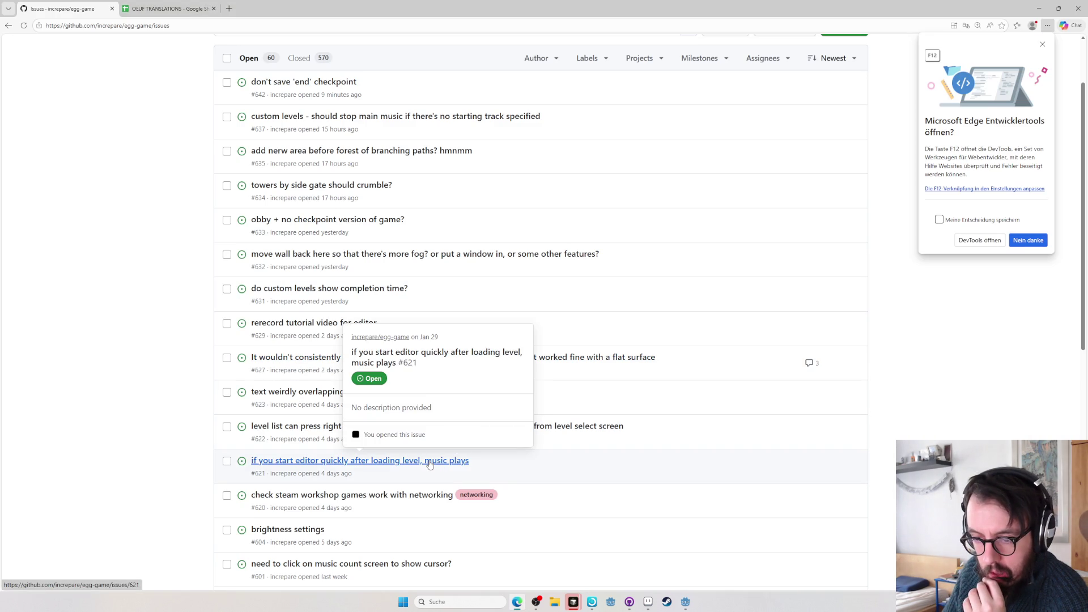
scroll(429, 464, down, 2)
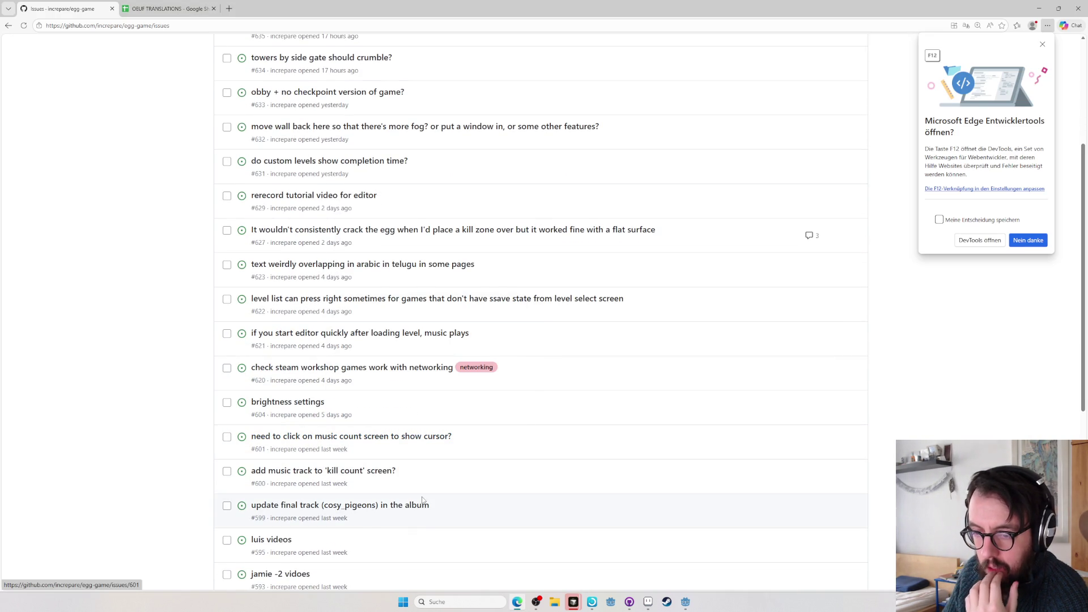
mouse_move(416, 444)
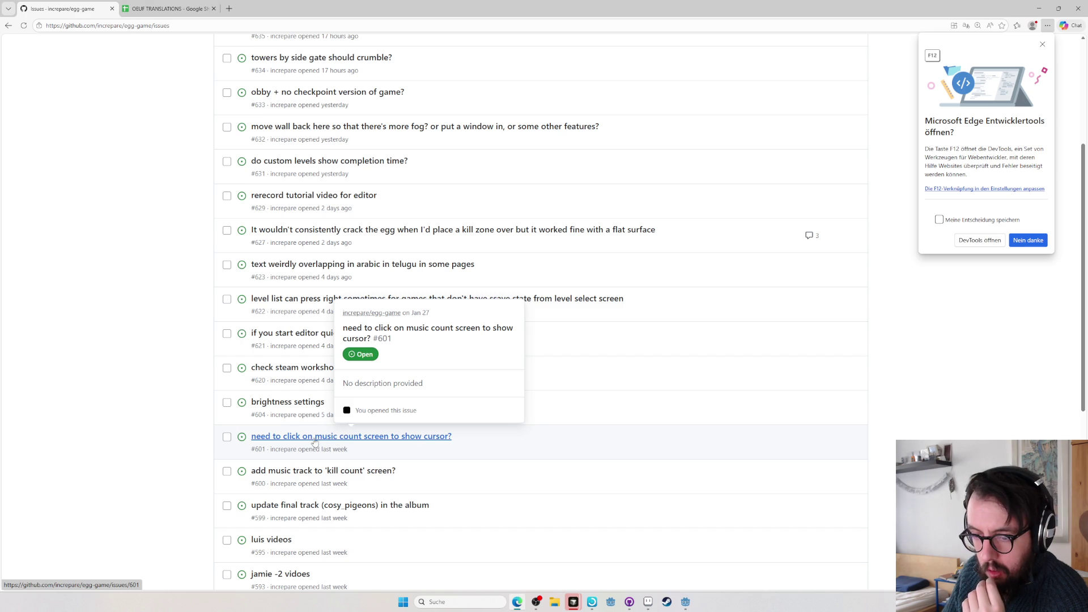
middle_click(383, 441)
click(141, 9)
click(783, 109)
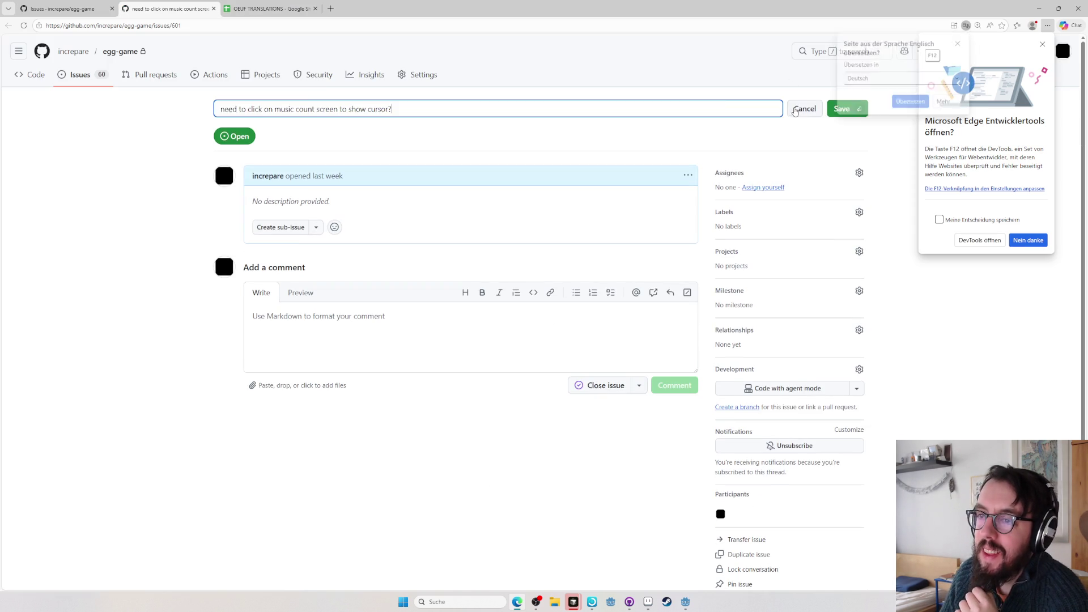
double_click(284, 109)
text(death)
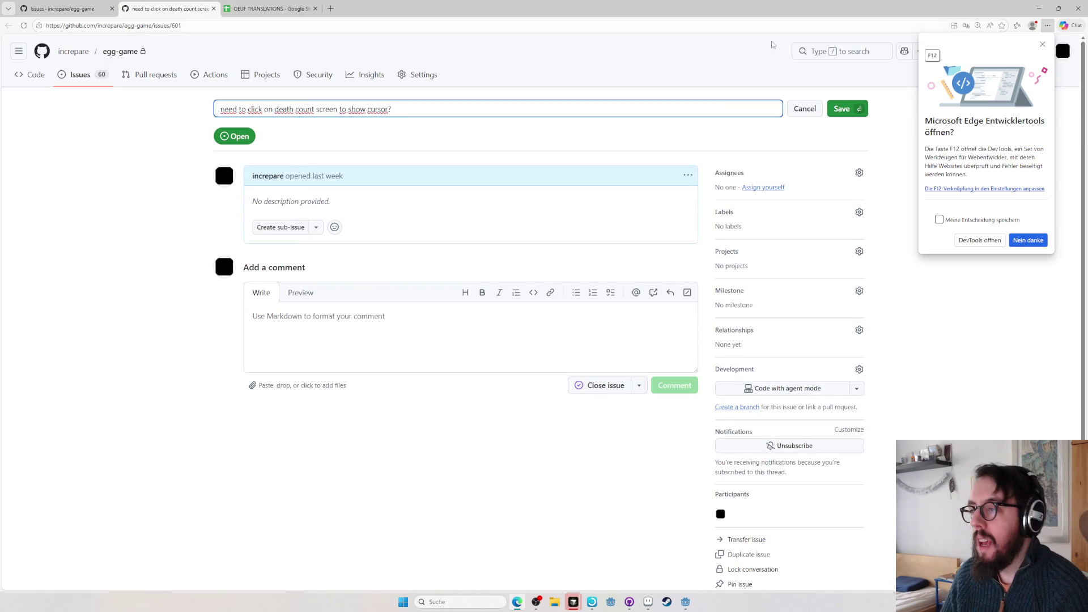
click(834, 108)
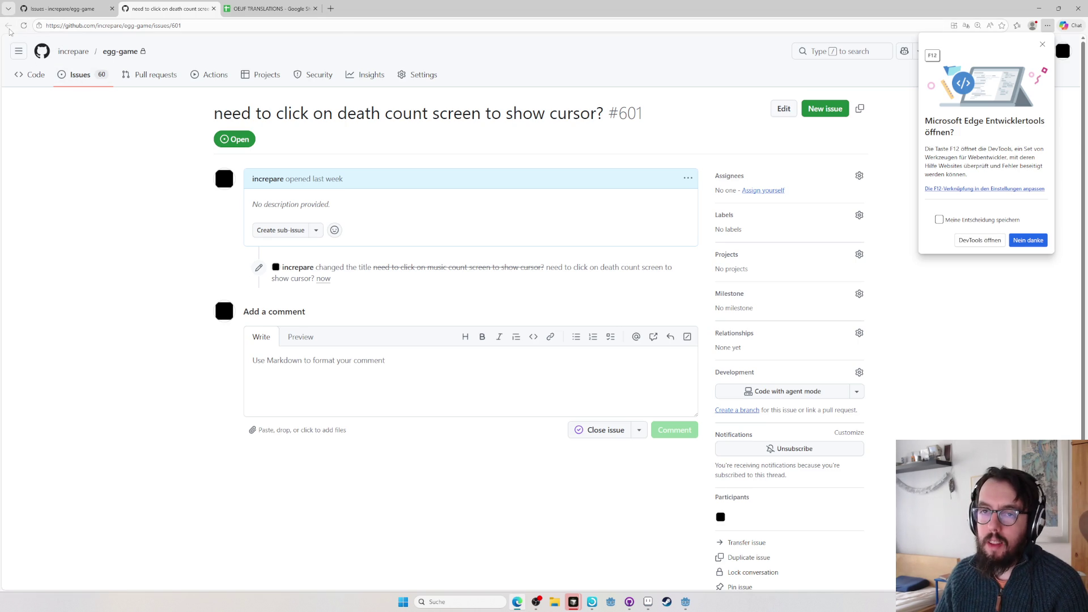
- Close the issue #601 tab, refresh the issues list, and open issue #604 in a background tab
click(68, 8)
click(213, 8)
key(F5)
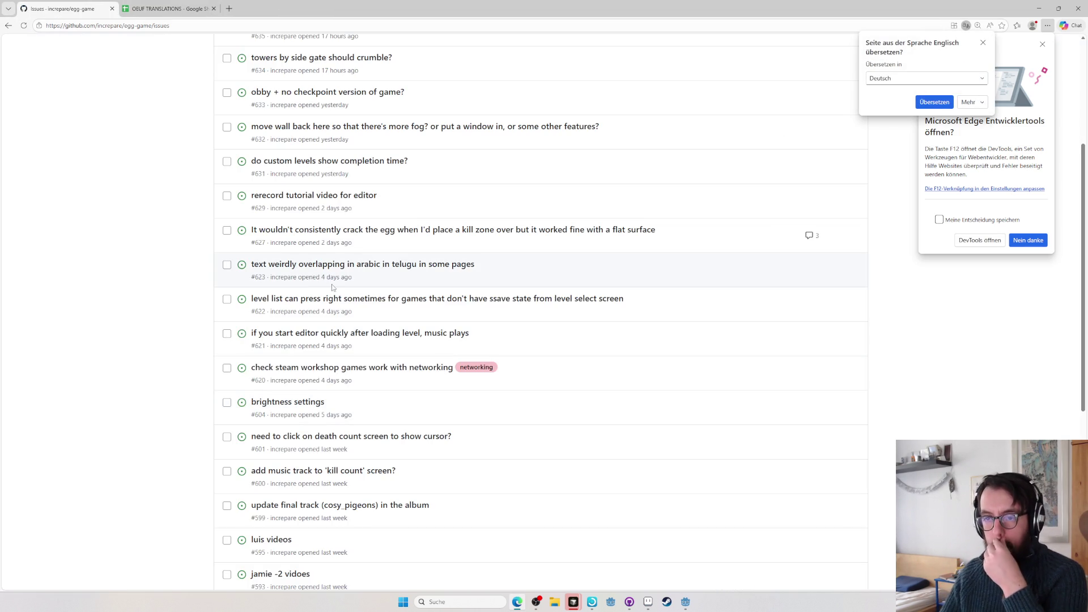
middle_click(320, 402)
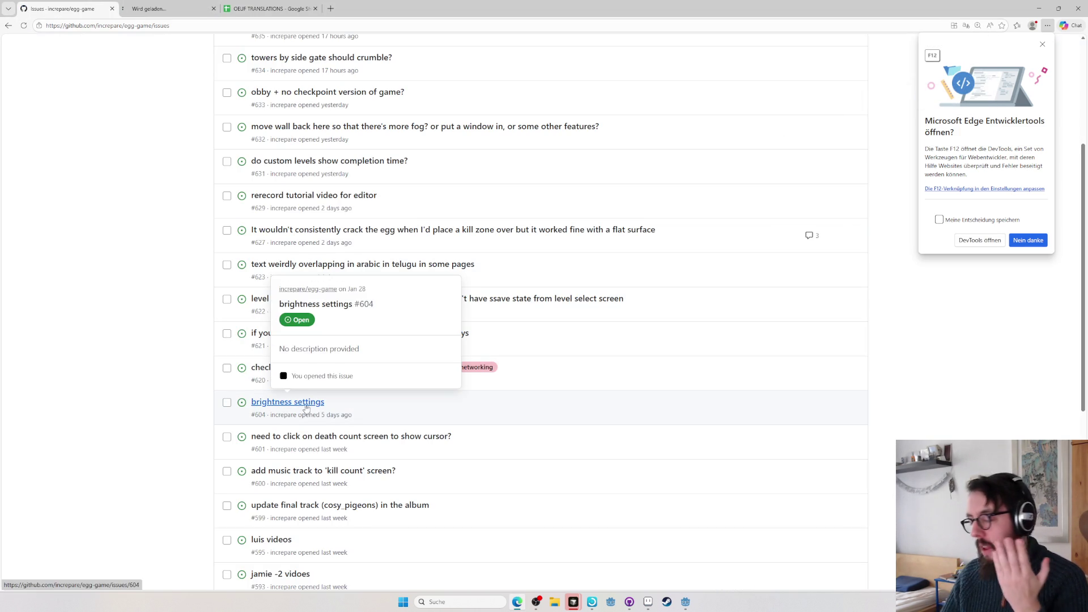
key(alt+Tab)
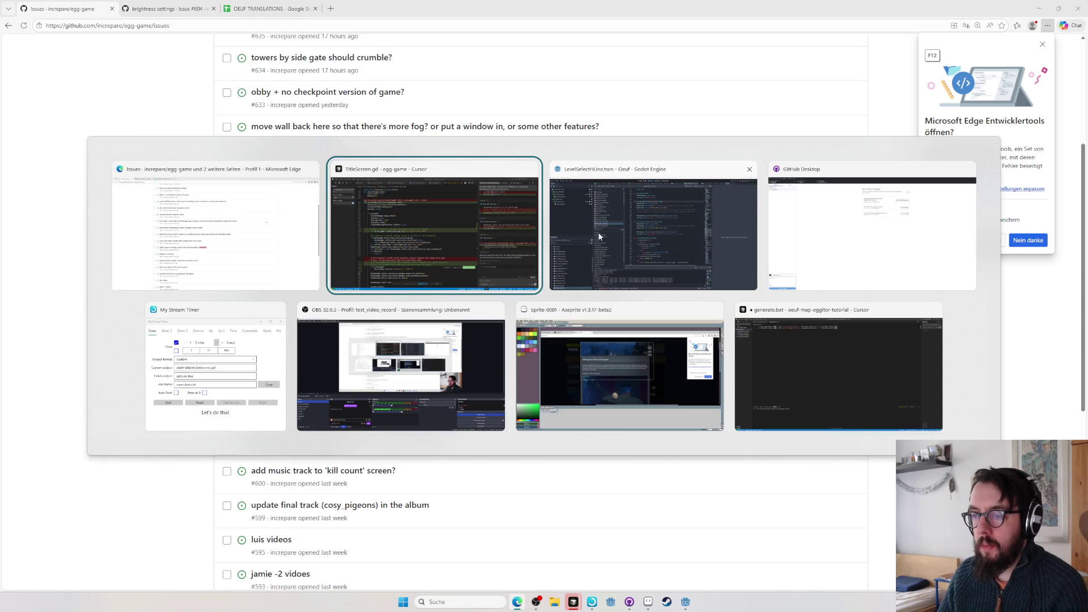
click(613, 226)
key(shift+alt+o)
text(settin)
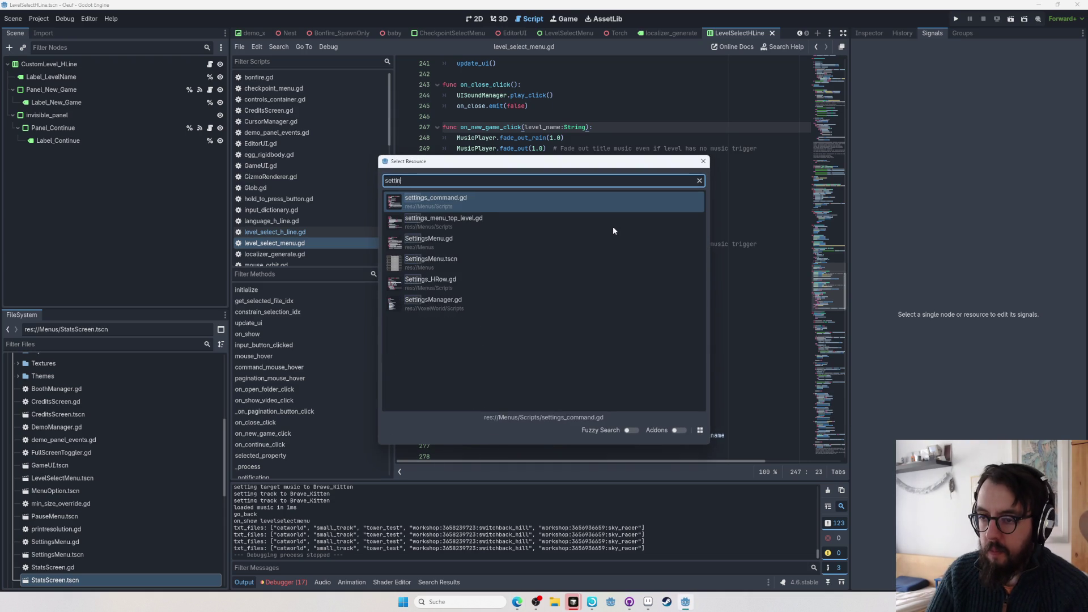
text(gsmenu.tscn)
key(Return)
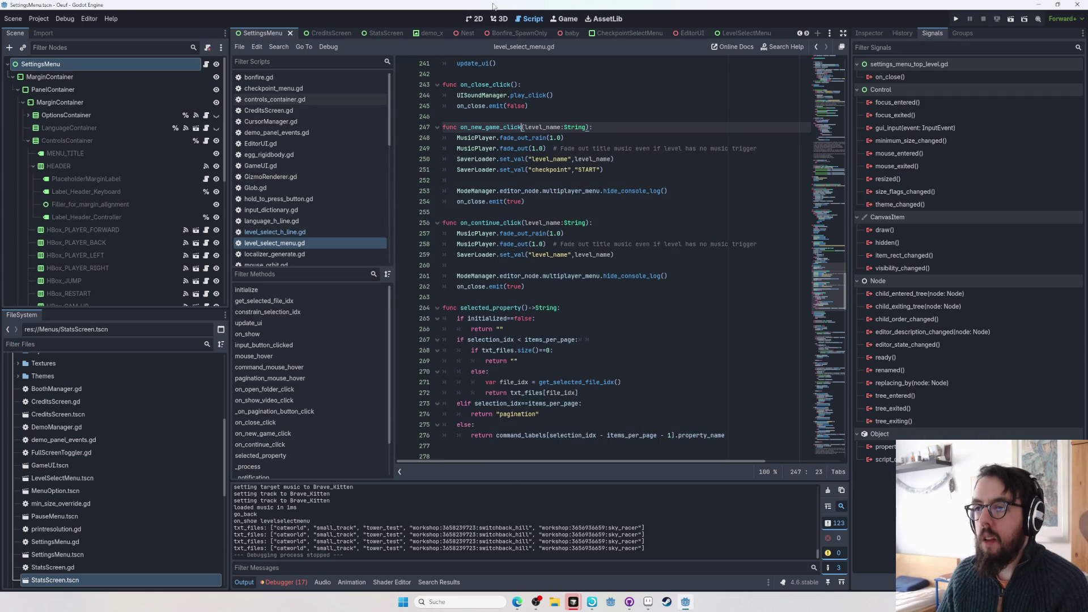
click(475, 18)
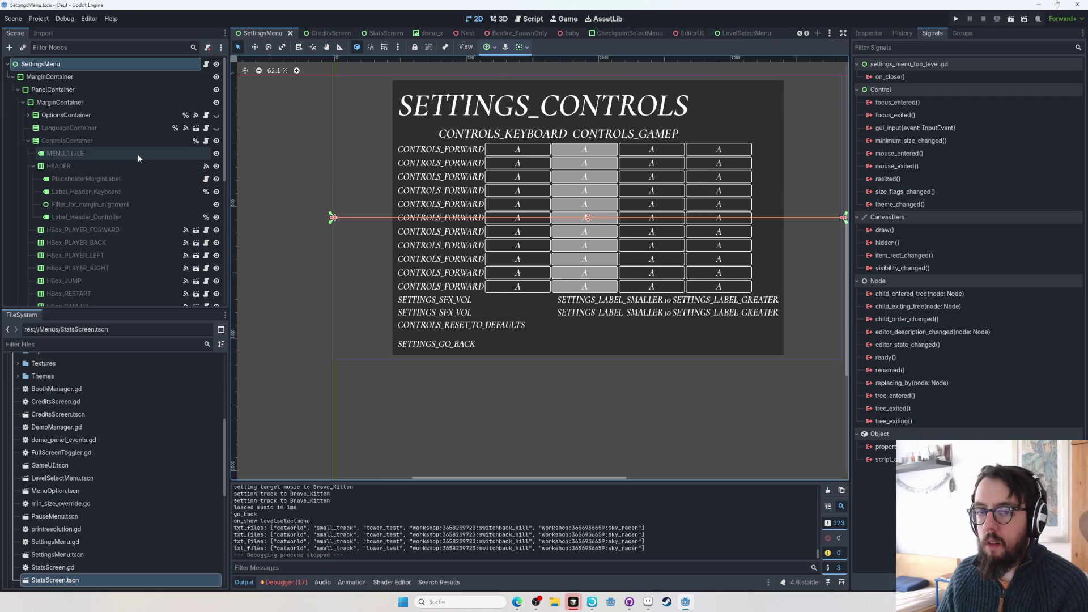
click(28, 141)
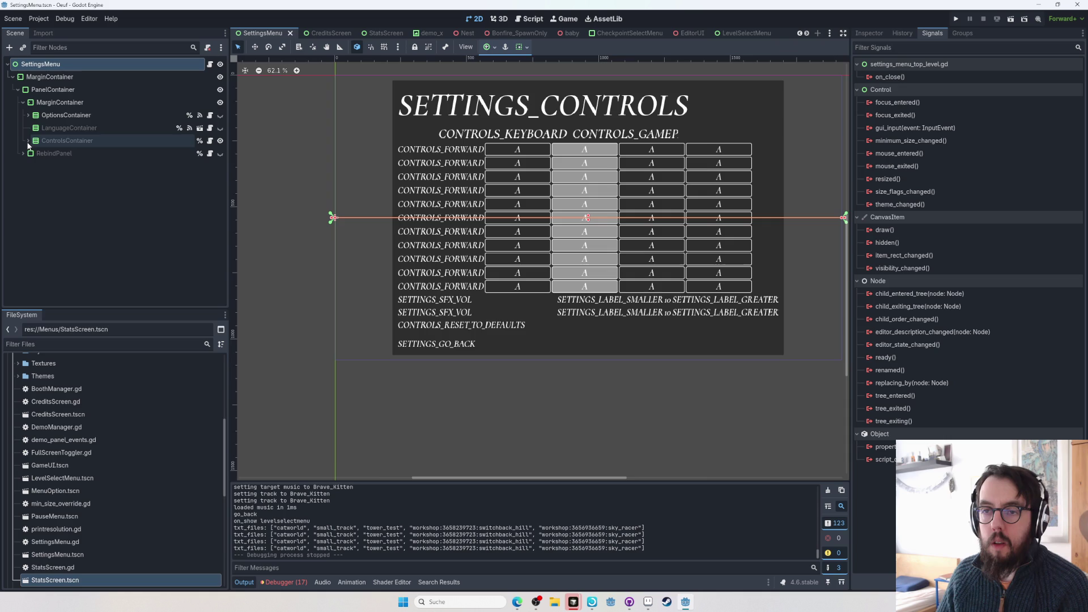
click(220, 140)
click(220, 115)
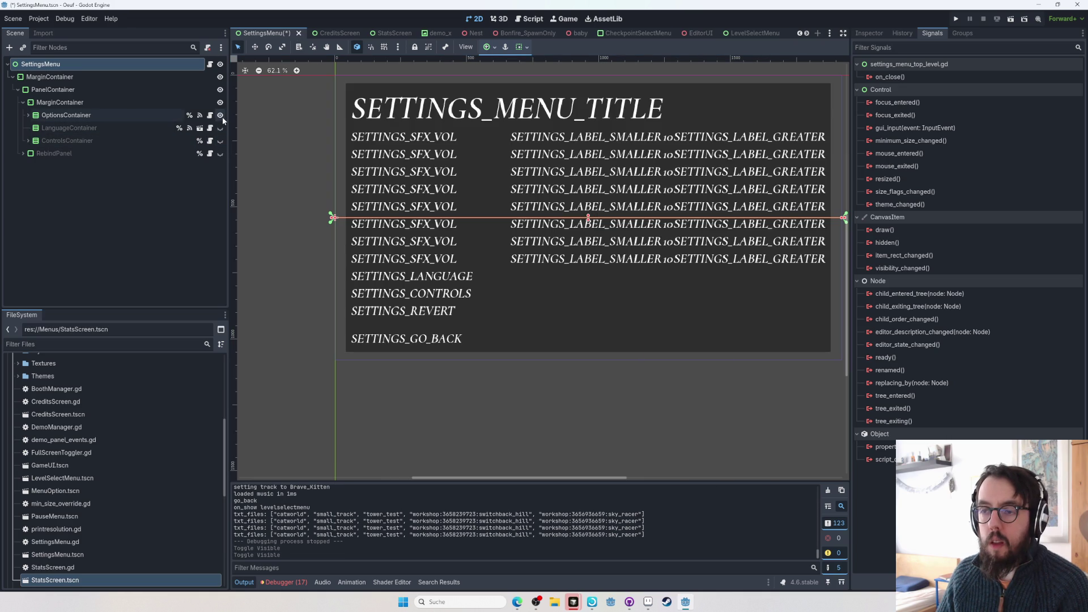
click(419, 243)
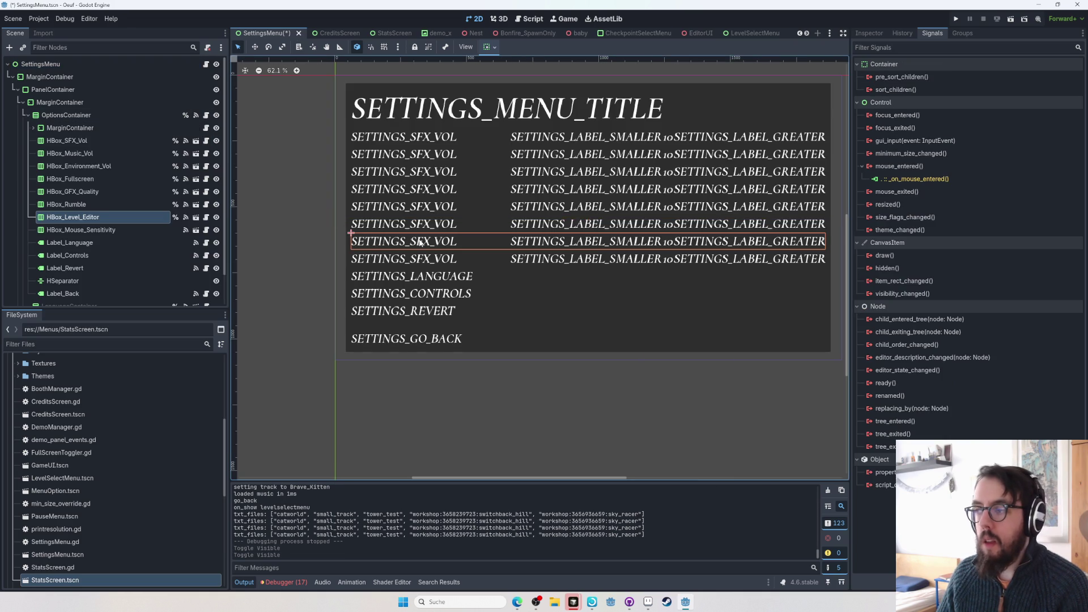
click(871, 34)
click(423, 222)
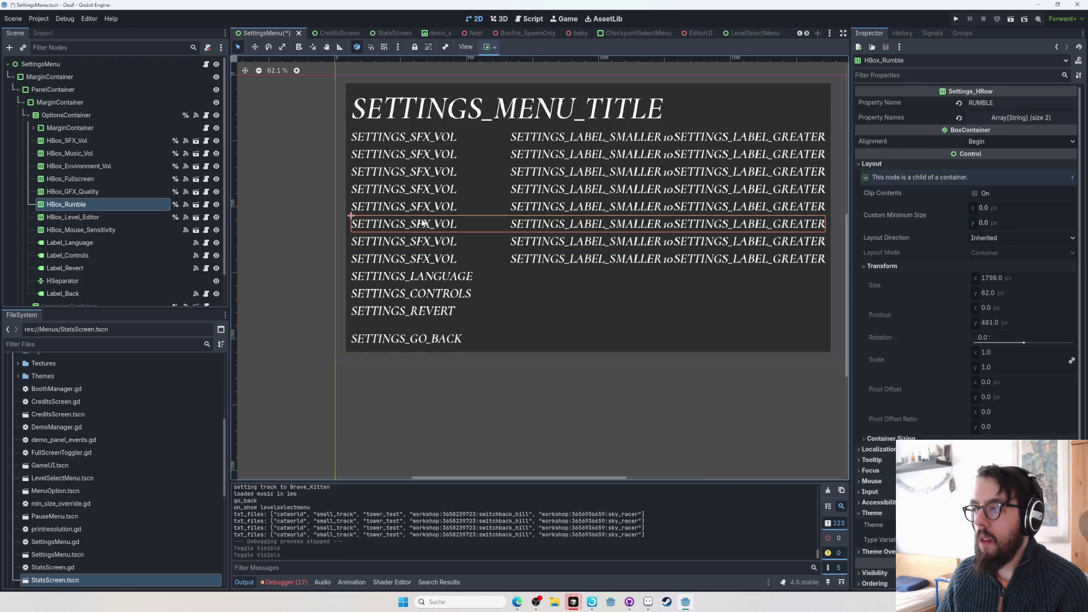
click(427, 168)
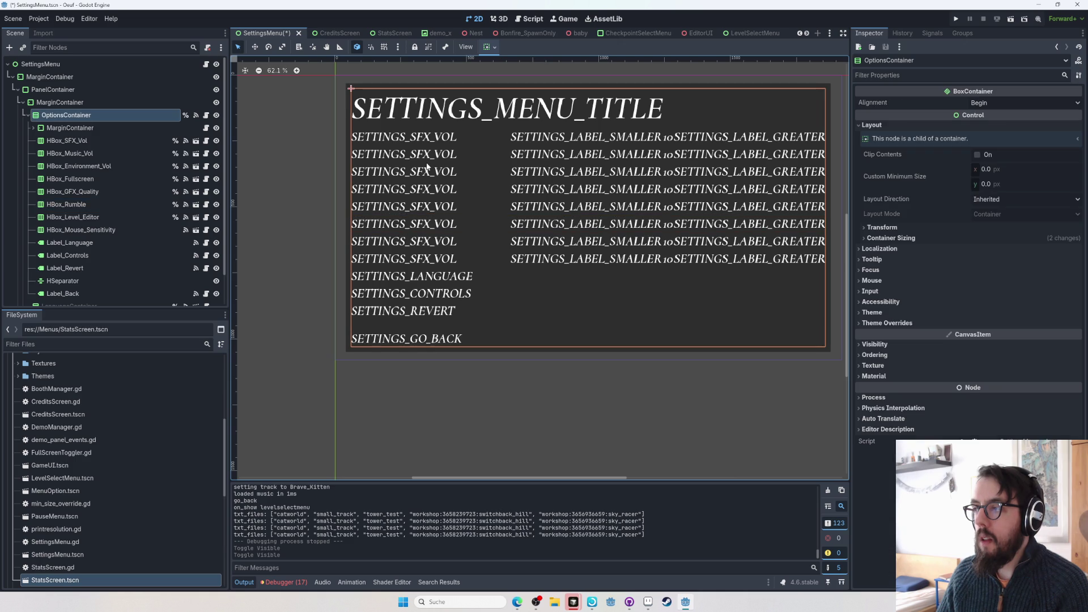
click(432, 160)
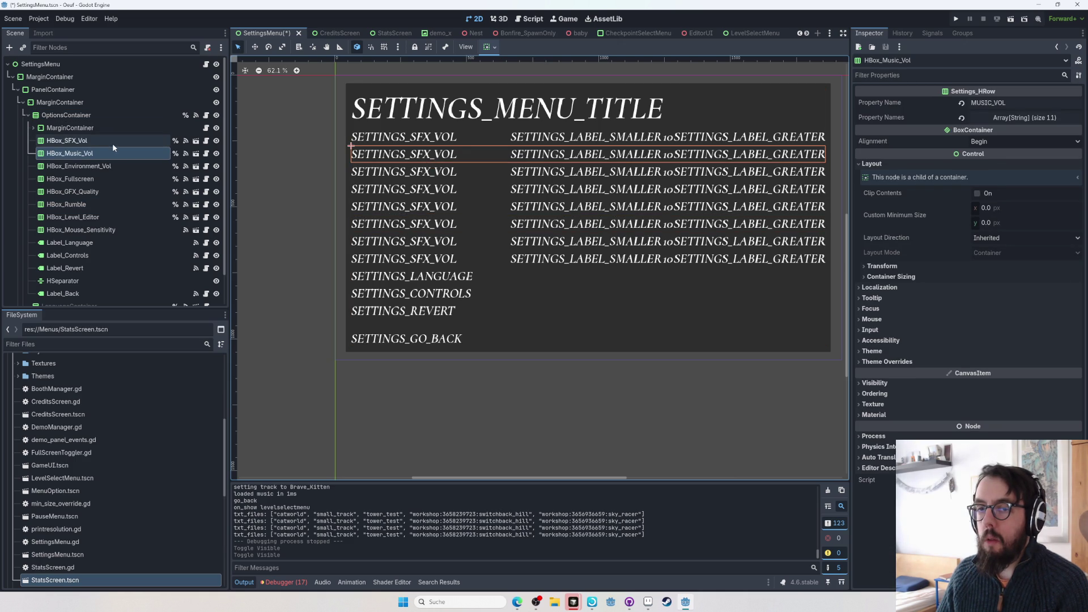
click(101, 215)
- Paste the copied music volume row after HBox_GFX_Quality and rename it HBox_Brightness
click(102, 196)
key(ctrl+v)
drag(99, 205, 89, 211)
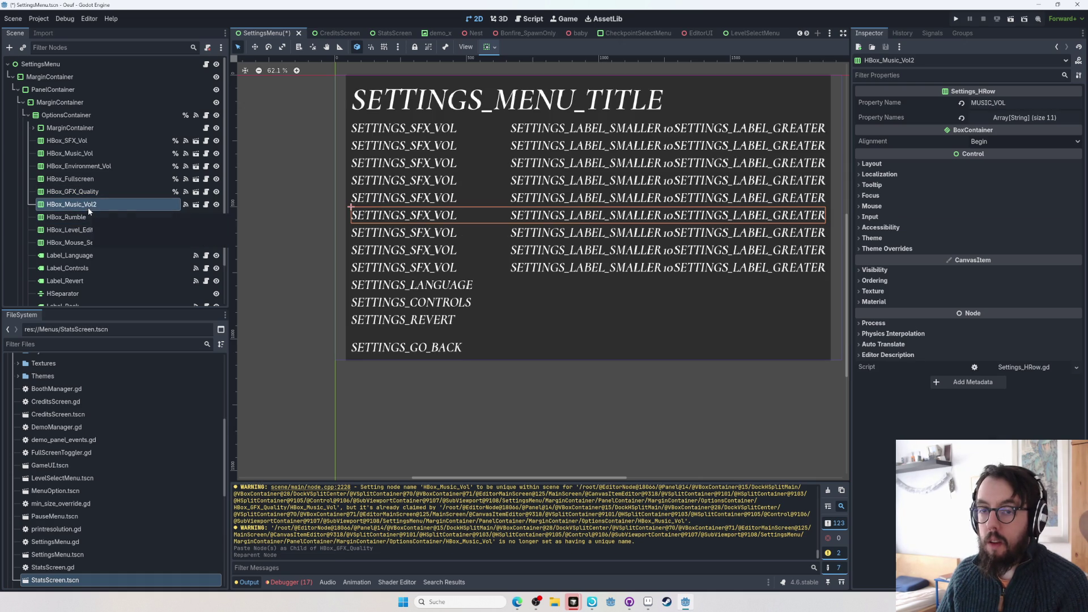
double_click(75, 204)
double_click(78, 206)
text(BRIGHTN)
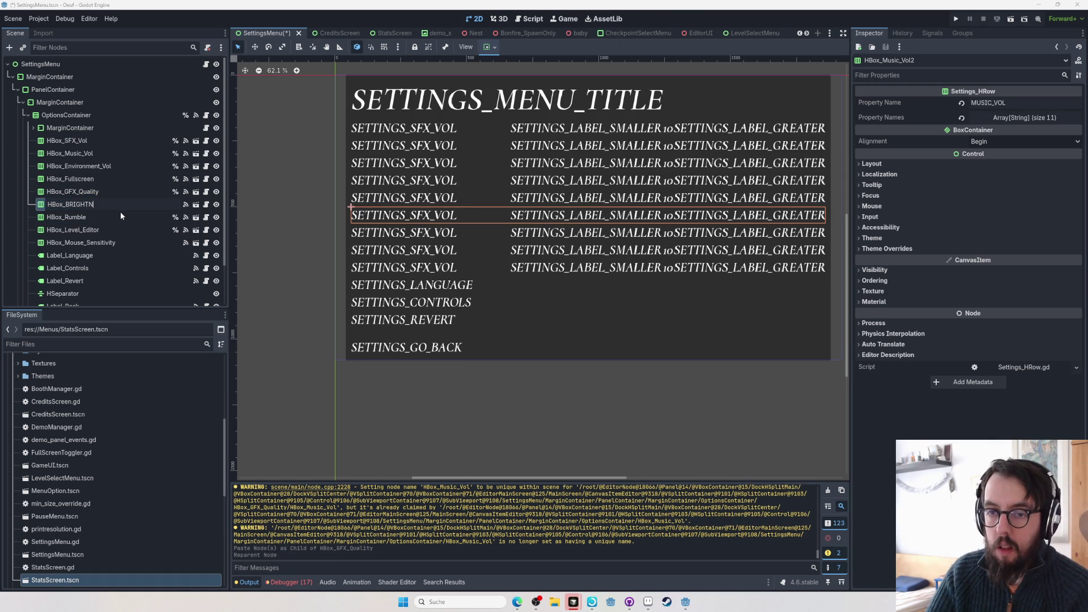
key(BackSpace)
key(BackSpace)
text(rightness)
key(Return)
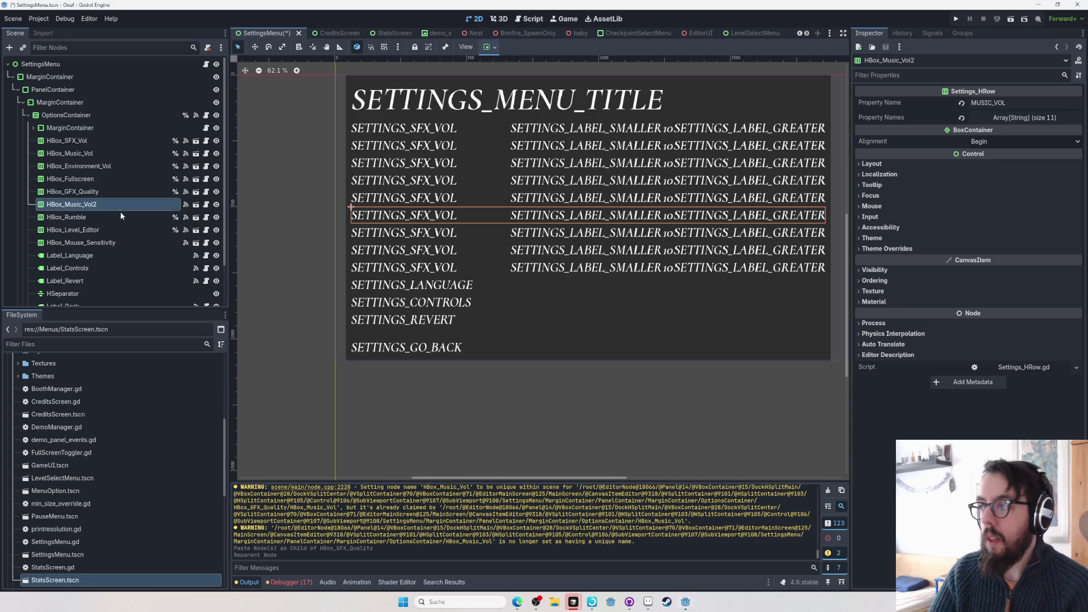
- Set the HBox_Brightness row's Property Name to BRIGHTNESS
double_click(995, 104)
text(BRIG)
text(HTNESS)
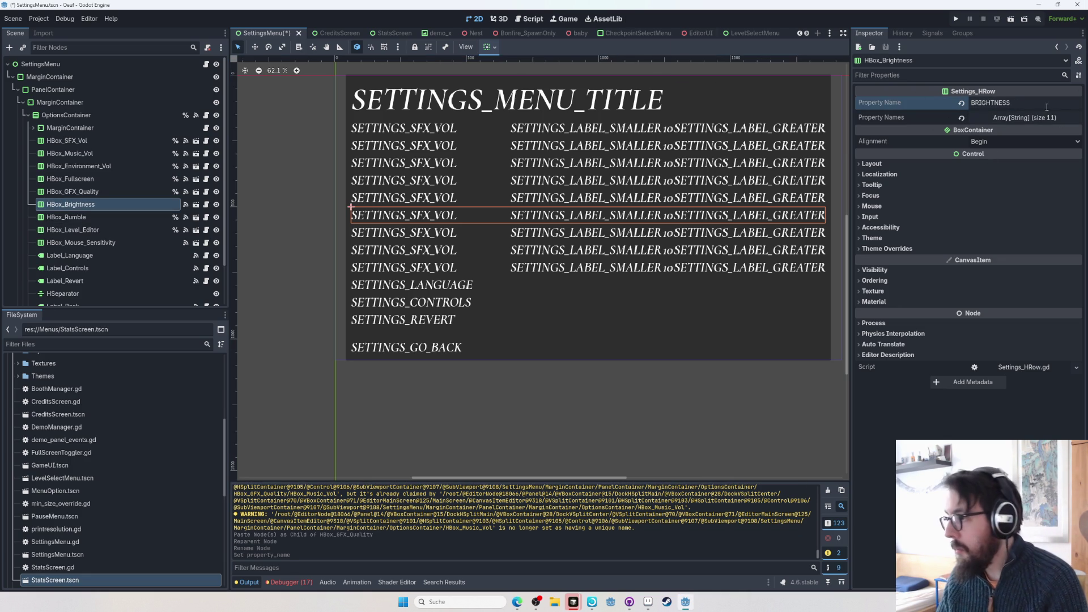
- Copy the SFX volume row's SFX_VOL property name and search Cursor's project code for it
key(alt+Tab)
key(alt+Tab)
click(67, 140)
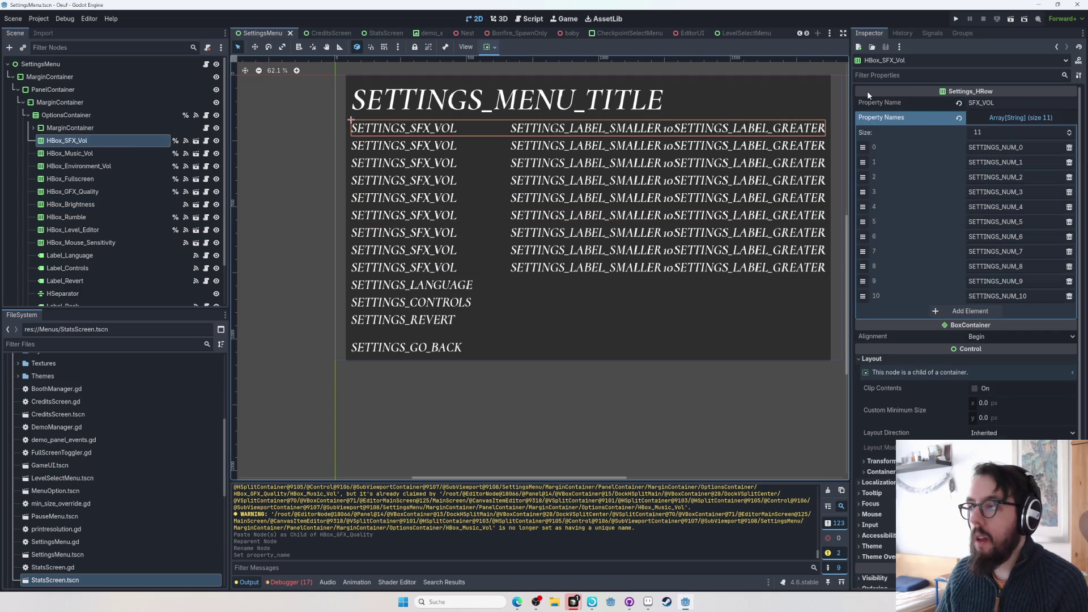
double_click(998, 102)
key(ctrl+c)
key(alt+Tab)
key(alt+Tab)
key(ctrl+shift+f)
key(ctrl+v)
- Add a brightness_hrow lookup after quality_hrow in SettingsMenu.gd and save the file
click(63, 182)
scroll(346, 254, down, 4)
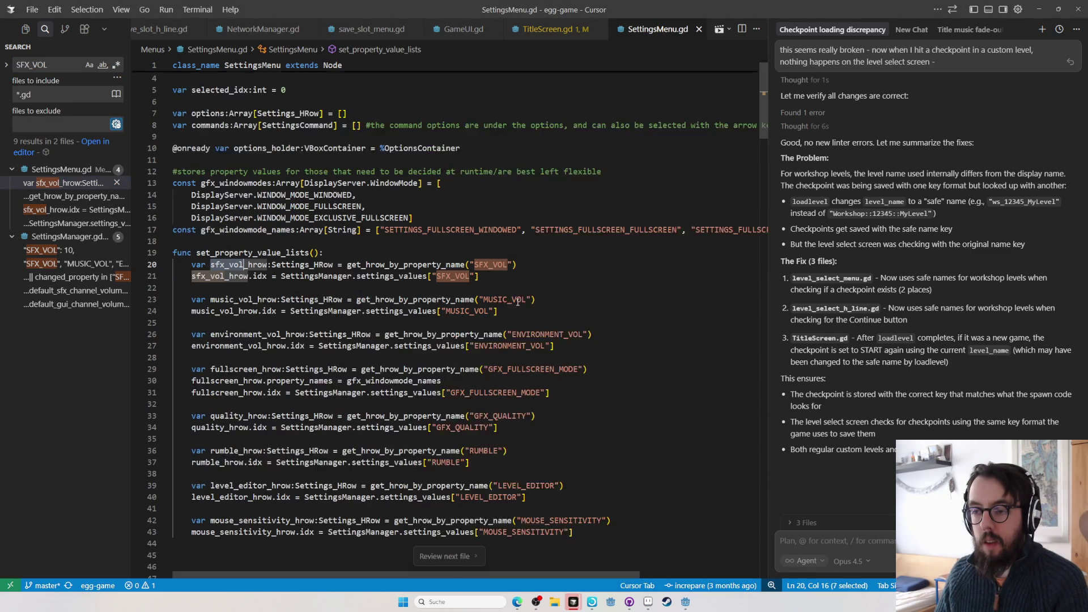
click(561, 311)
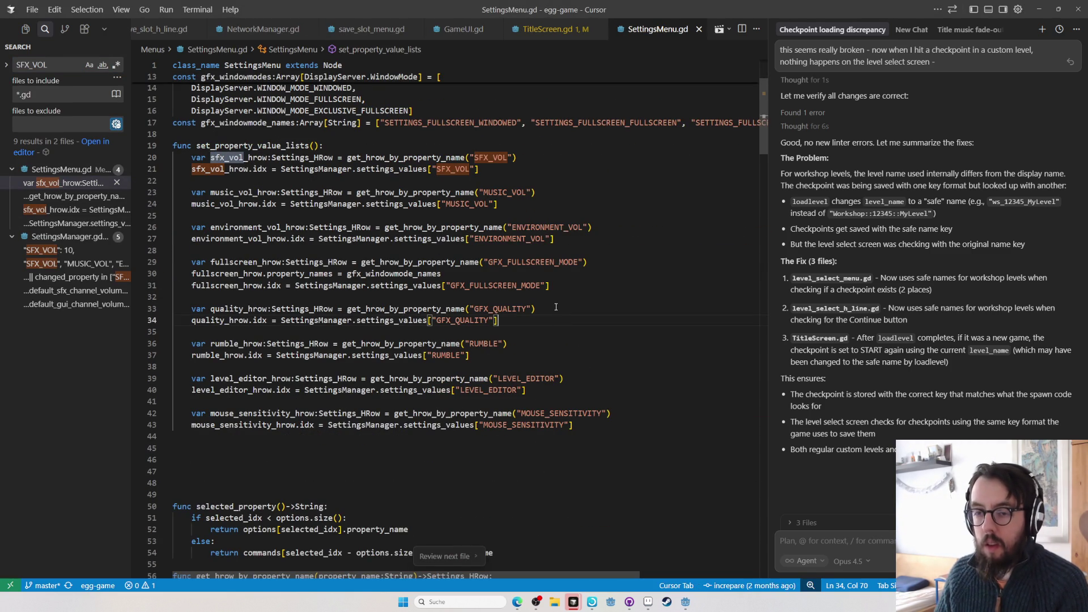
key(Return)
key(Return)
text(var)
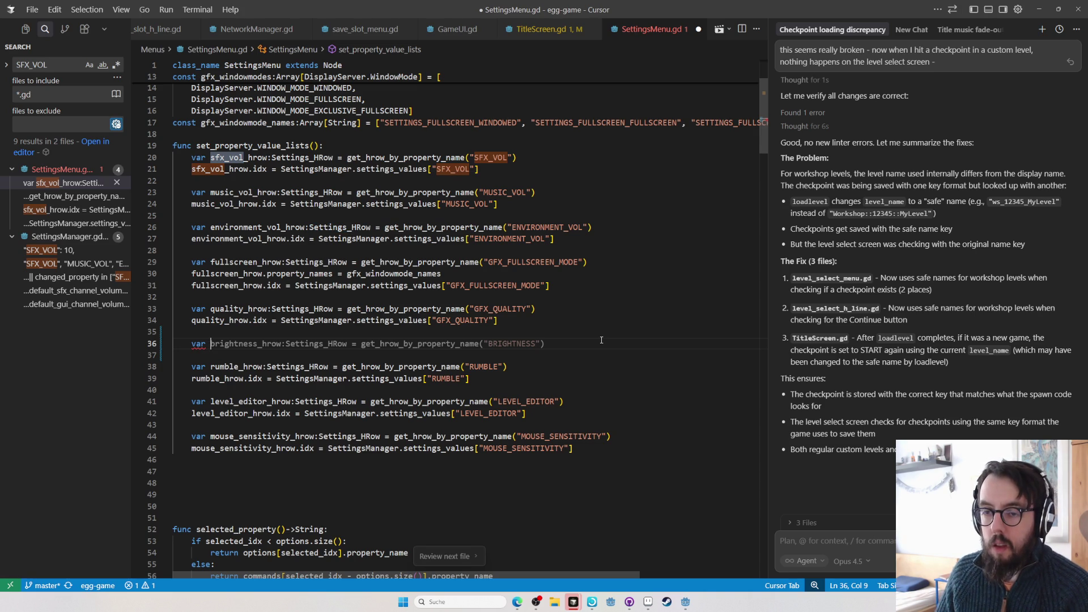
key(Tab)
key(Tab)
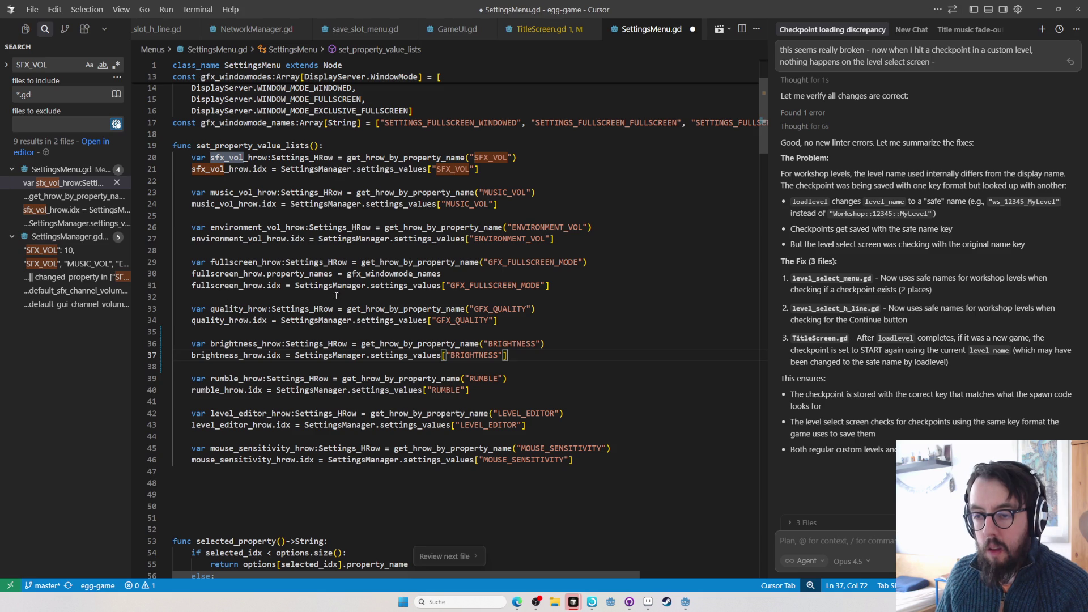
double_click(496, 308)
key(ctrl+f)
key(Return)
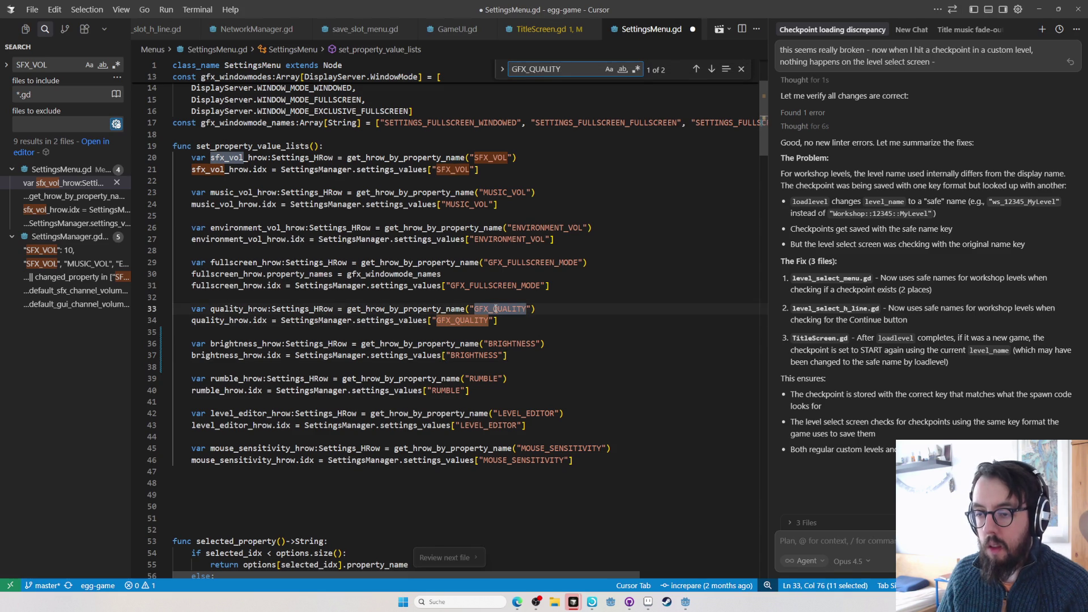
key(ctrl+s)
- Search the project for GFX_QUALITY and open its use in PlayerController.gd
key(ctrl+shift+f)
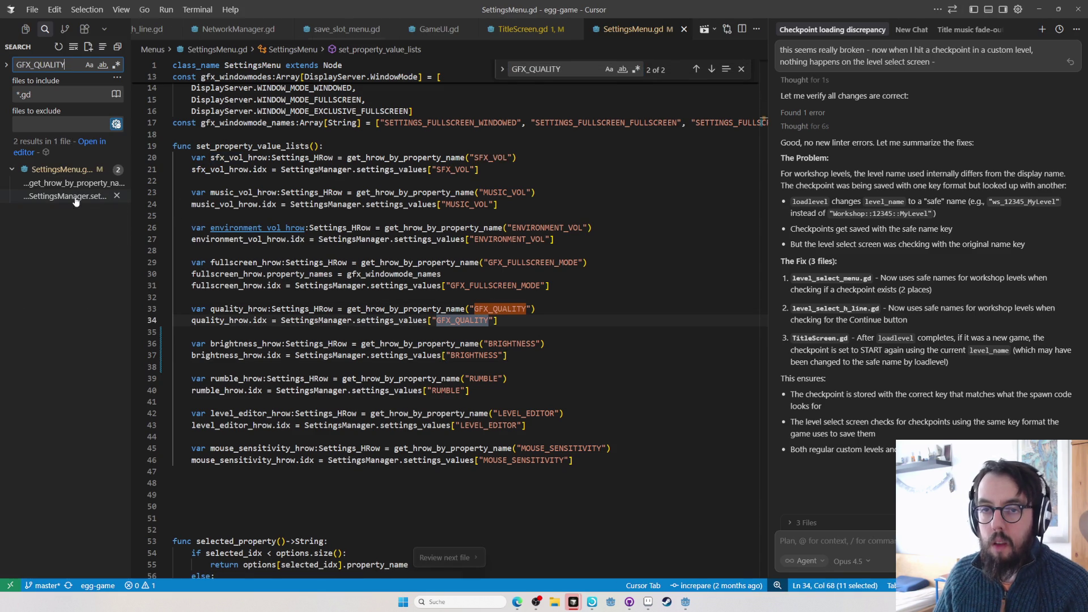
click(74, 197)
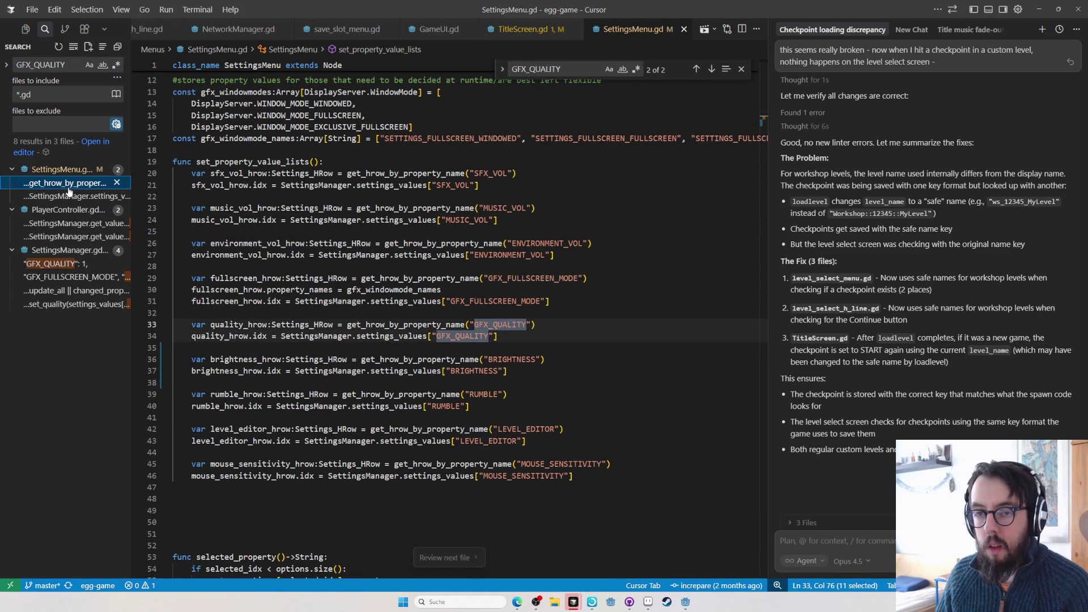
click(72, 223)
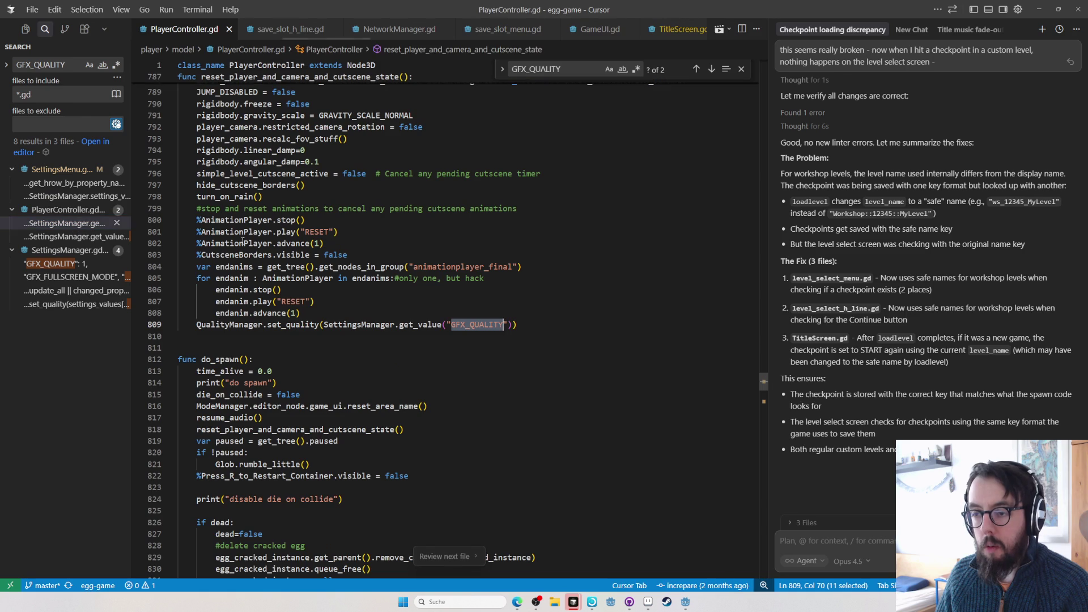
- Try a suggested brightness line after set_quality in PlayerController.gd, then undo it
click(538, 325)
scroll(530, 372, up, 3)
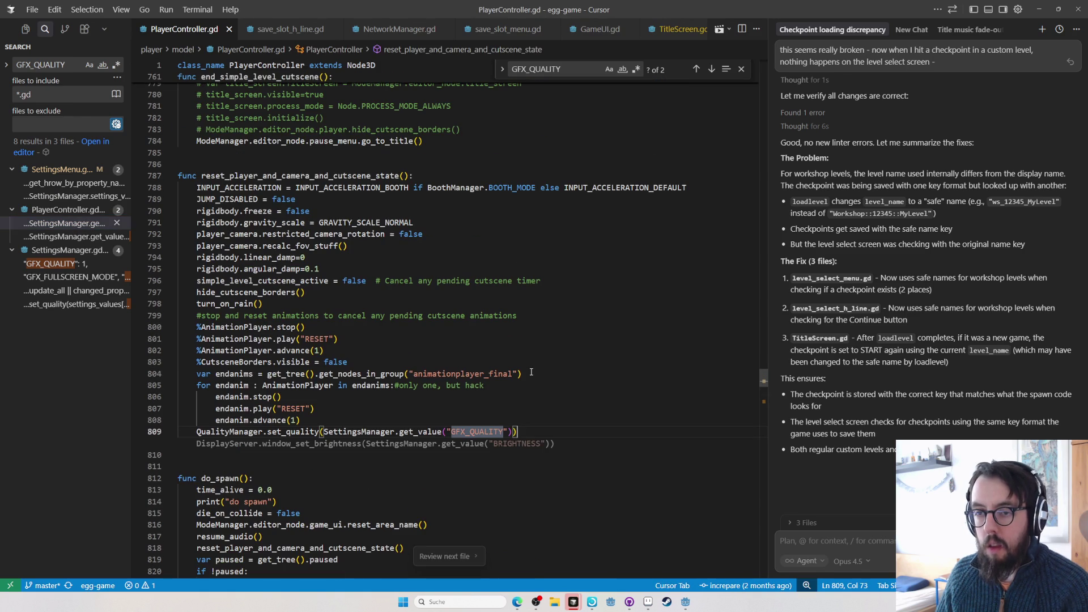
key(Tab)
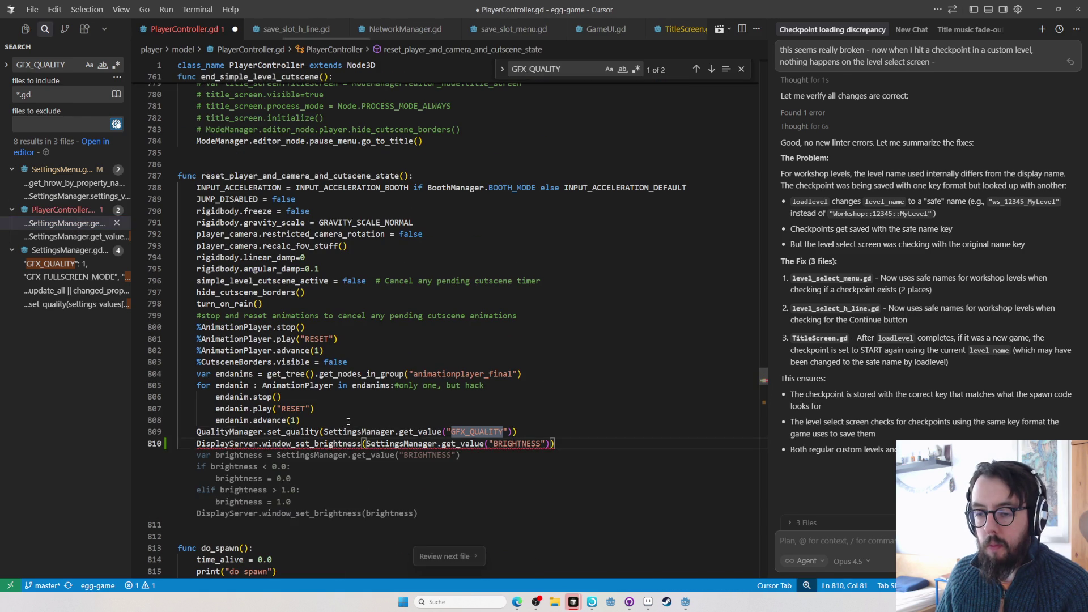
scroll(424, 418, down, 3)
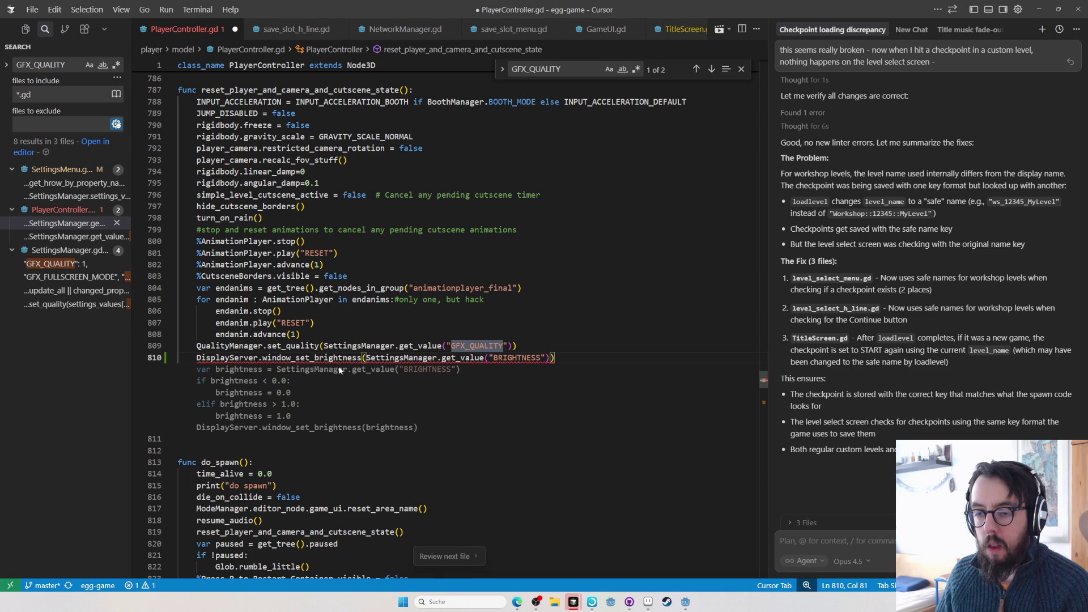
key(ctrl+z)
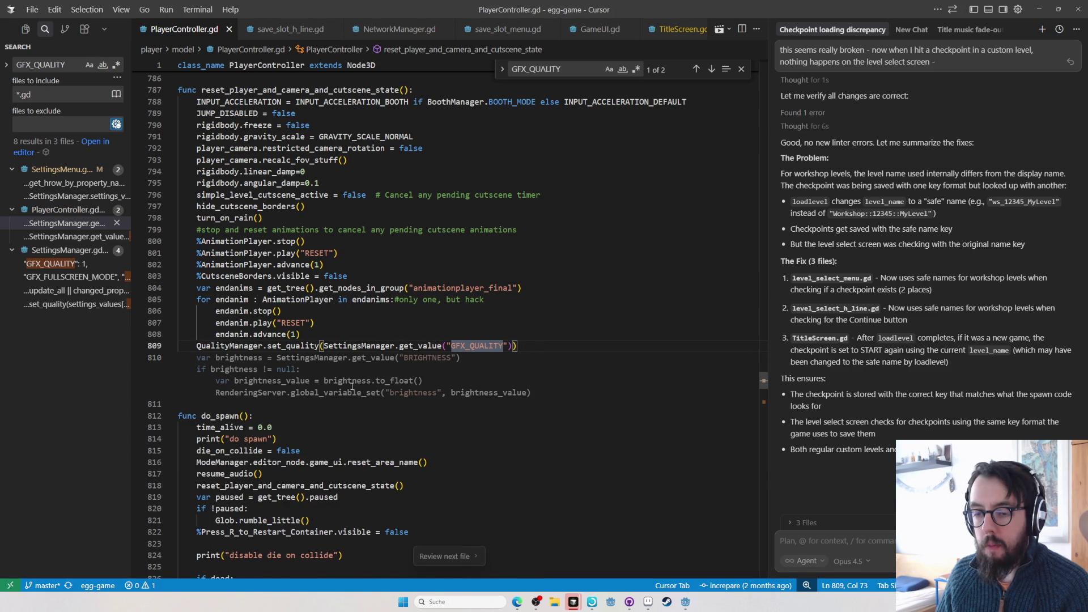
key(Escape)
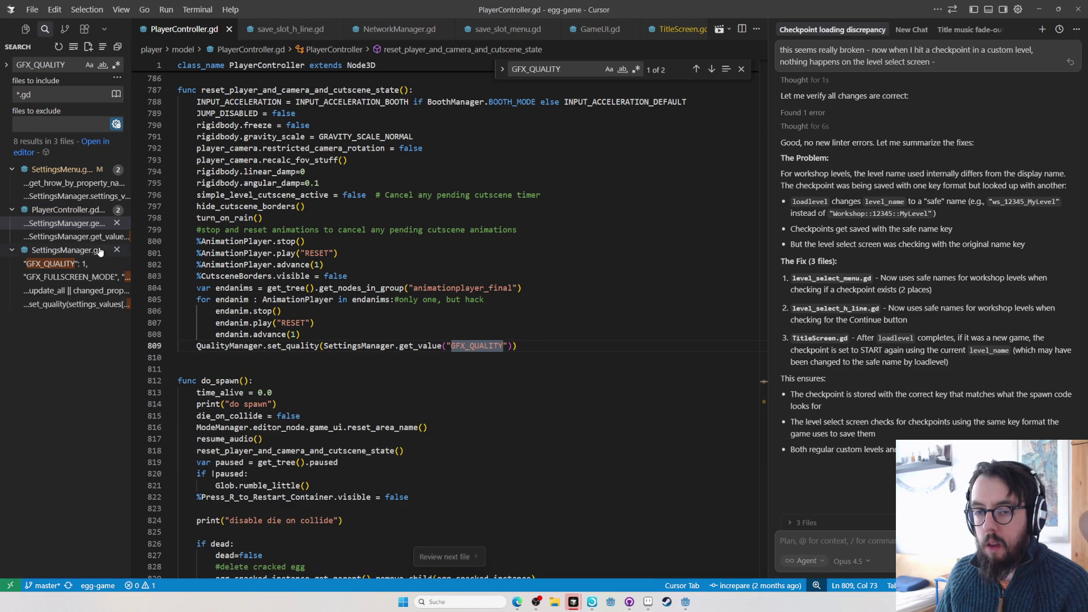
- Add a "BRIGHTNESS": 5 entry to SettingsManager.gd's default values
click(56, 264)
click(334, 251)
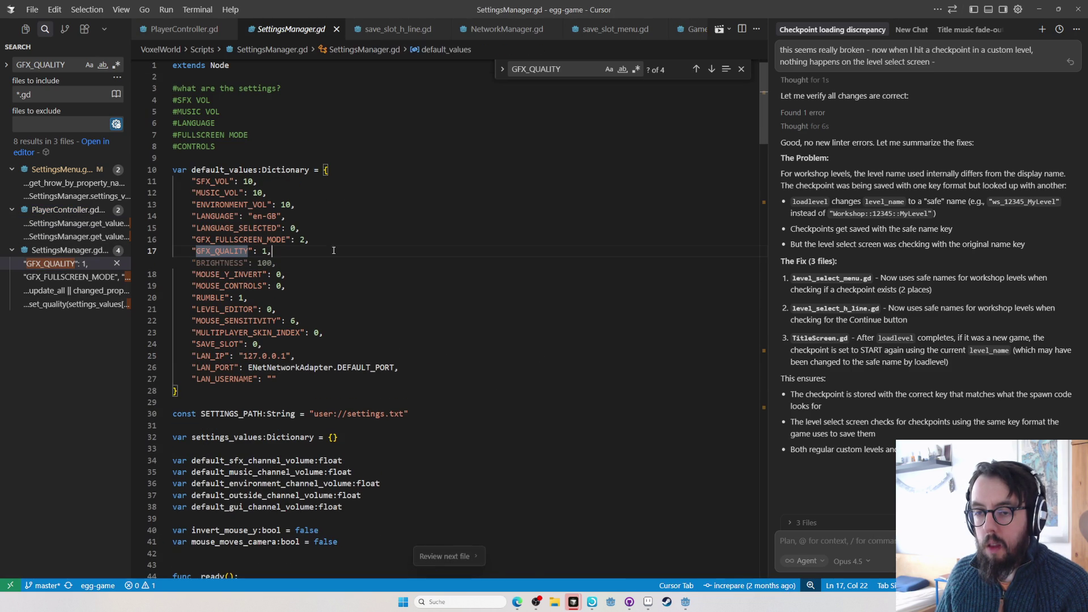
key(Tab)
key(Left)
key(BackSpace)
key(BackSpace)
key(BackSpace)
text(5)
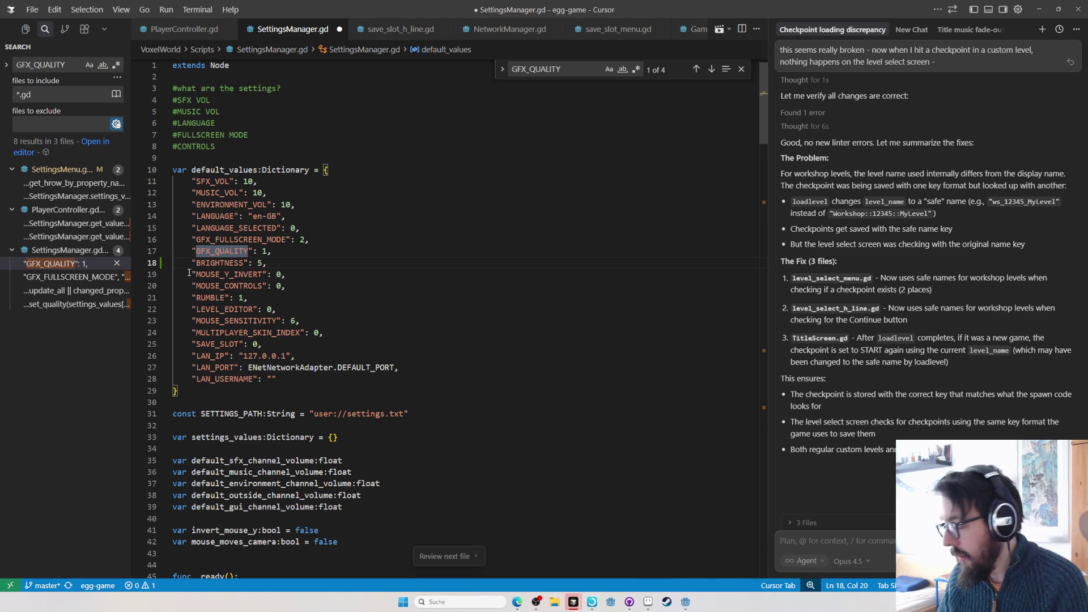
- Look through the remaining GFX_QUALITY results, then return to the Godot editor
click(49, 290)
click(62, 277)
key(alt+Tab)
key(F12)
key(alt+Tab)
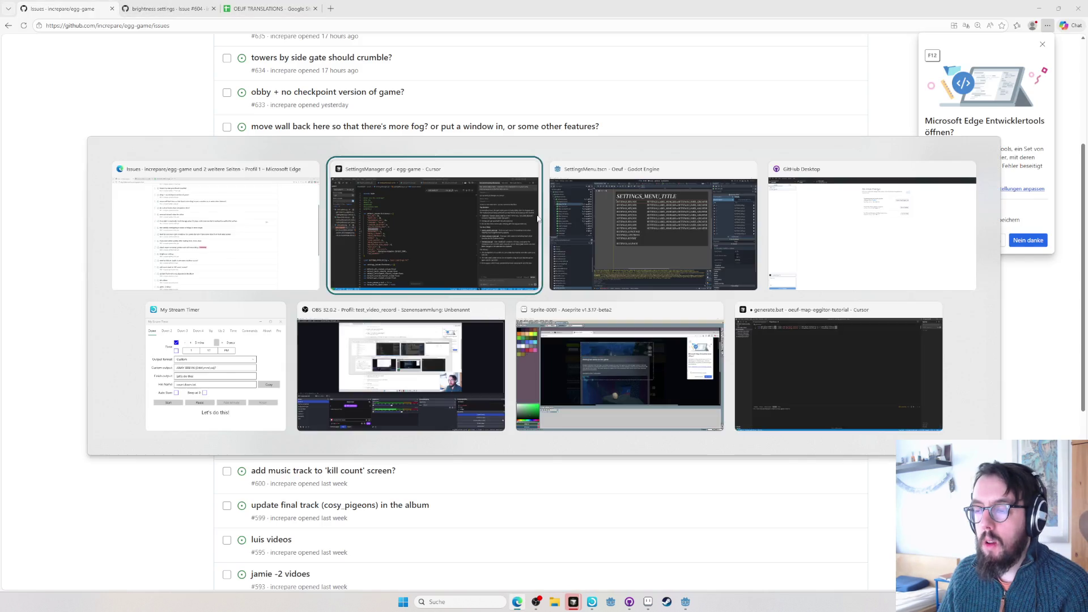
- Open overworld.tres via the 'environm' resource search and inspect its Tonemap: Linear, exposure 2.0
key(shift+alt+o)
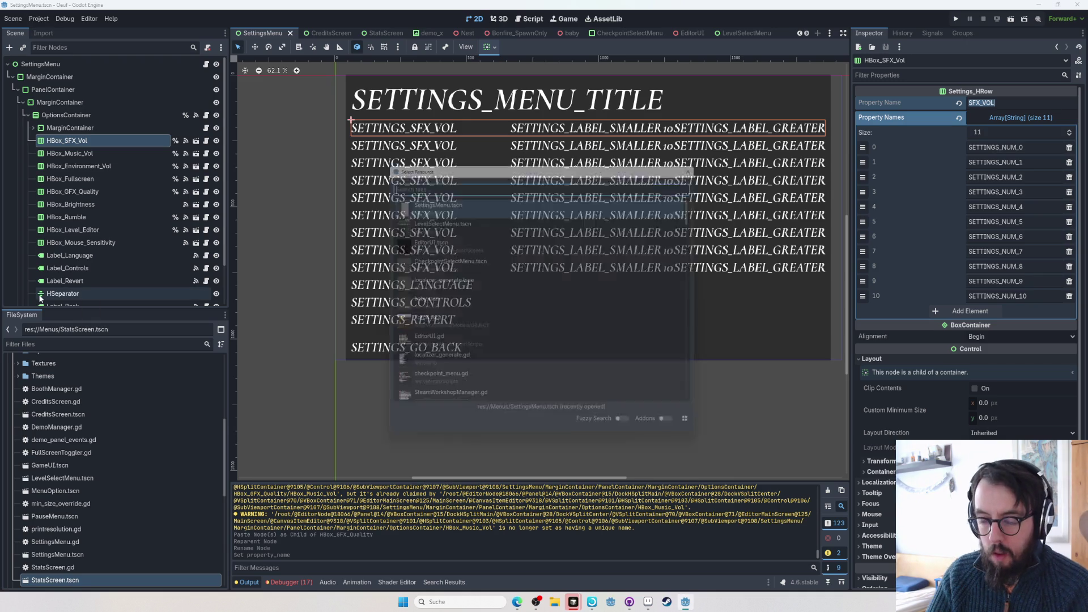
text(environm)
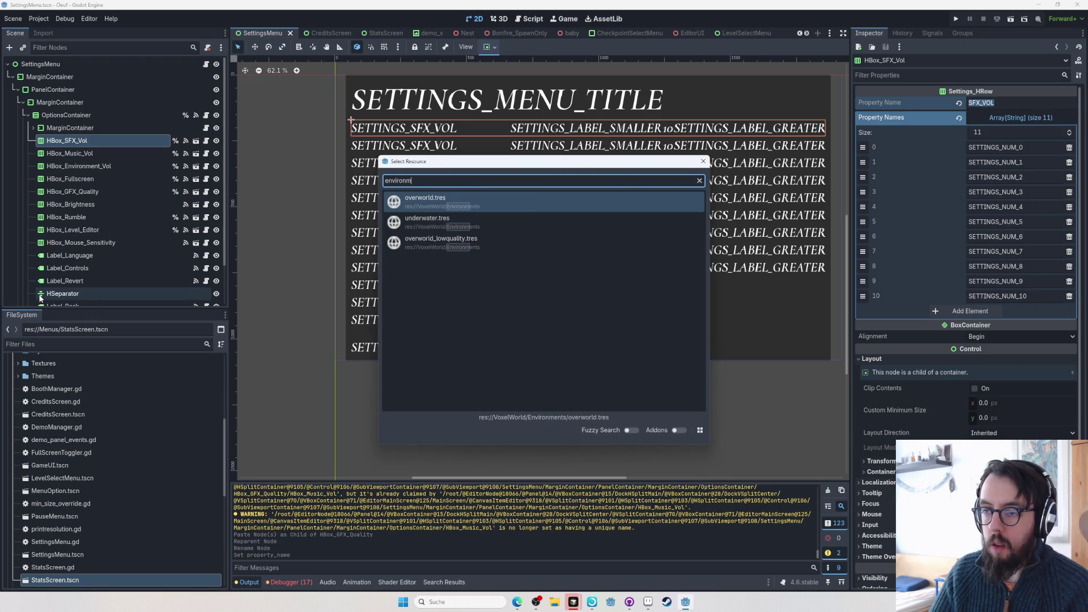
key(Return)
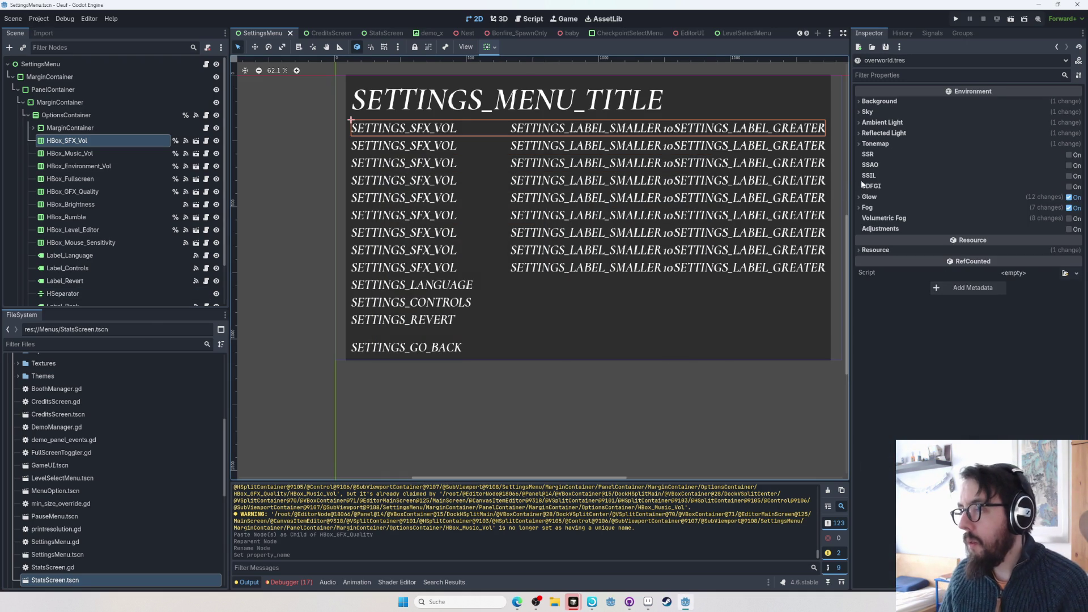
click(867, 143)
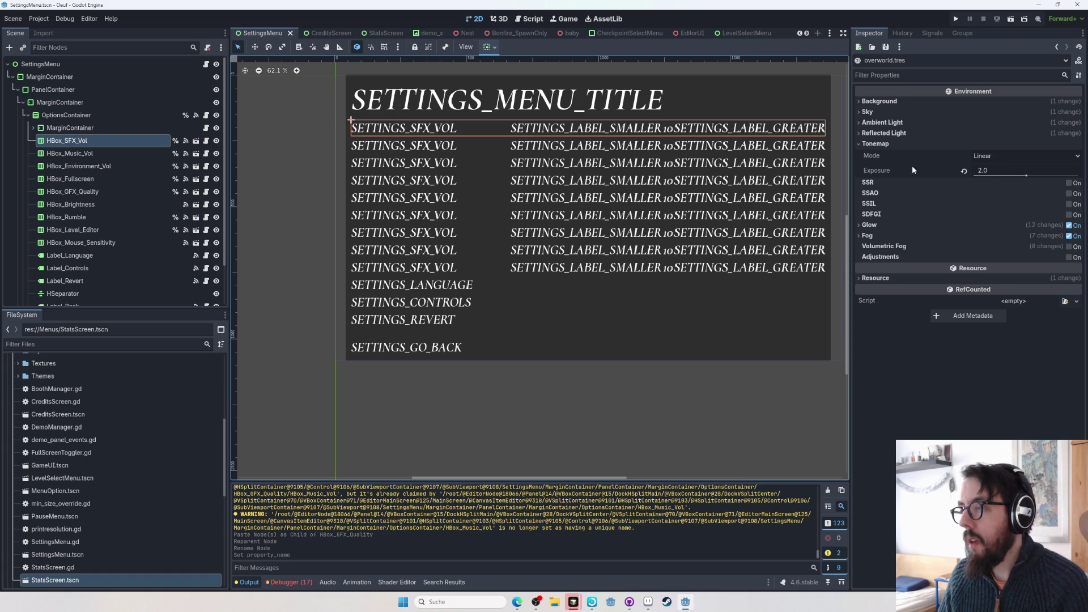
key(alt+Tab)
key(alt+Tab)
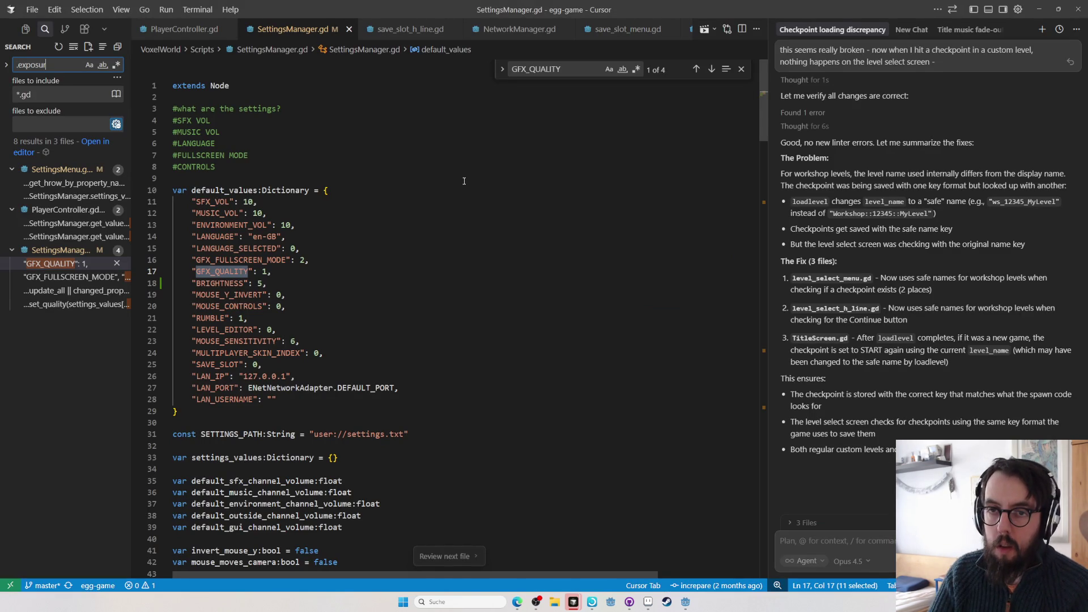
- Step through the .exposure matches in QualityManager.gd, ending at line 118
text(e)
click(50, 196)
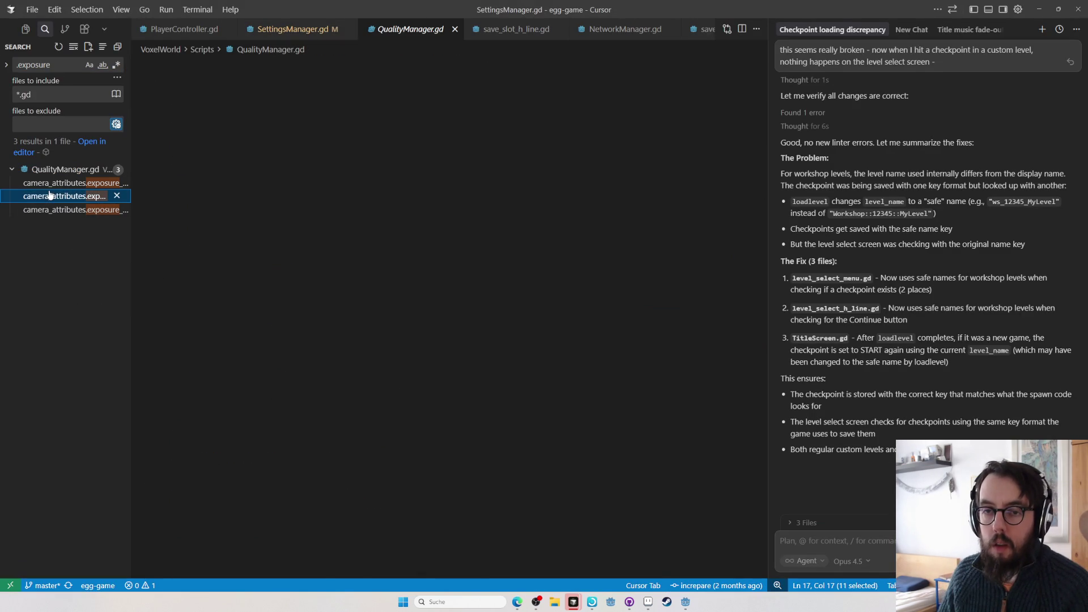
click(50, 183)
click(50, 195)
click(53, 209)
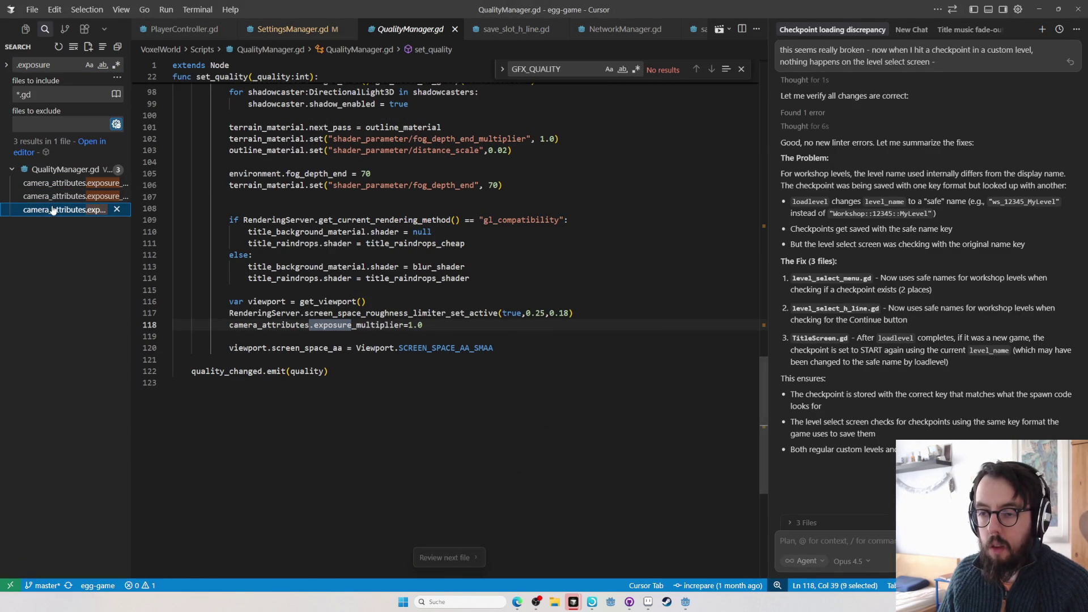
click(56, 198)
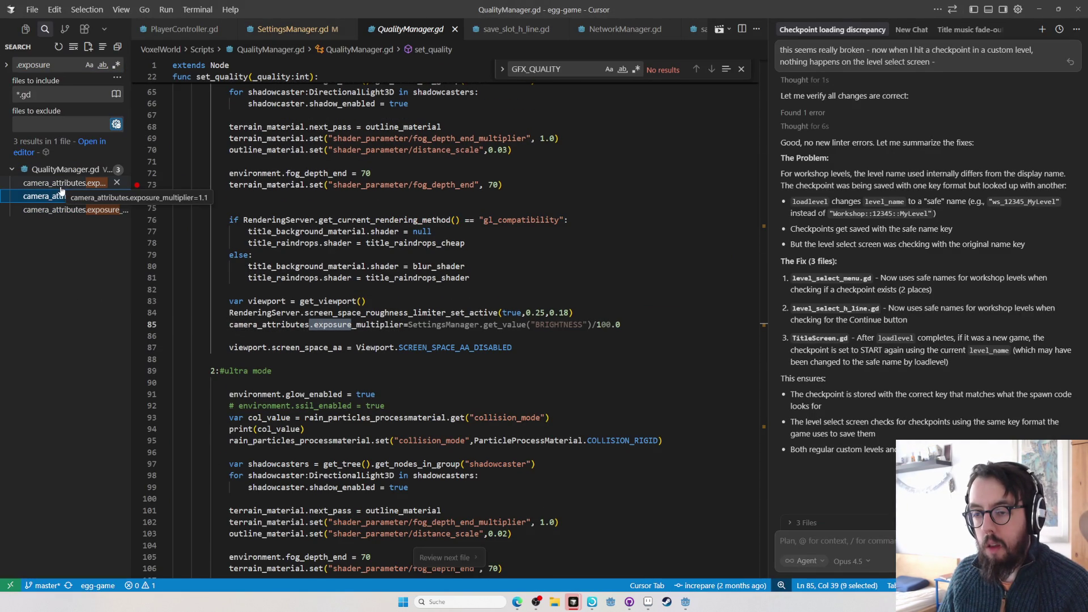
click(56, 182)
click(57, 195)
click(57, 210)
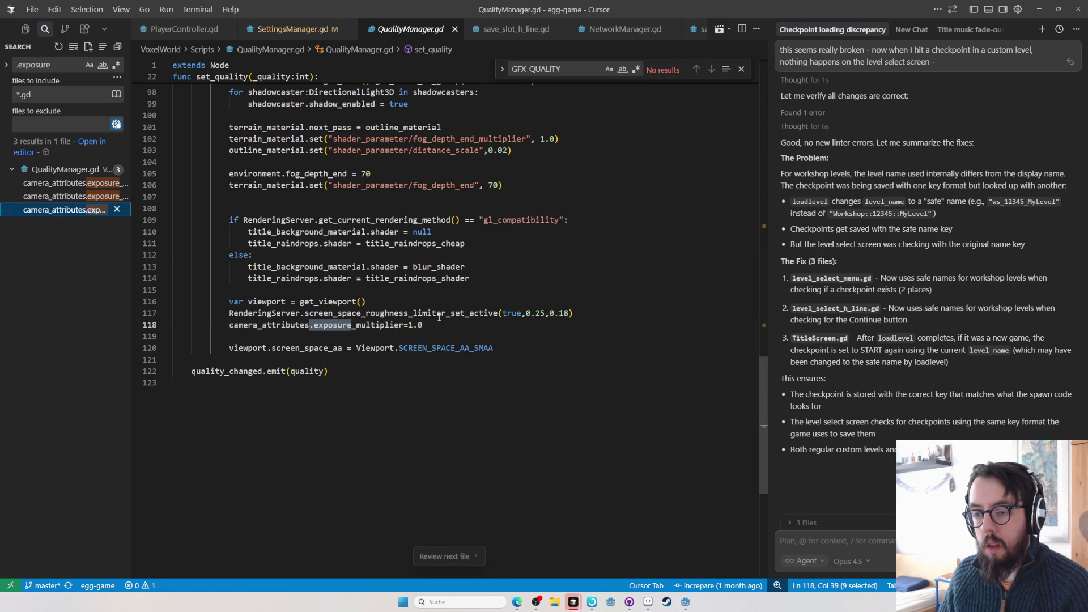
- Follow camera_attributes to the CameraAttributes docs, find 'exposure', and copy use_physical_light_units
click(367, 327)
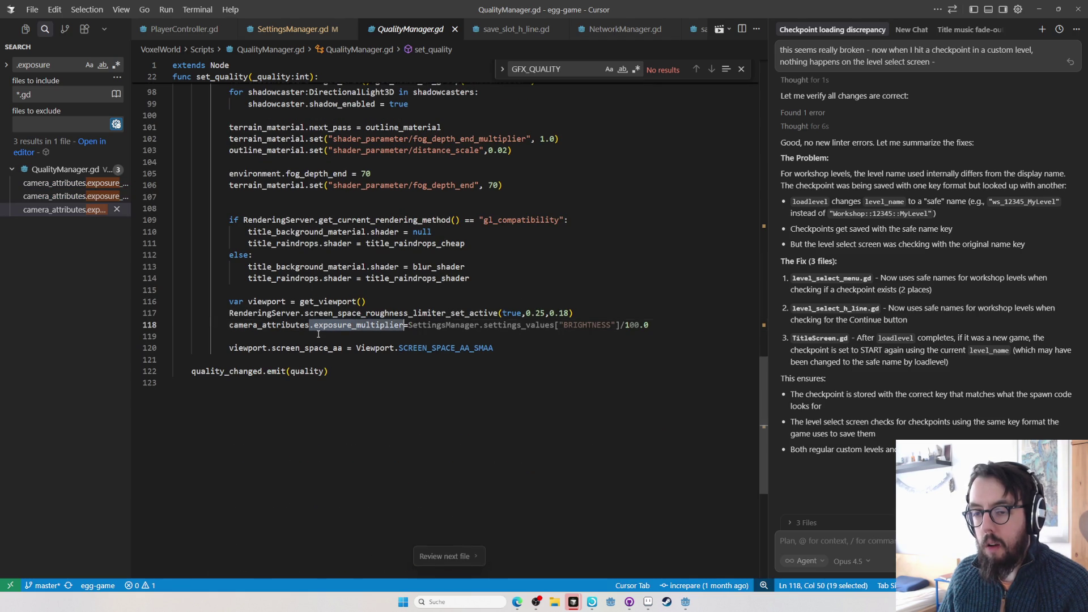
double_click(272, 325)
ctrl+click(272, 325)
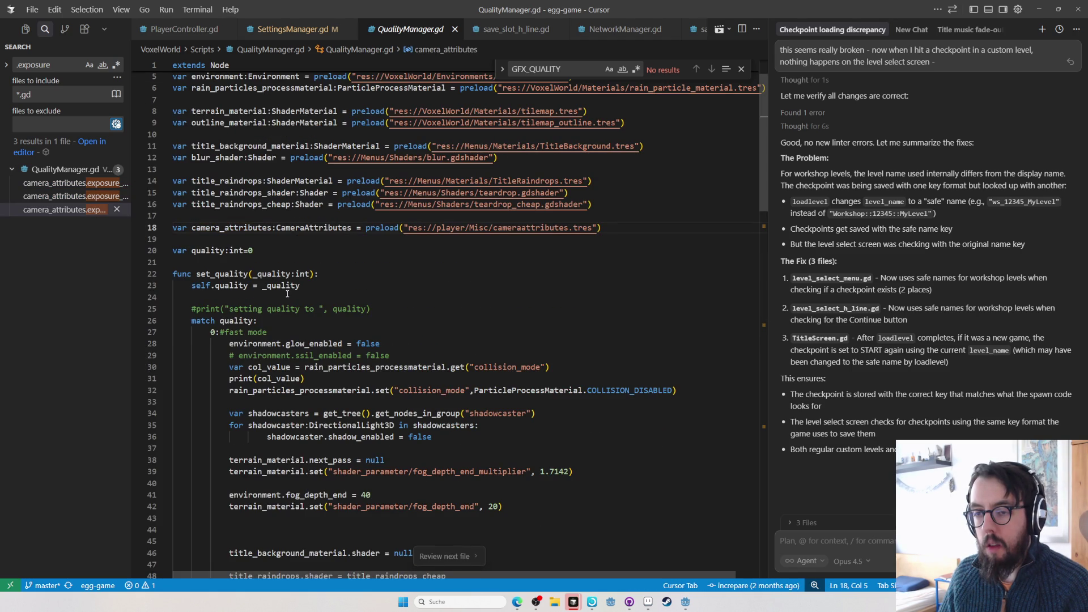
ctrl+click(306, 227)
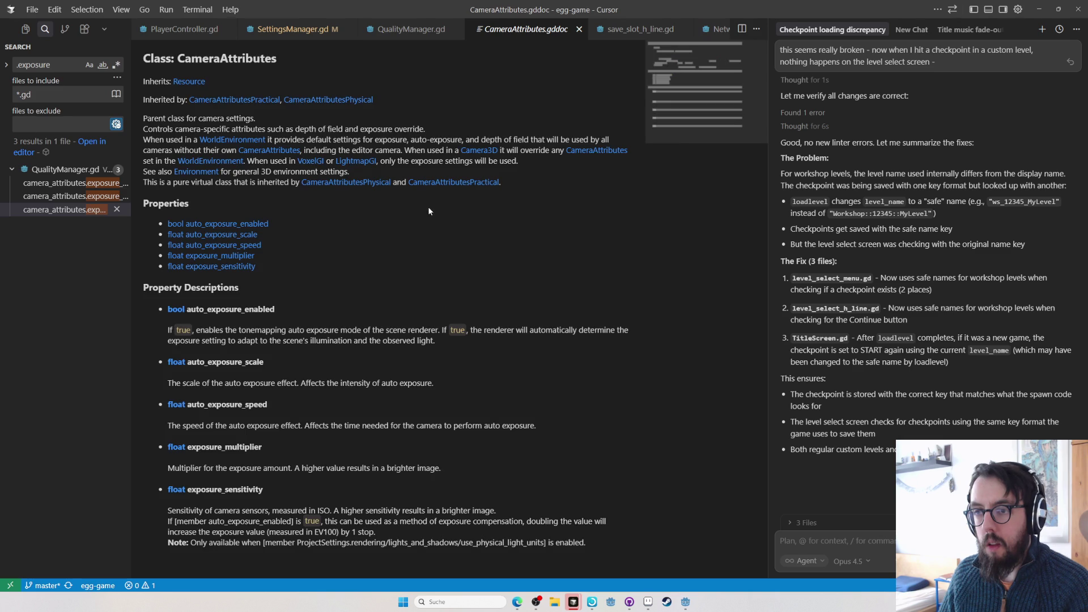
key(ctrl+f)
text(exposure)
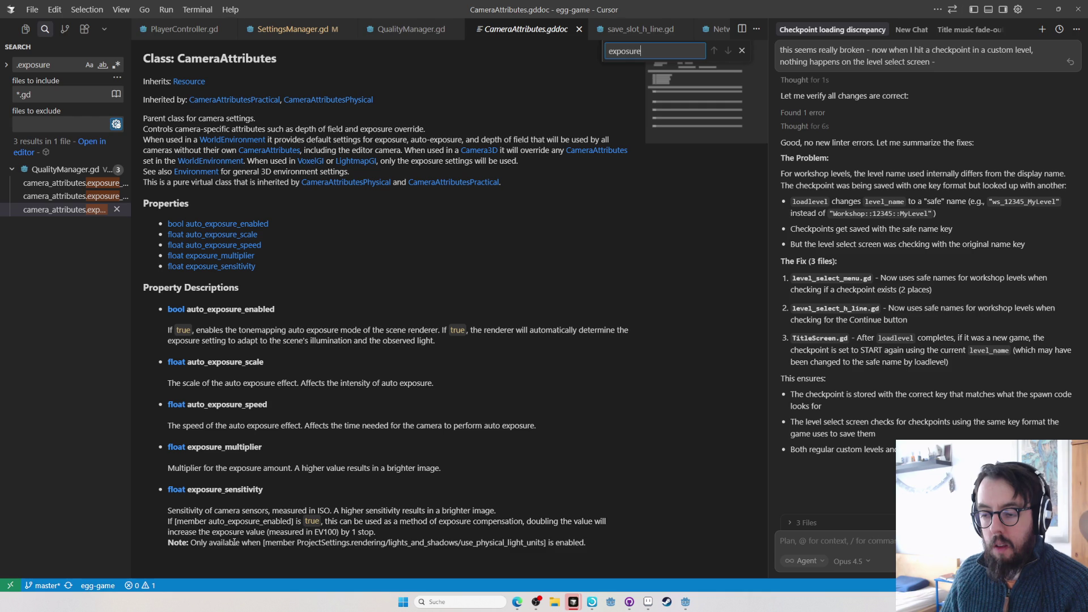
double_click(494, 543)
key(ctrl+c)
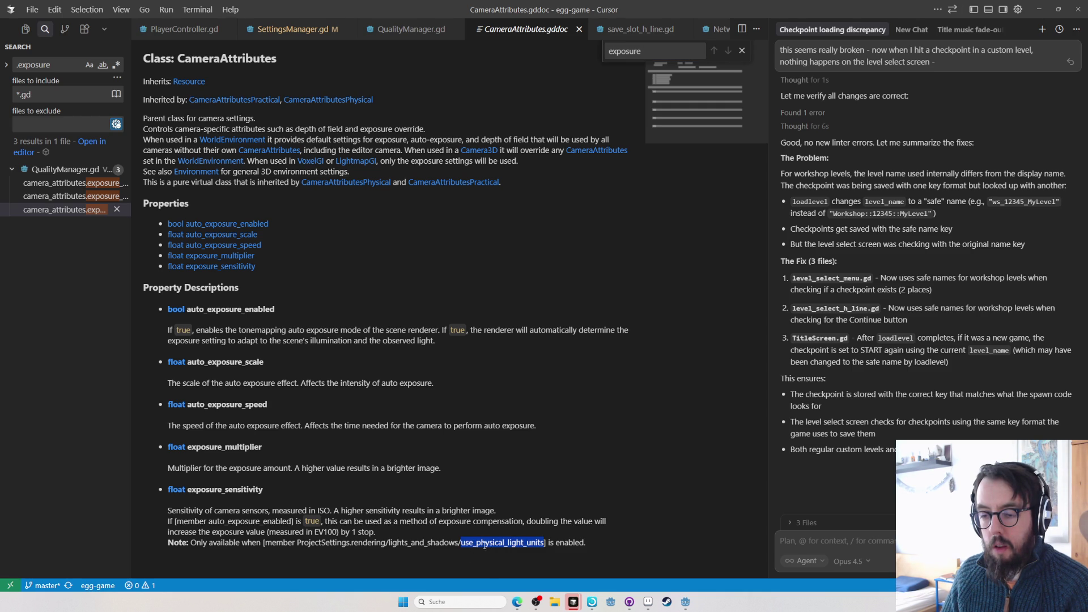
key(alt+Tab)
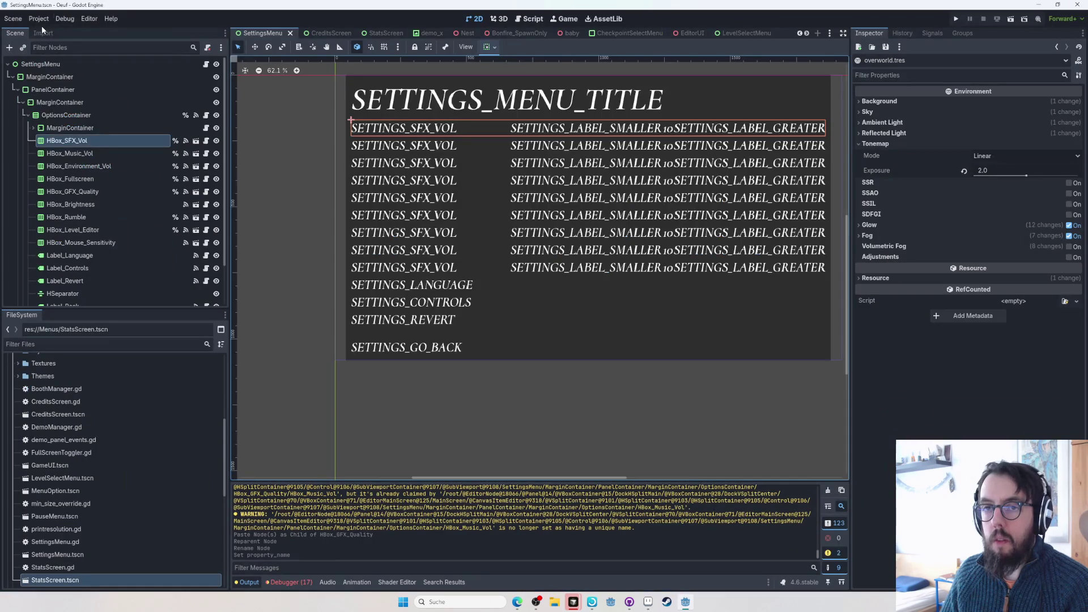
click(40, 21)
- Filter Project Settings to use_physical_light_units and confirm it is off under Lights and Shadows
click(43, 31)
key(ctrl+v)
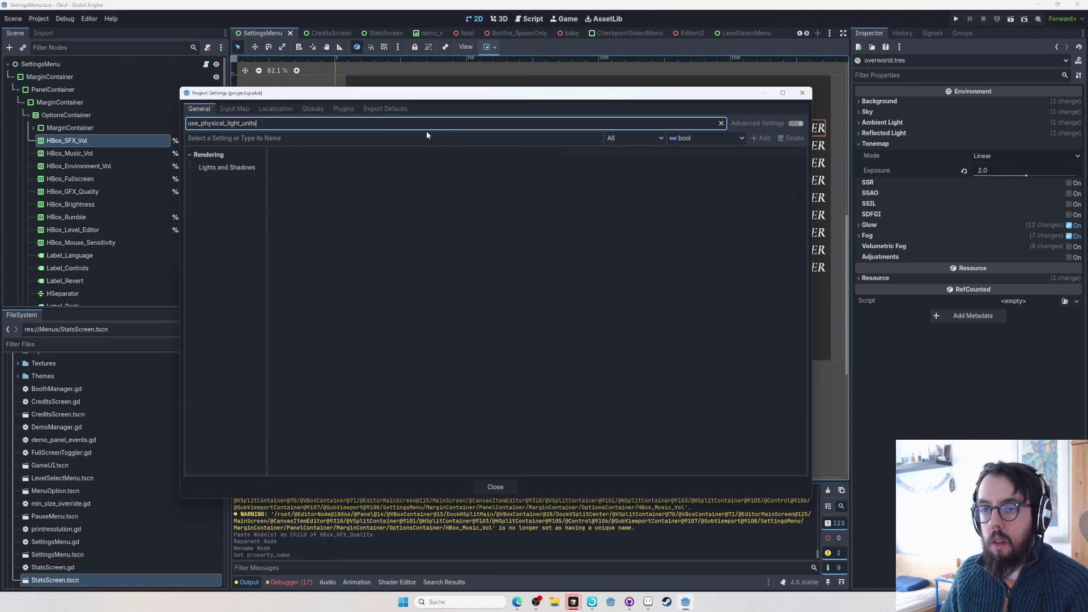
click(251, 168)
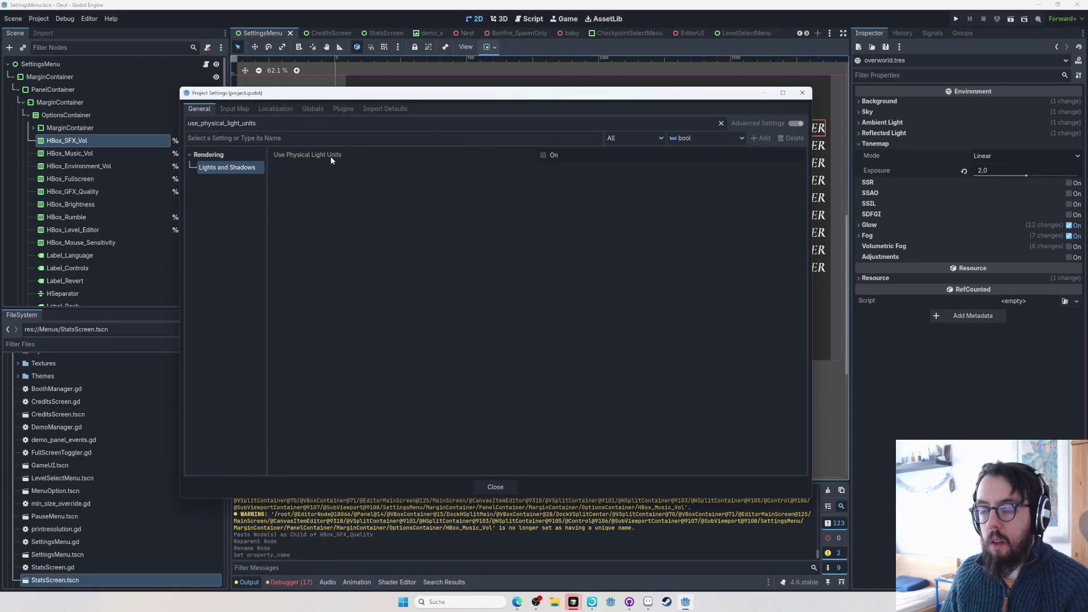
mouse_move(331, 155)
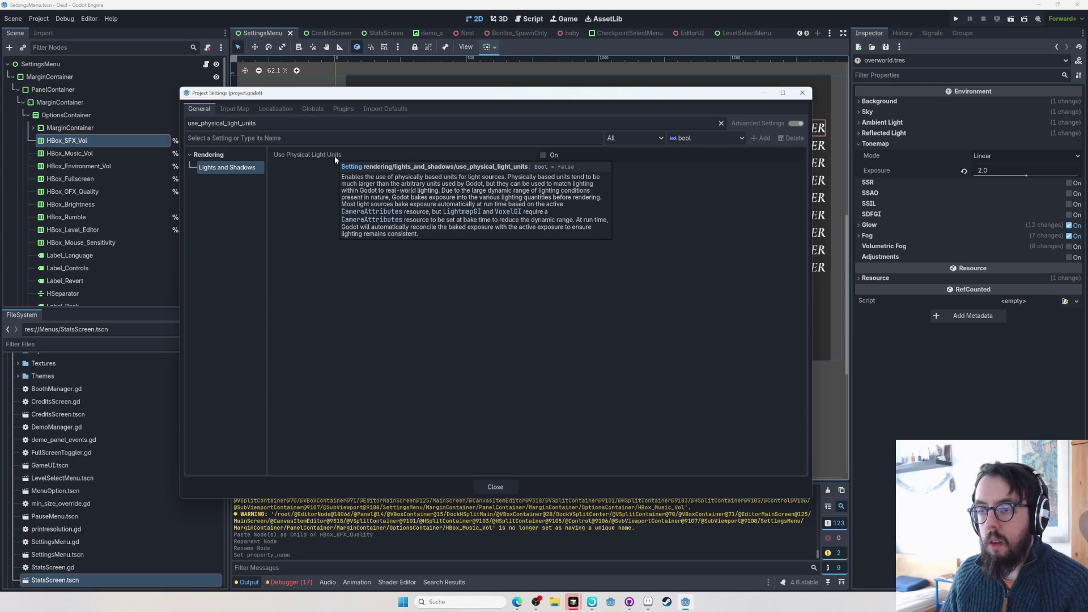
key(alt+Tab)
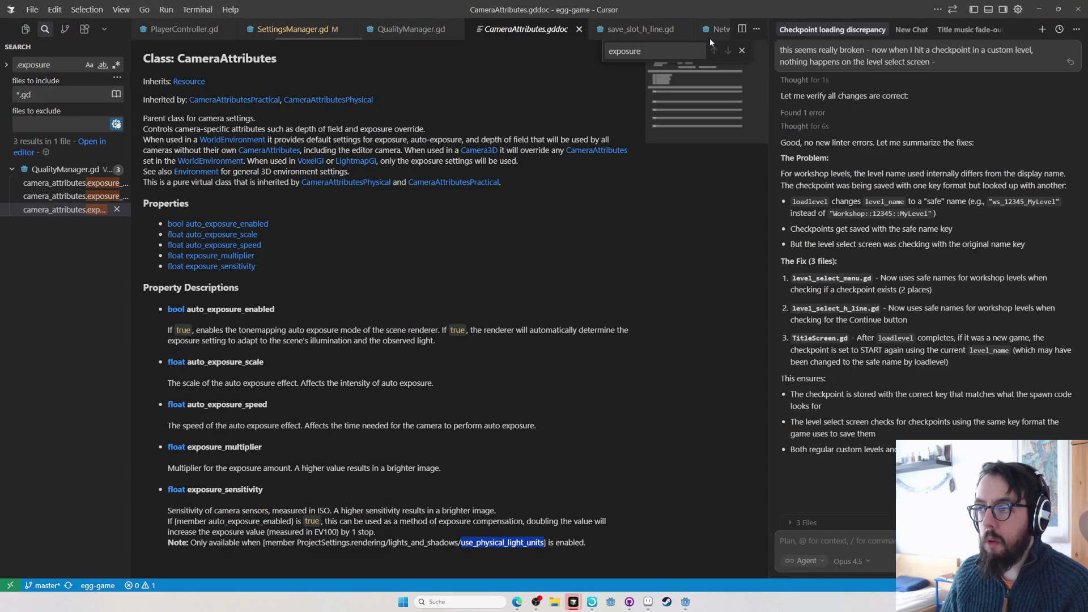
- Close the CameraAttributes docs and return to QualityManager.gd's exposure_multiplier = 1.1 line
double_click(229, 446)
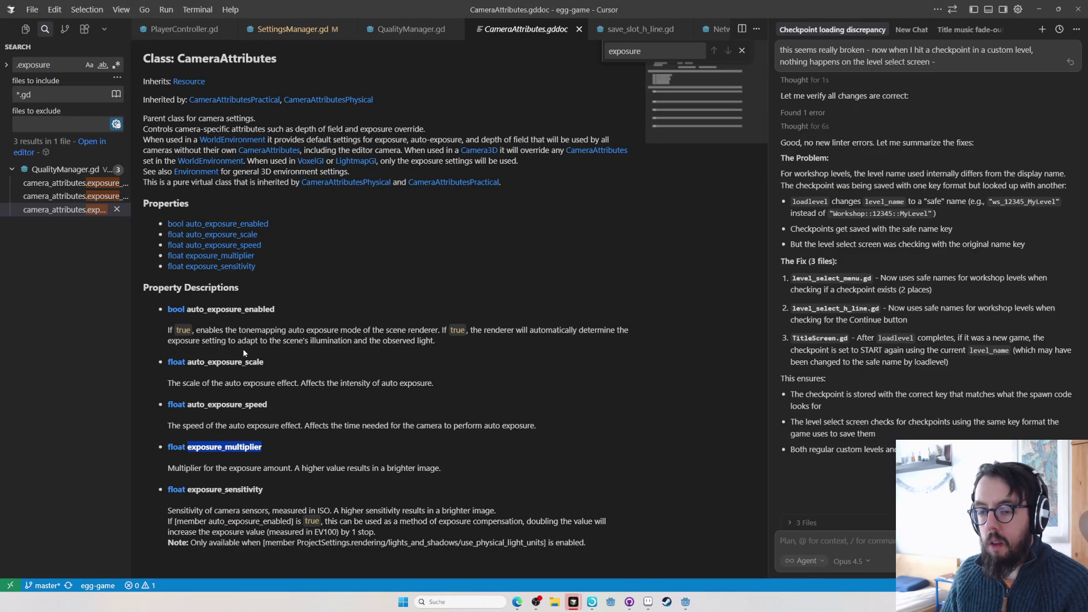
key(ctrl+w)
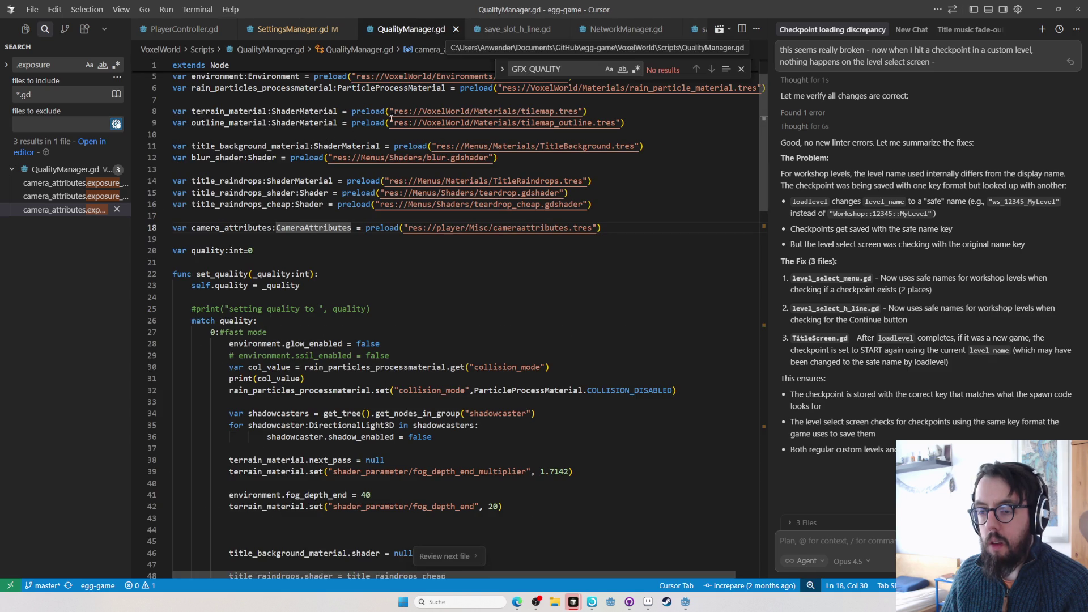
key(ctrl+Page_Up)
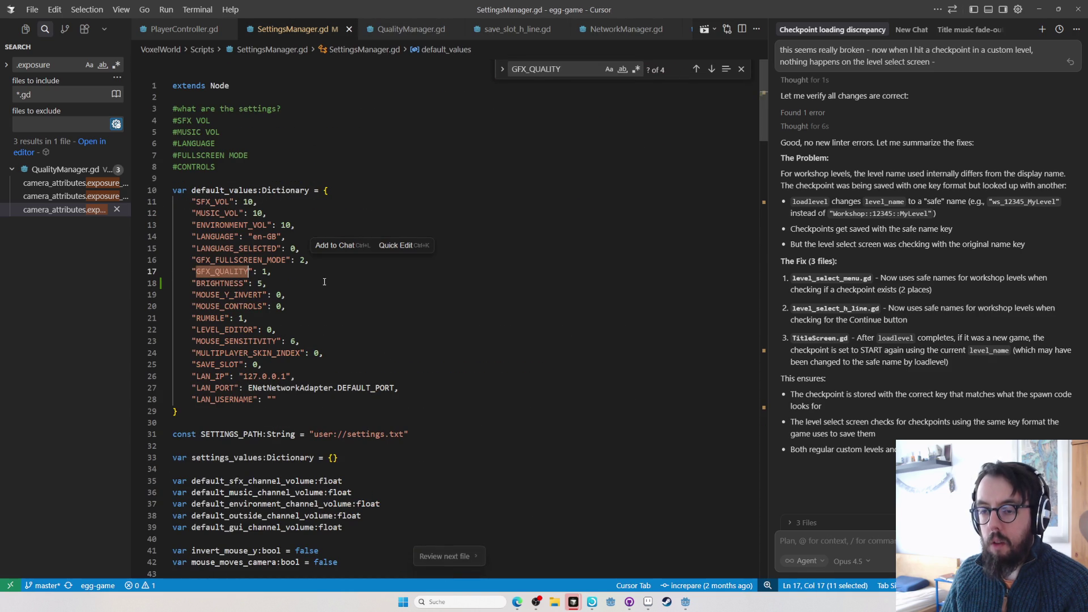
click(85, 210)
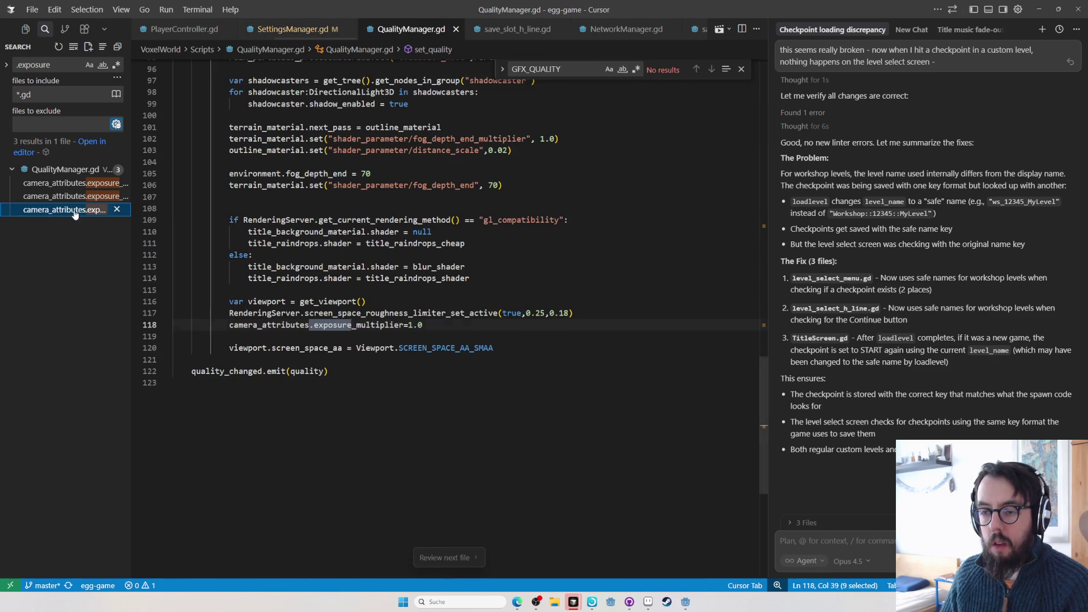
click(73, 197)
click(73, 183)
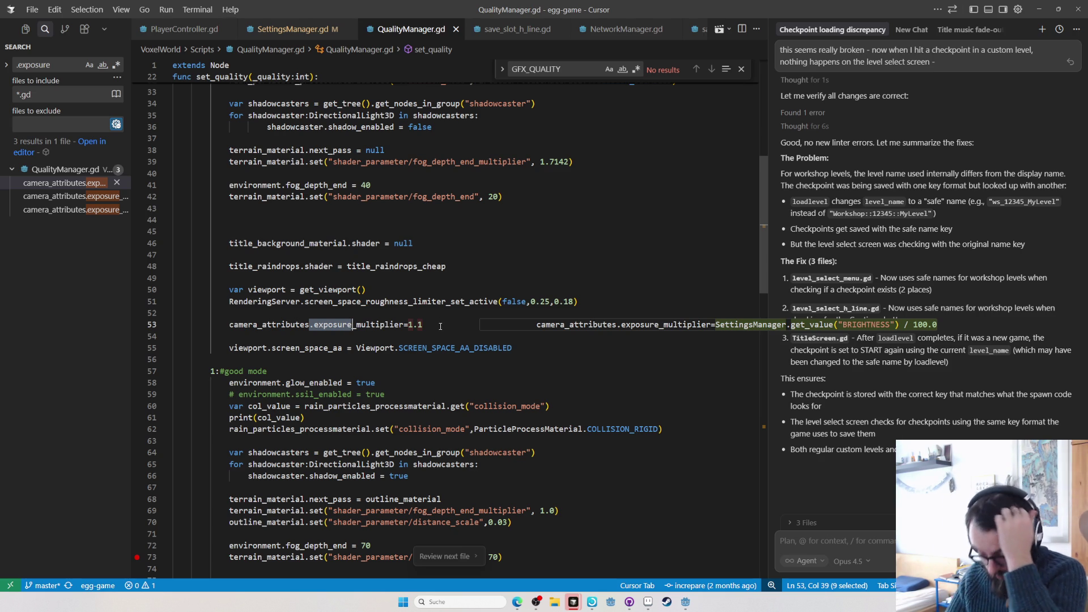
key(alt+Tab)
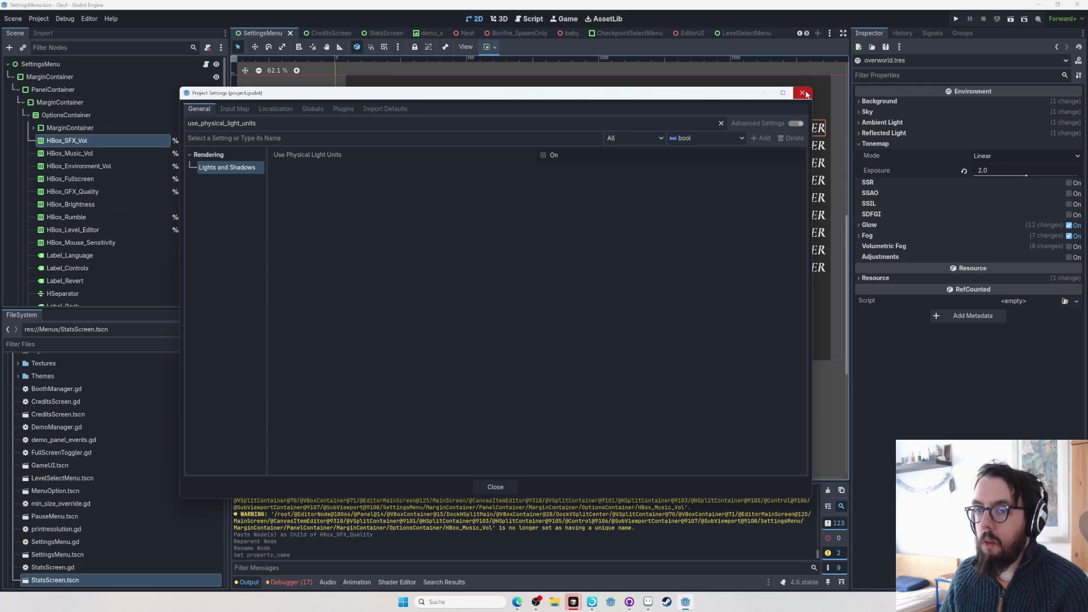
- Close Project Settings, run the game beside the editor, and load The Draw-Bridge save
click(804, 93)
click(955, 19)
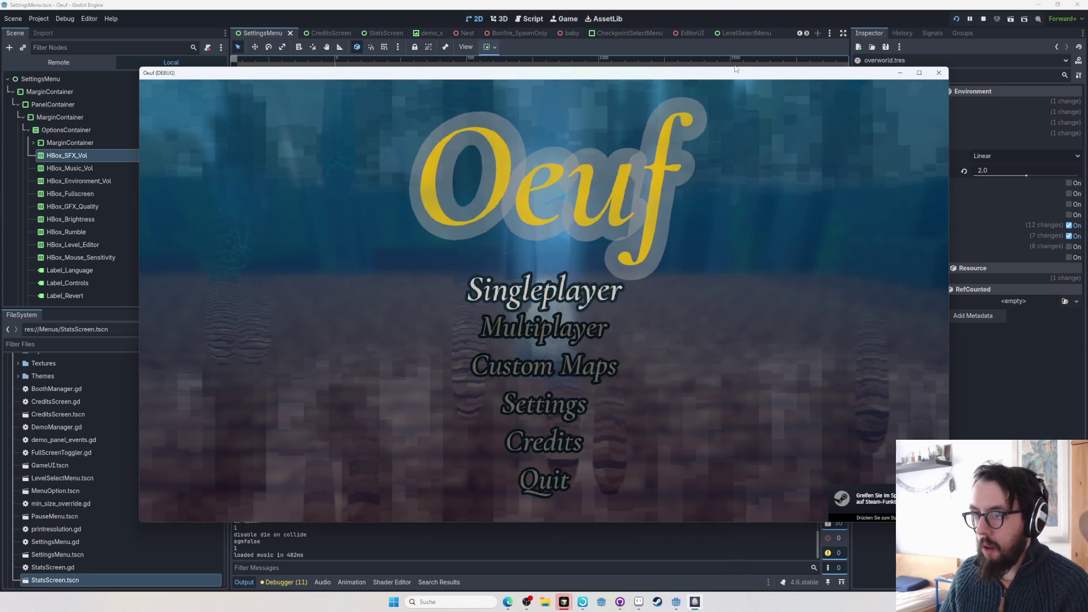
key(super+Left)
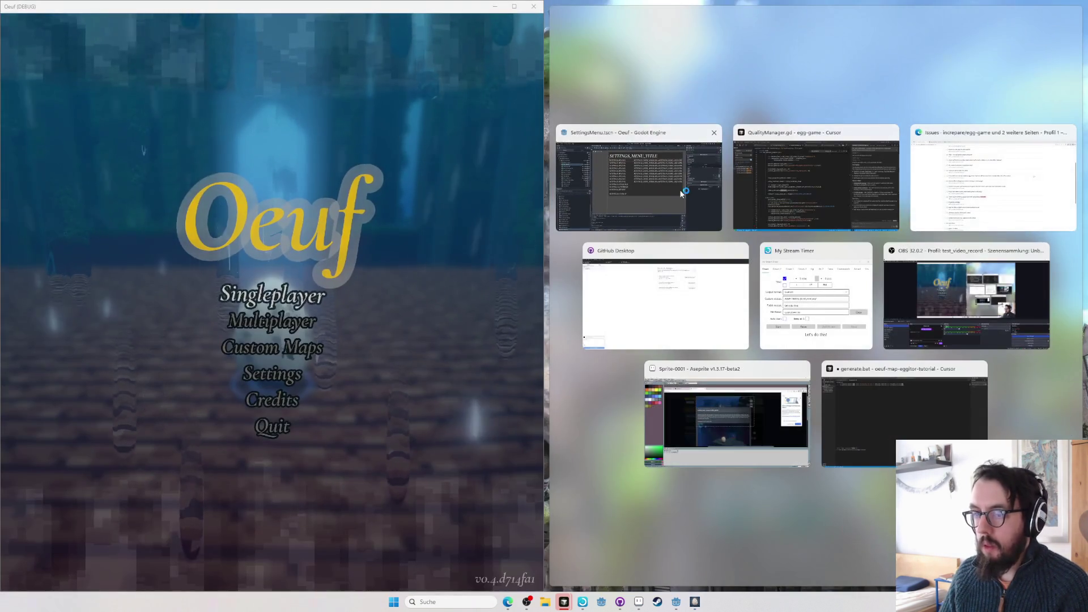
key(Return)
click(272, 296)
click(301, 240)
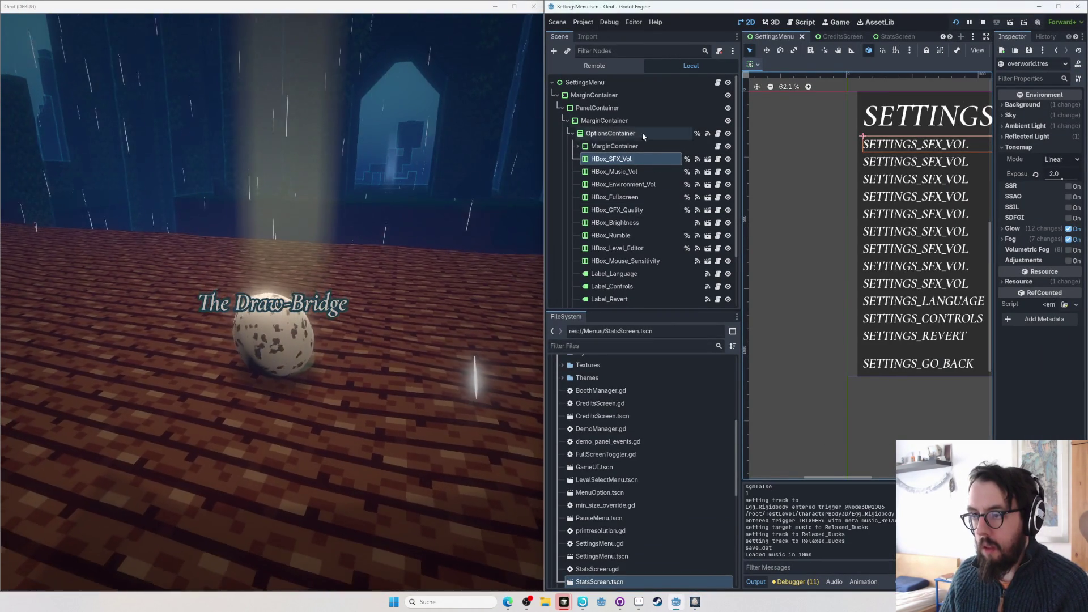
- Filter files for 'environ', drop tonemap exposure to 0.41, then undo it back to 2.0
click(604, 345)
text(environ)
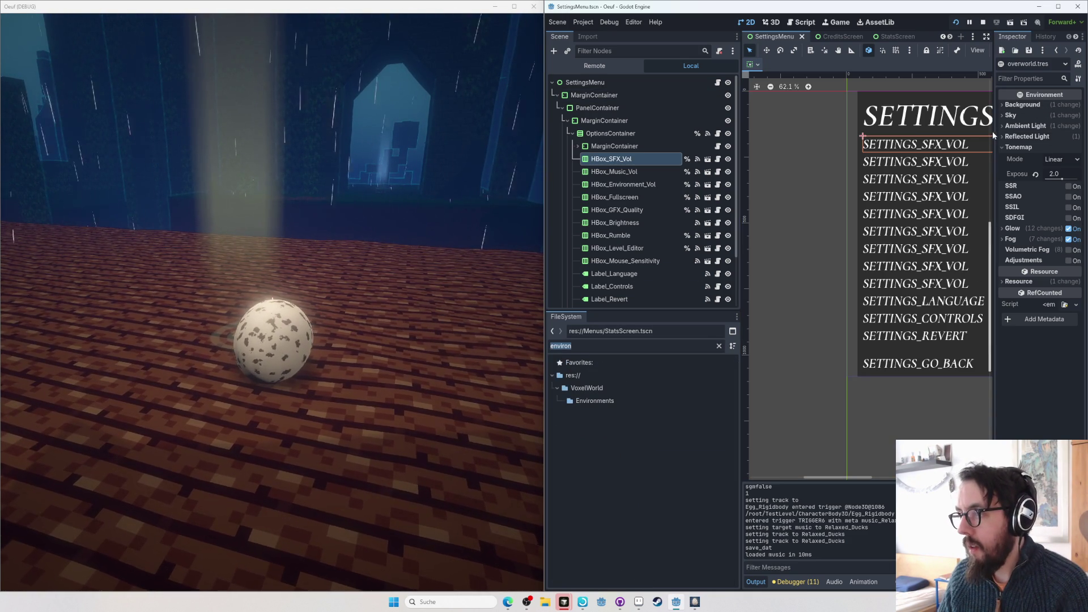
drag(994, 134, 873, 141)
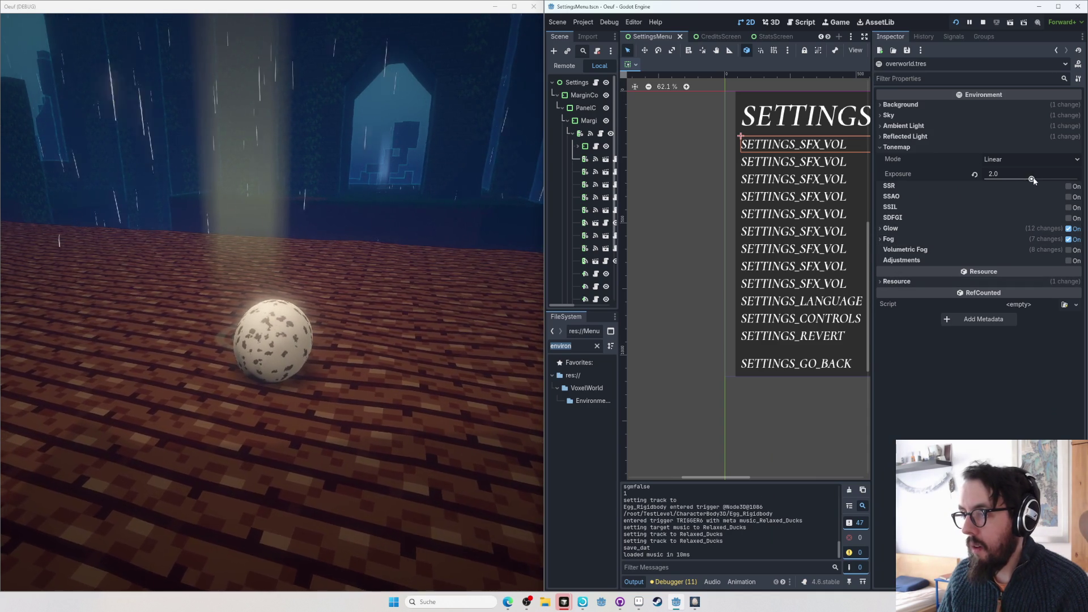
drag(1031, 179, 996, 179)
key(ctrl+z)
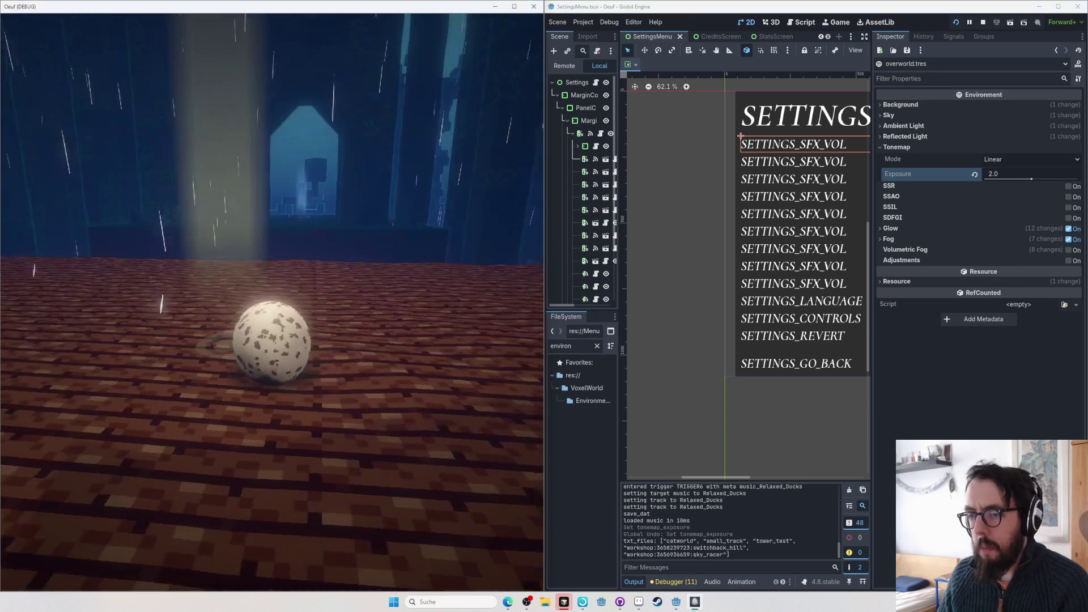
- Clear the file filter, shrink the game window, and widen the scene tree dock
key(alt+Tab)
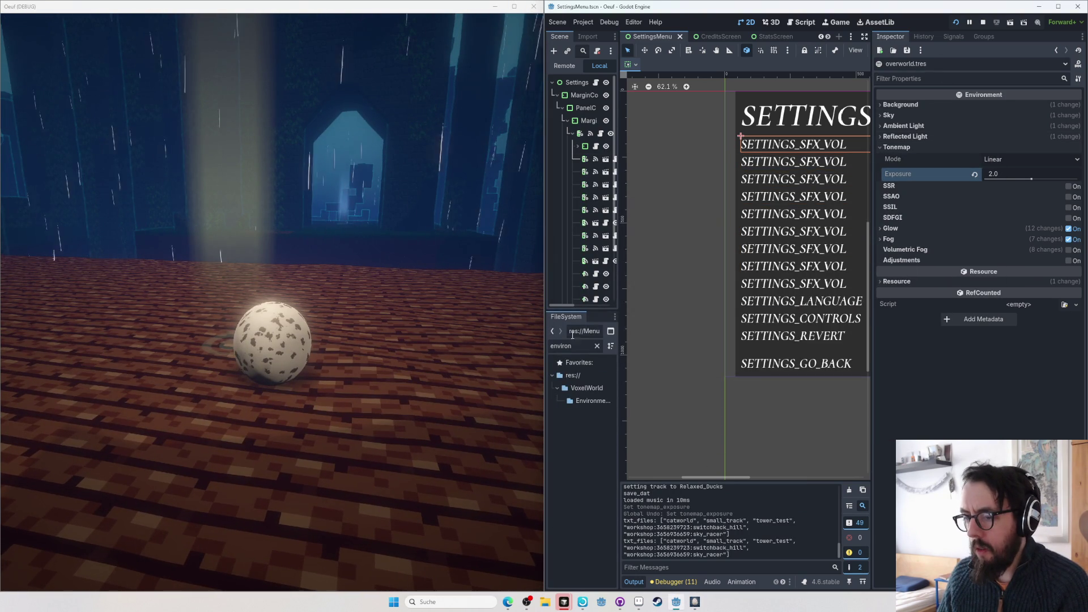
click(582, 346)
key(Down)
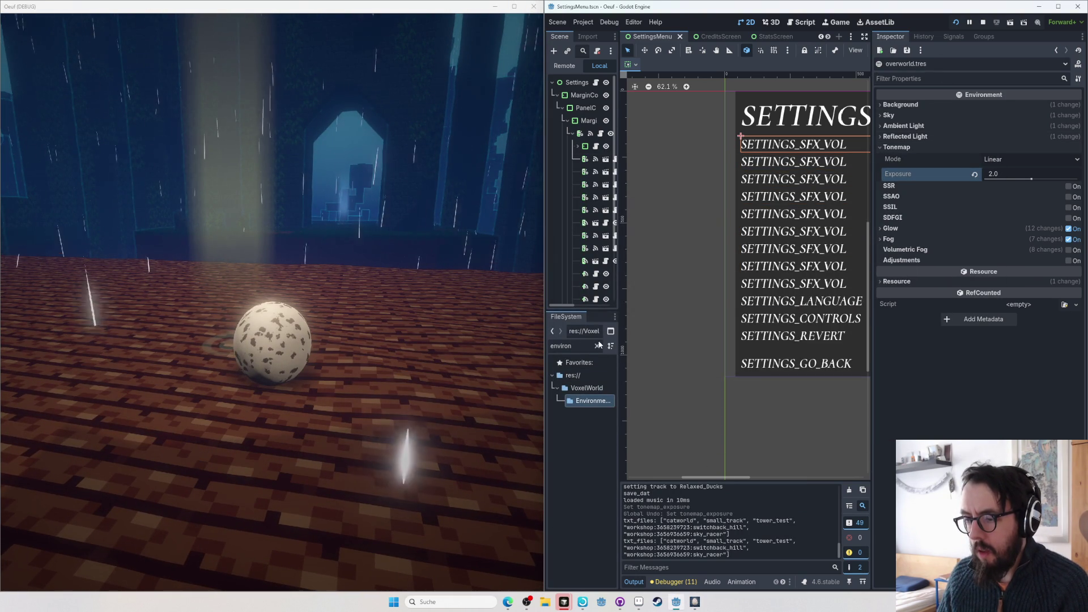
key(Escape)
drag(546, 171, 233, 332)
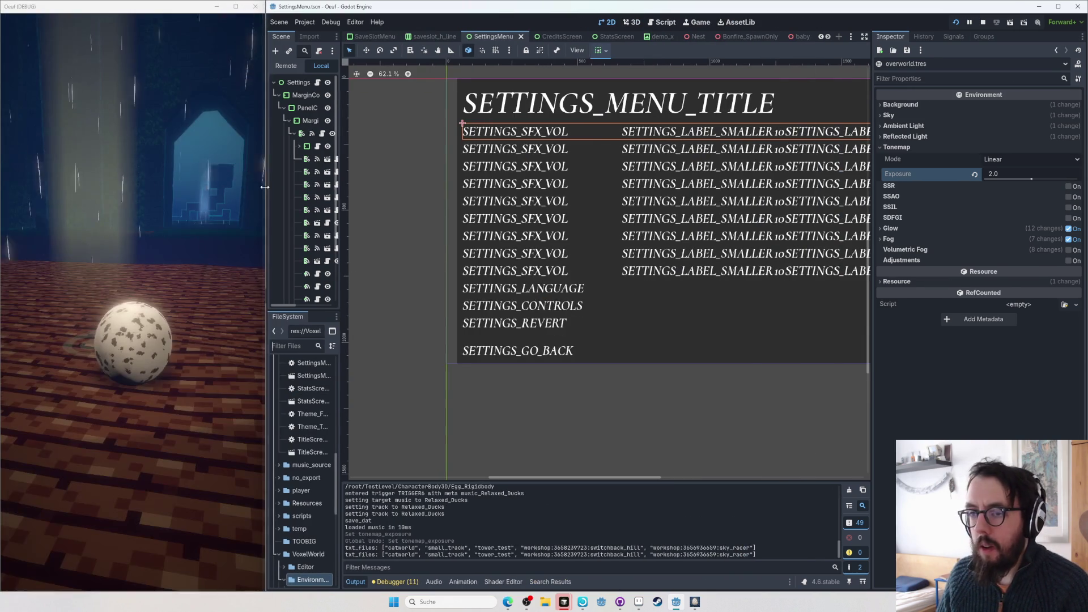
key(alt+Tab)
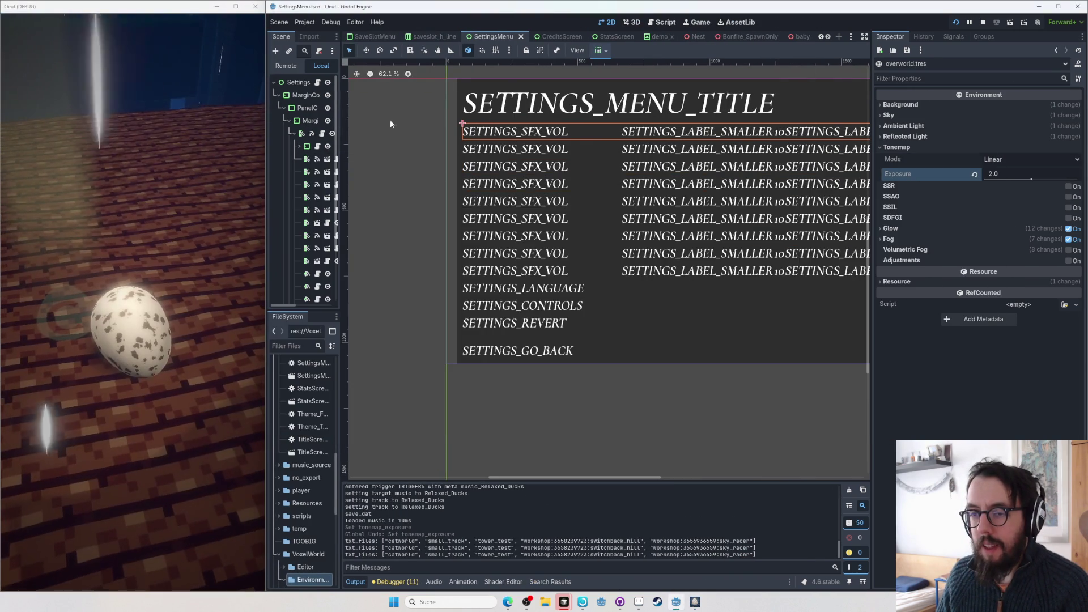
drag(342, 178, 586, 178)
- Try tonemap exposure 1.0 in the running game, then revert it to 2.0
key(alt+Tab)
key(Tab)
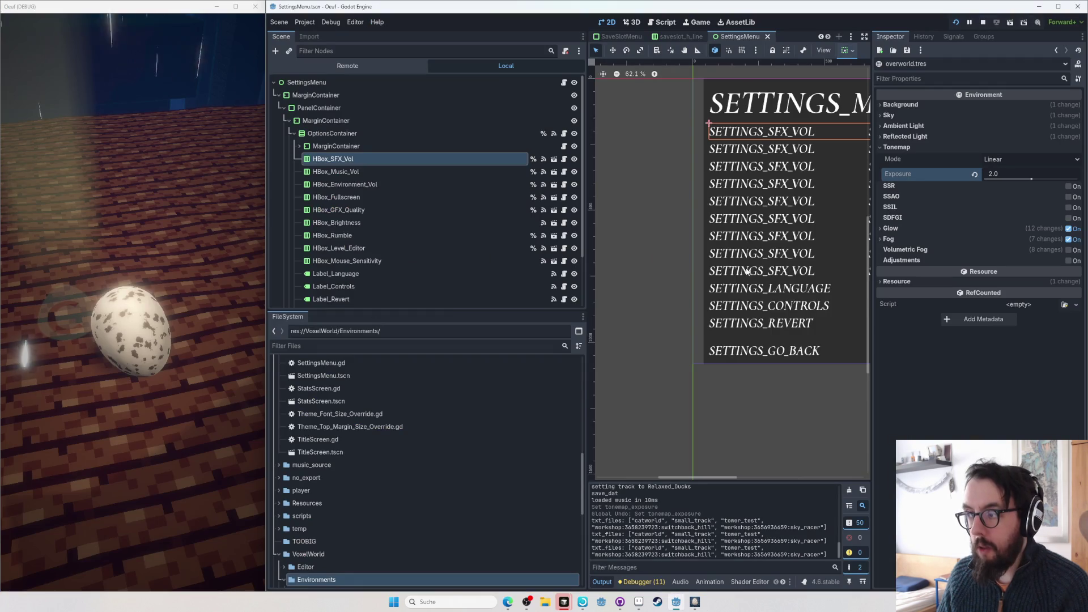
key(alt+Tab)
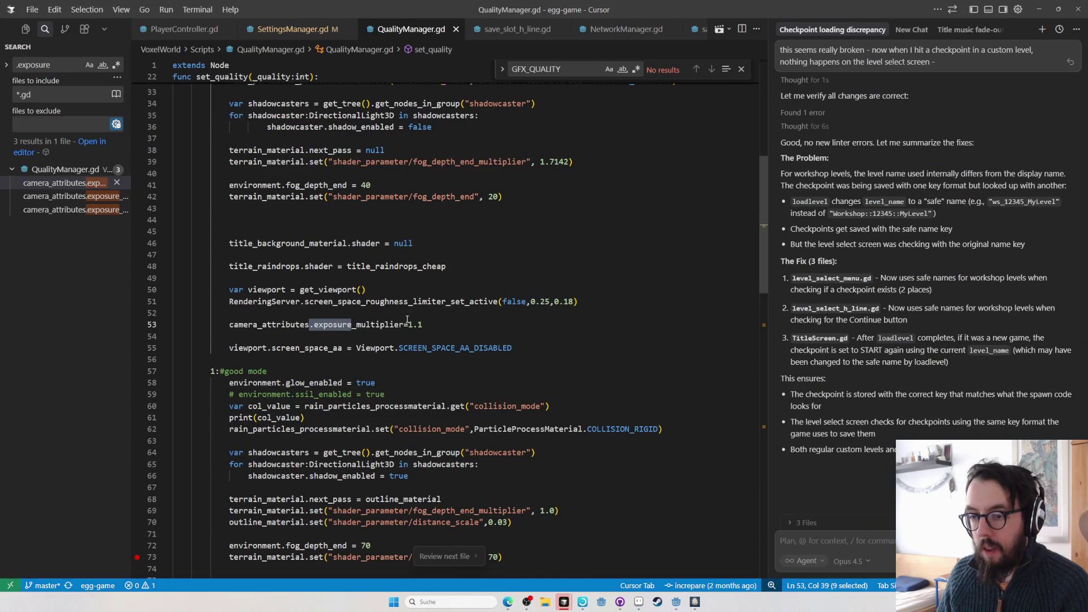
key(alt+Tab)
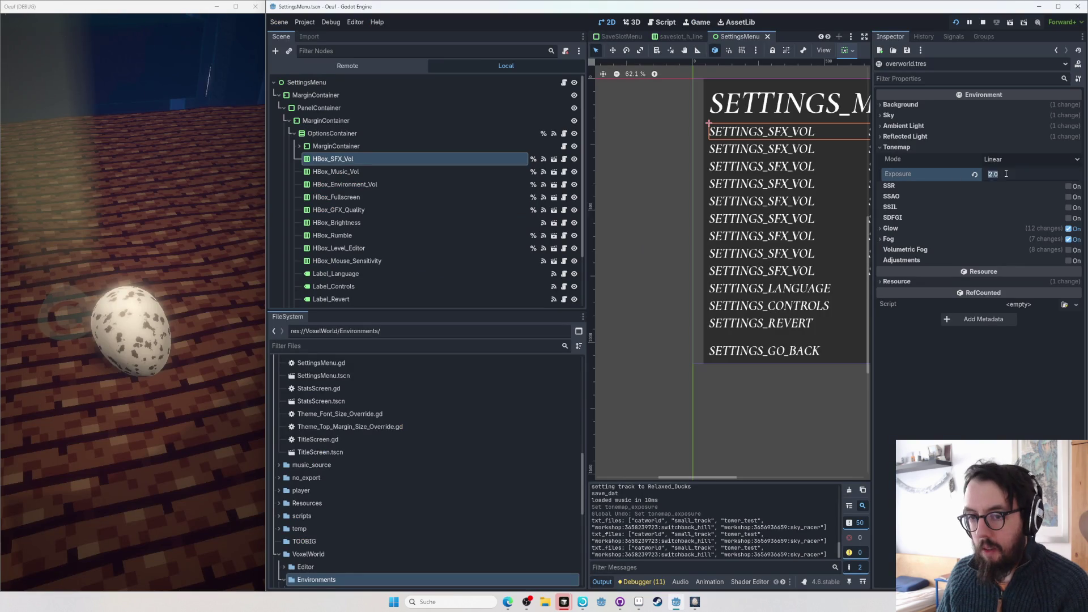
text(1)
key(Return)
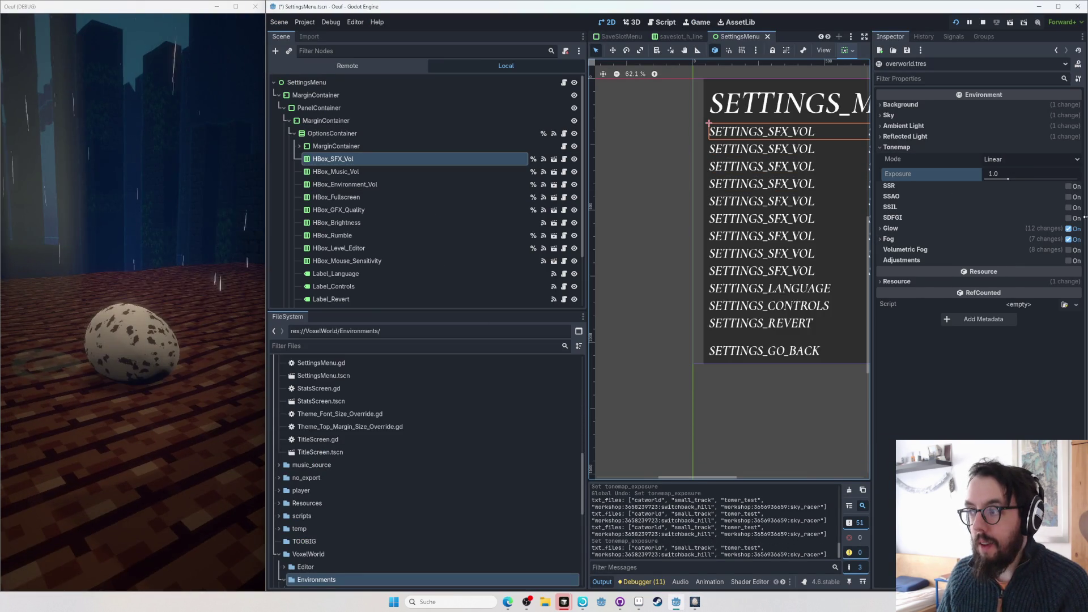
key(ctrl+z)
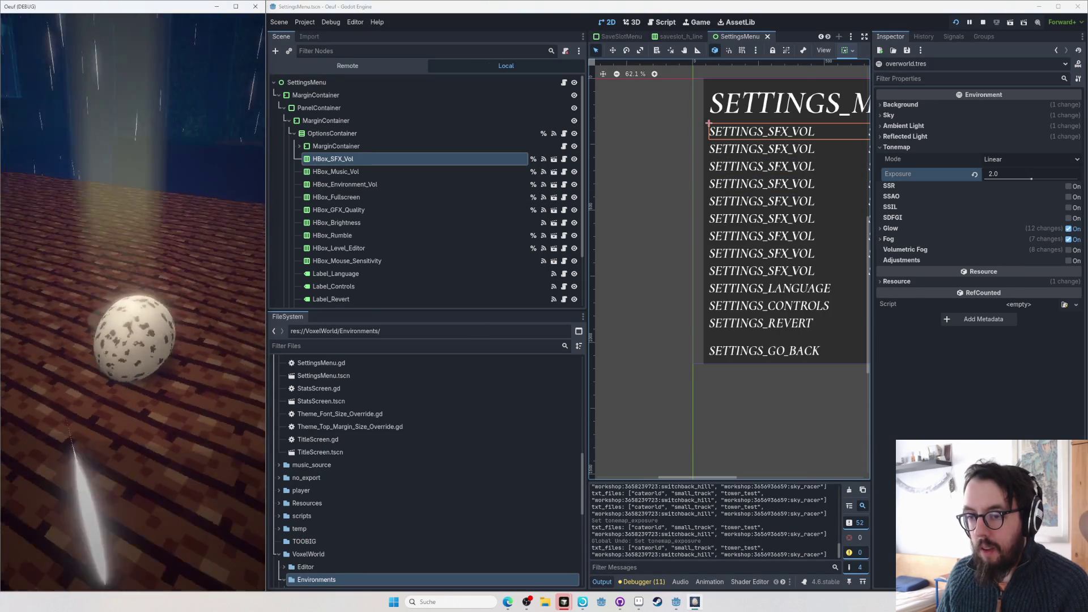
key(alt+Tab)
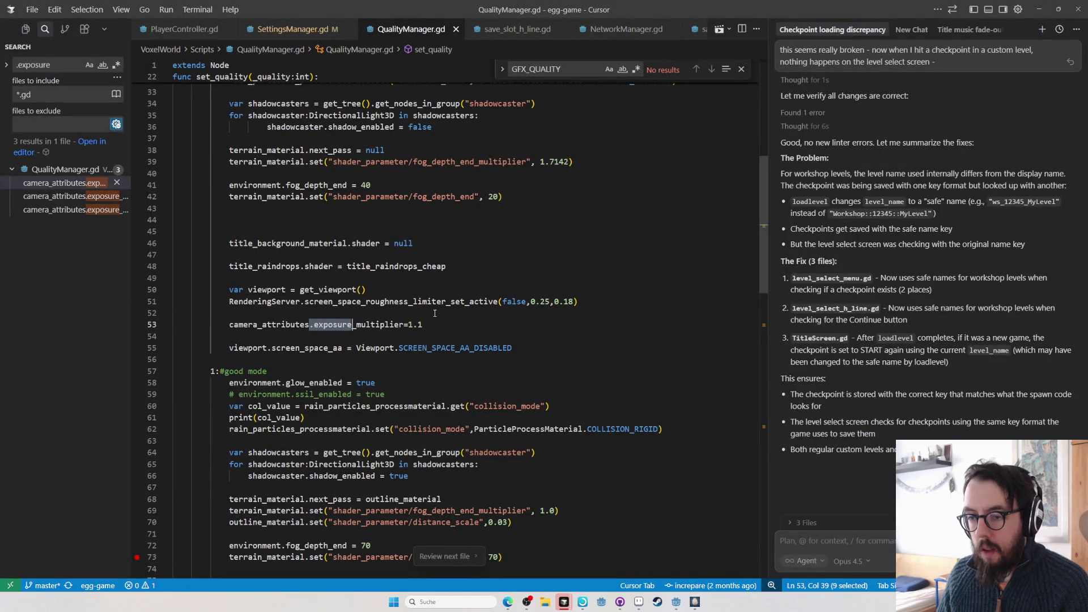
- Insert var brightness_0_10 = SettingsManager.get_value("BRIGHTNESS") above the exposure line
key(ctrl+shift+Return)
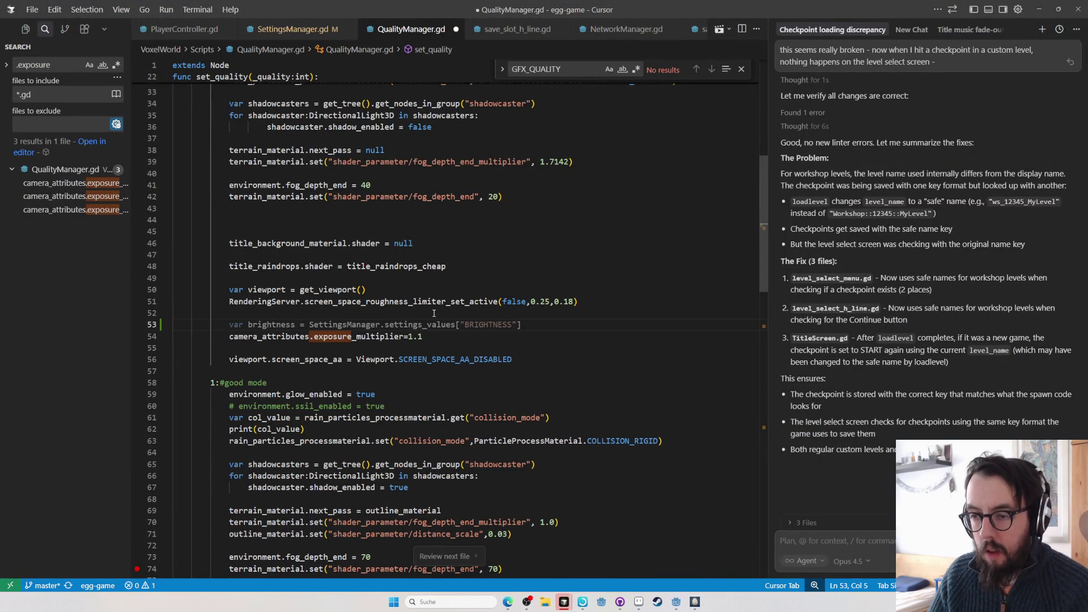
key(ctrl+z)
scroll(385, 330, up, 2)
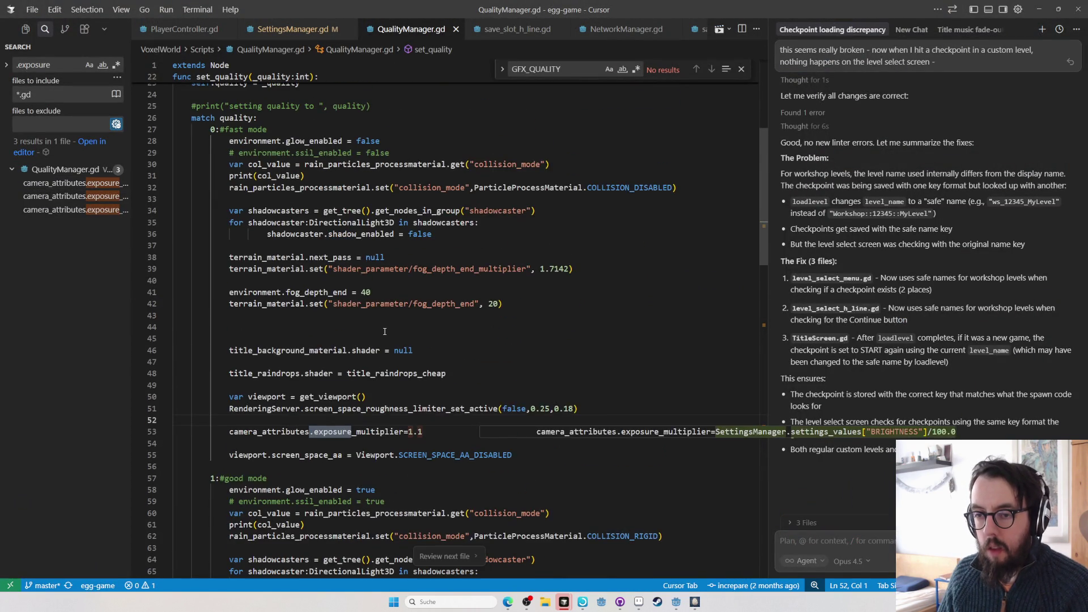
mouse_move(404, 368)
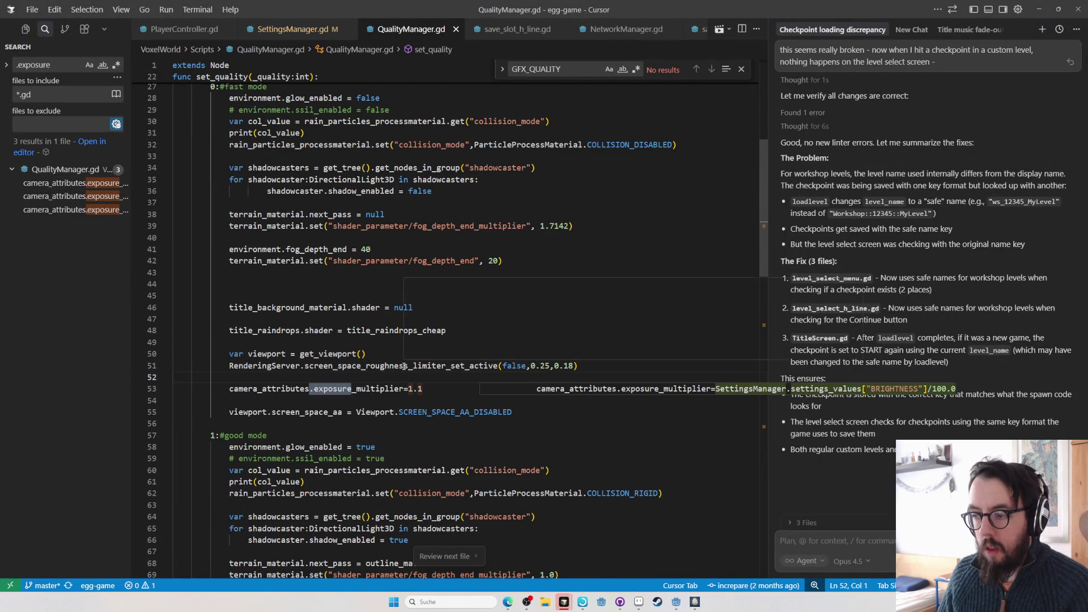
click(271, 366)
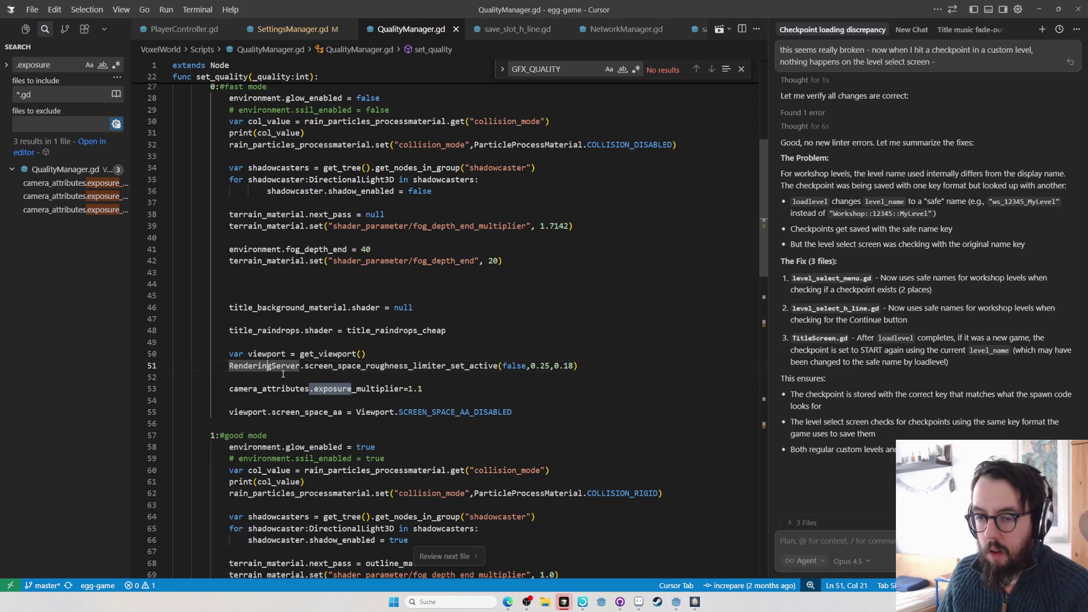
click(283, 374)
key(Return)
text(var brightness_0_10)
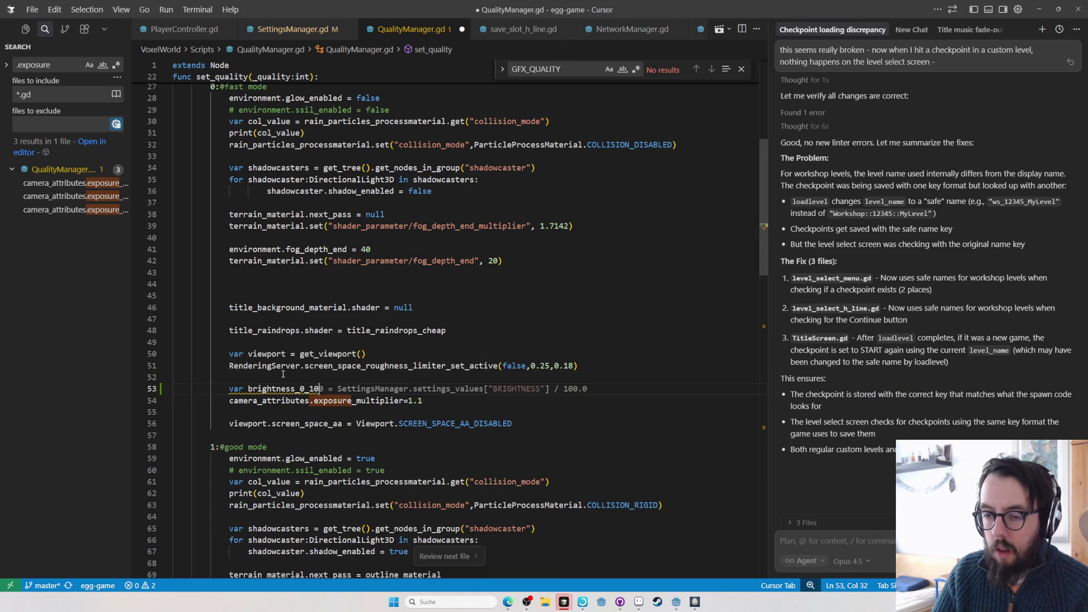
text( =)
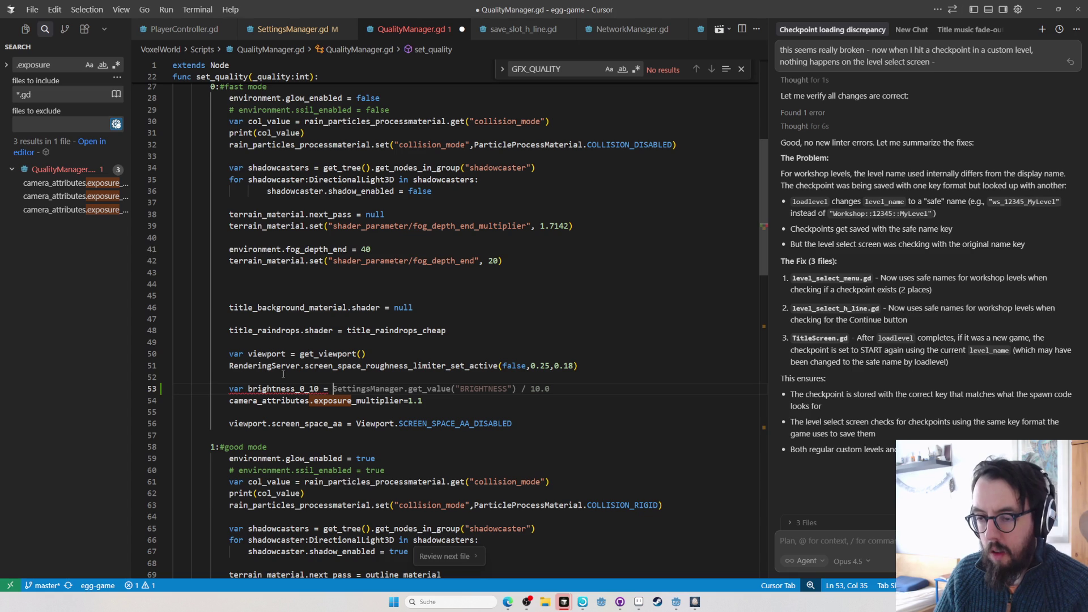
key(Tab)
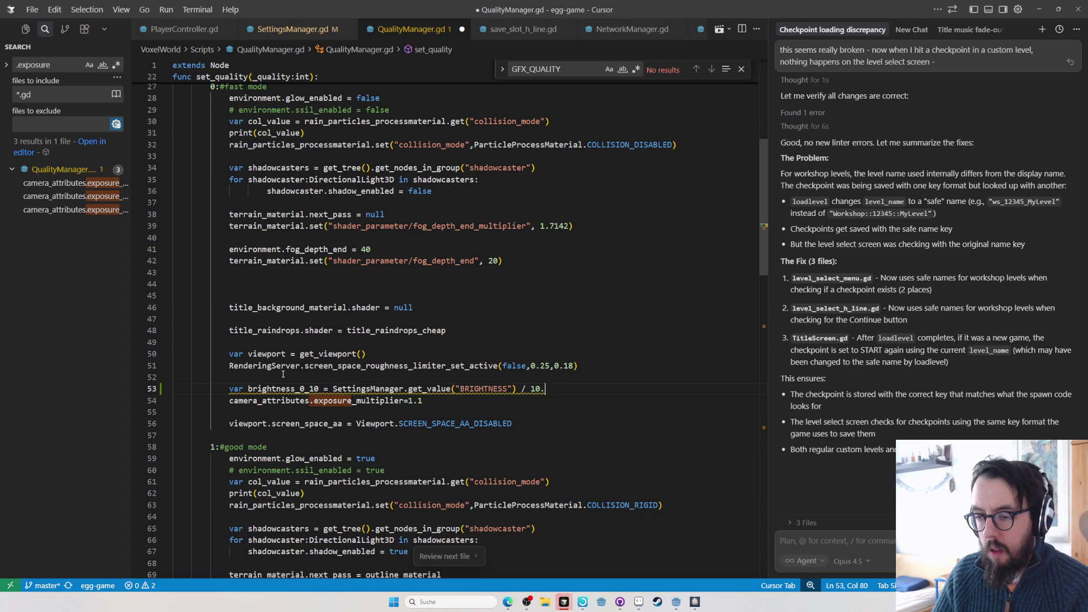
- Add a comment noting 5 equals 1.0 and brightness_multiplier = (brightness_0_10 - 5) / 5.0 + 1.0
key(Return)
text(var brig)
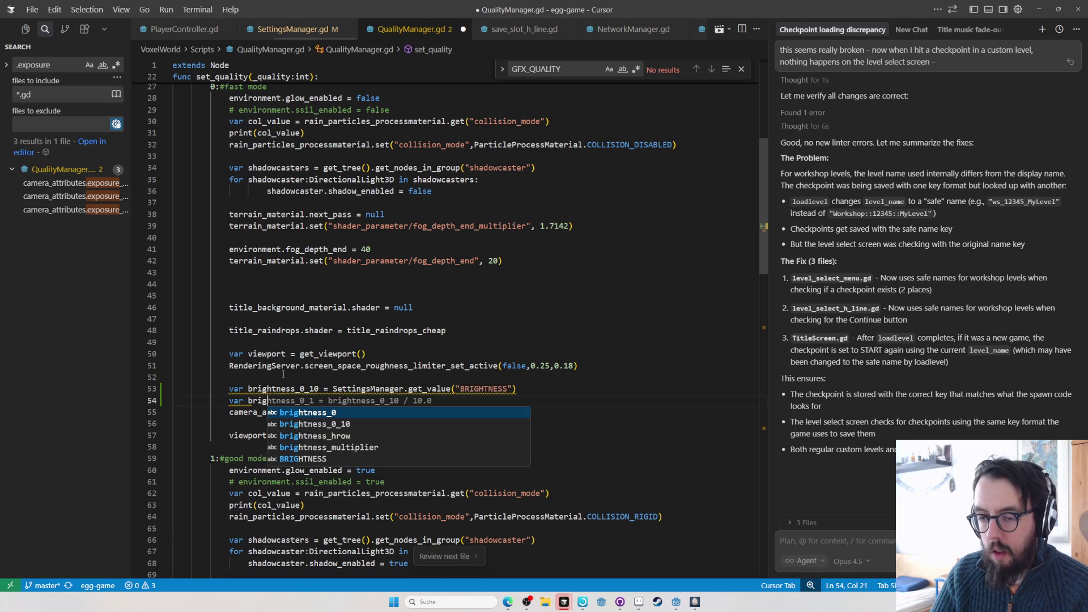
text(htness_multiplier)
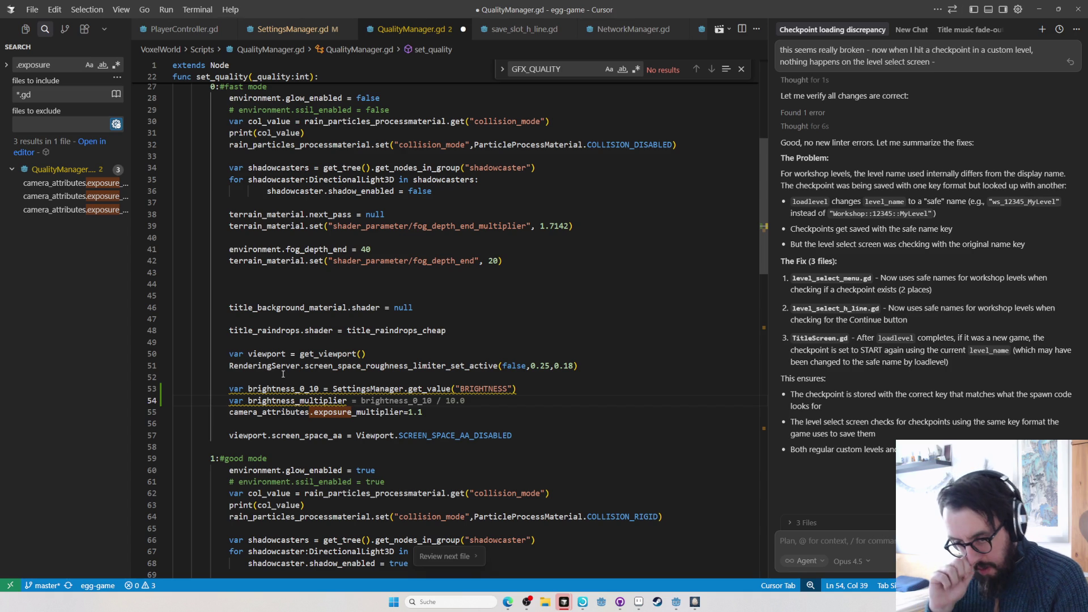
key(ctrl+shift+Return)
text(#brightness is)
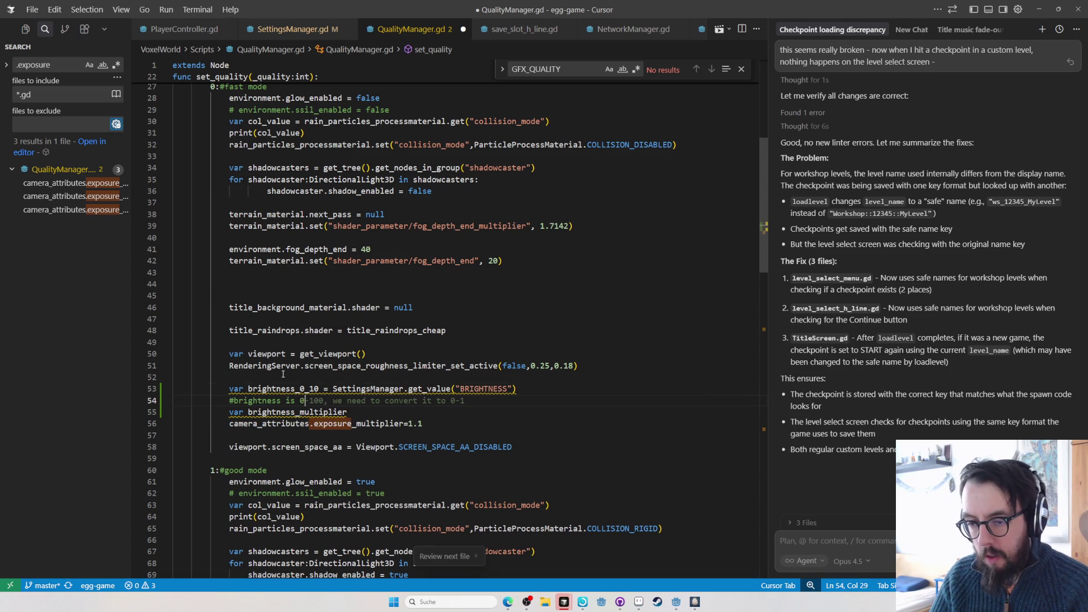
text(0,. )
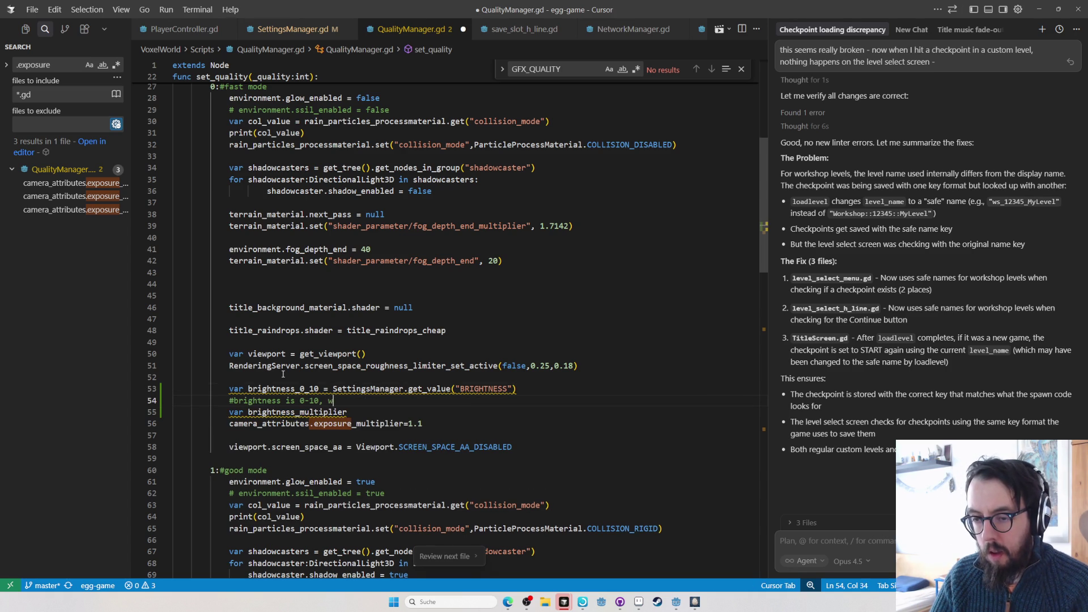
text(ed to convert it to 0.1-?)
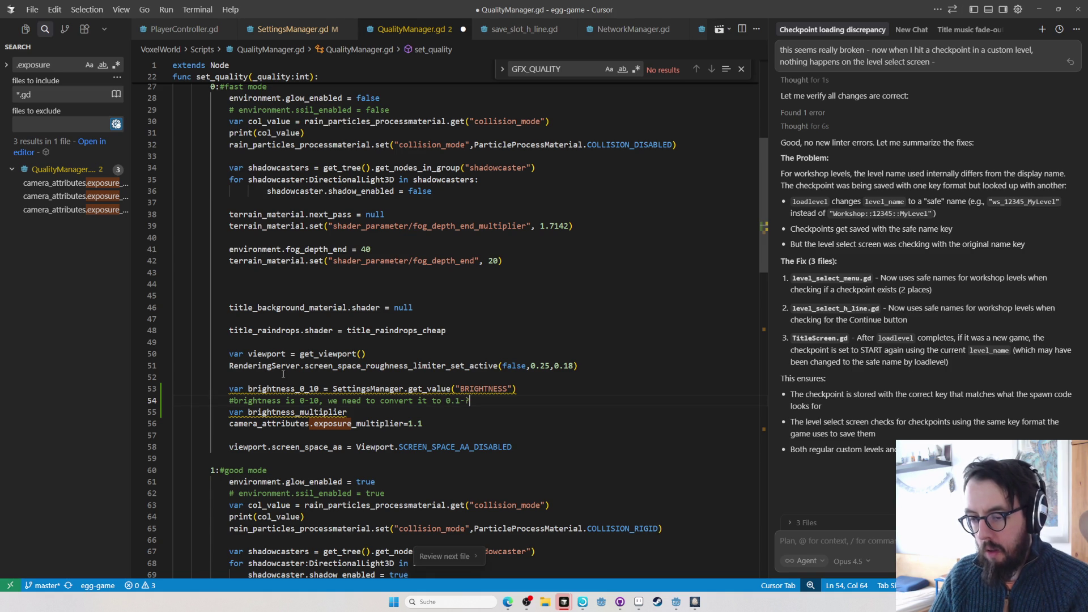
key(BackSpace)
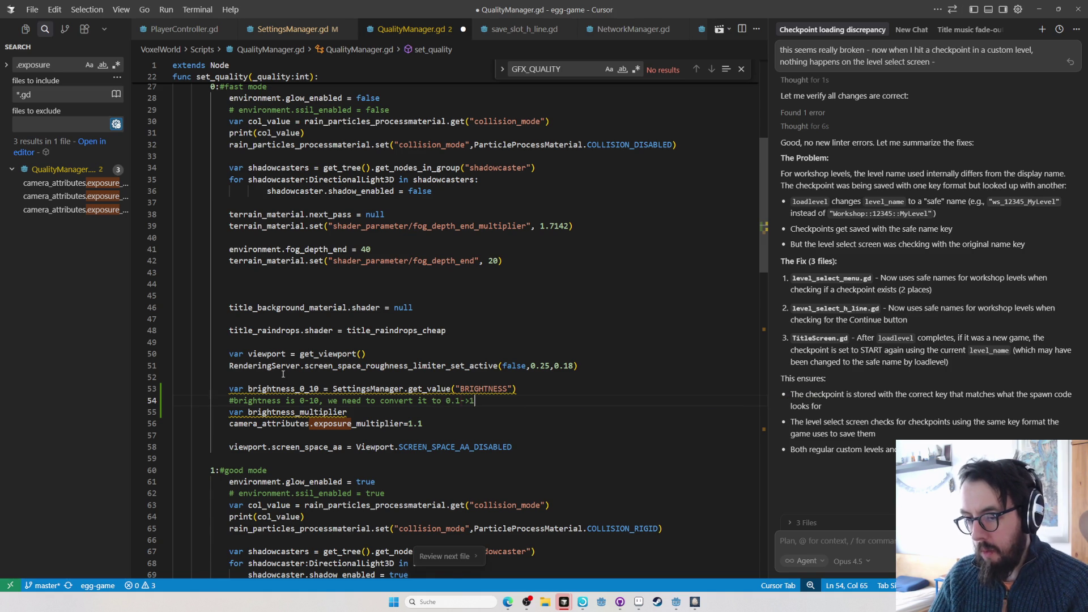
text(0)
text(, with 5)
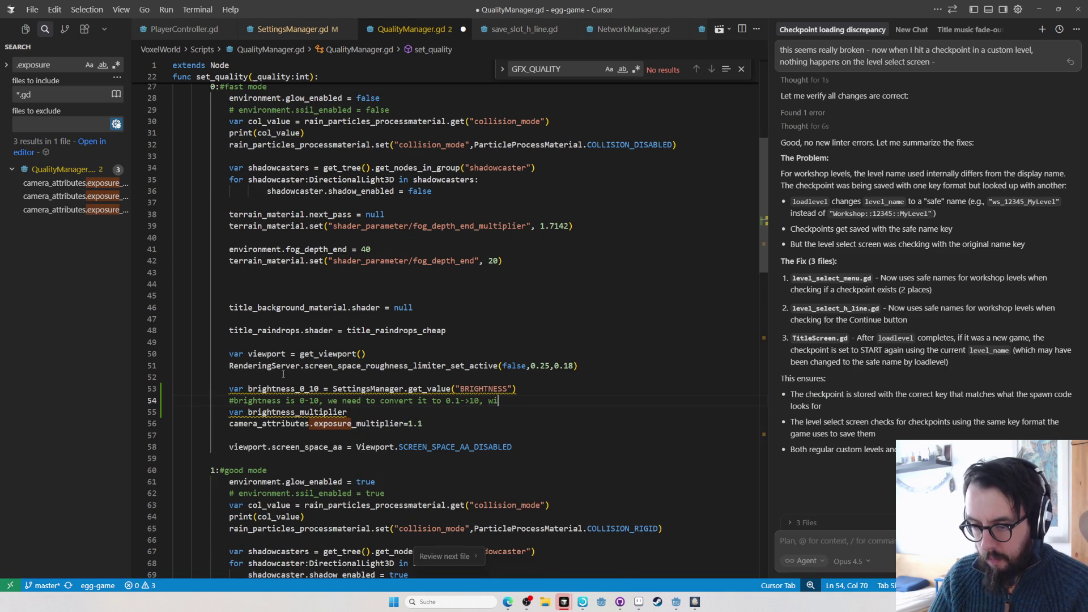
key(Tab)
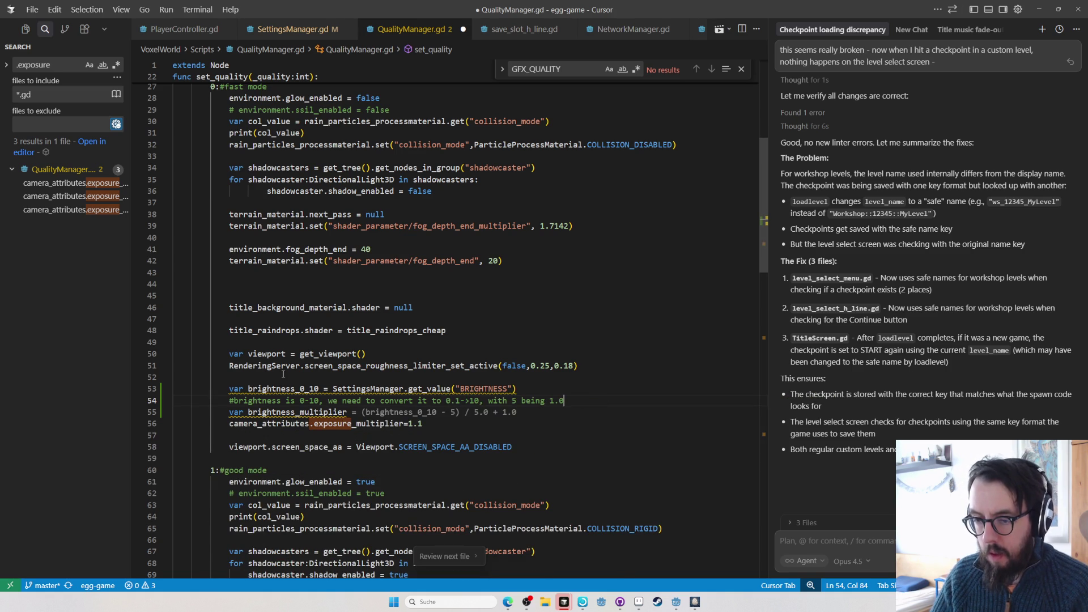
key(Tab)
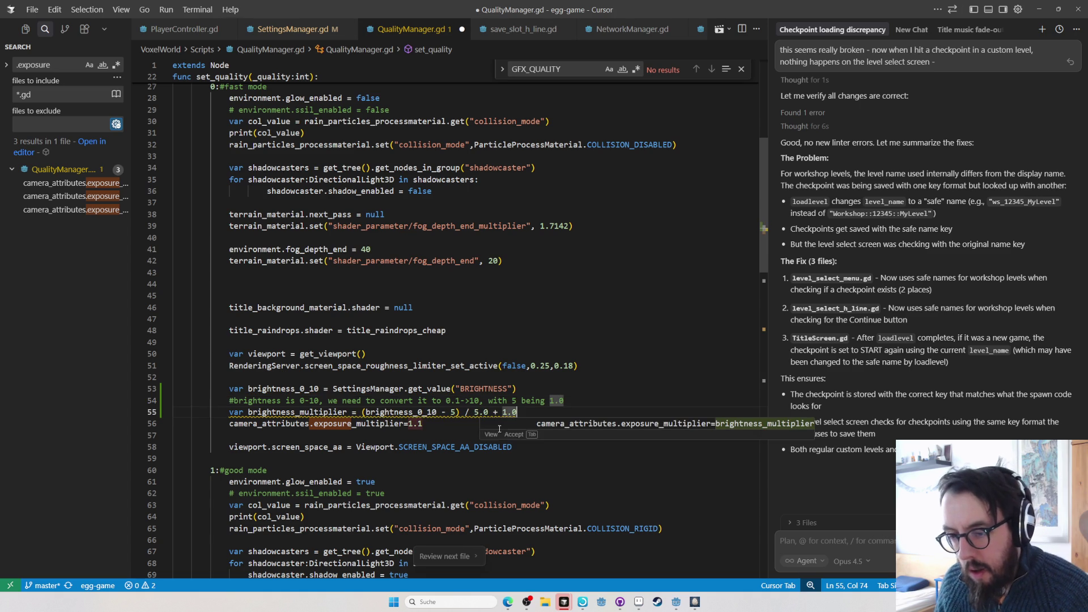
click(404, 416)
mouse_move(404, 412)
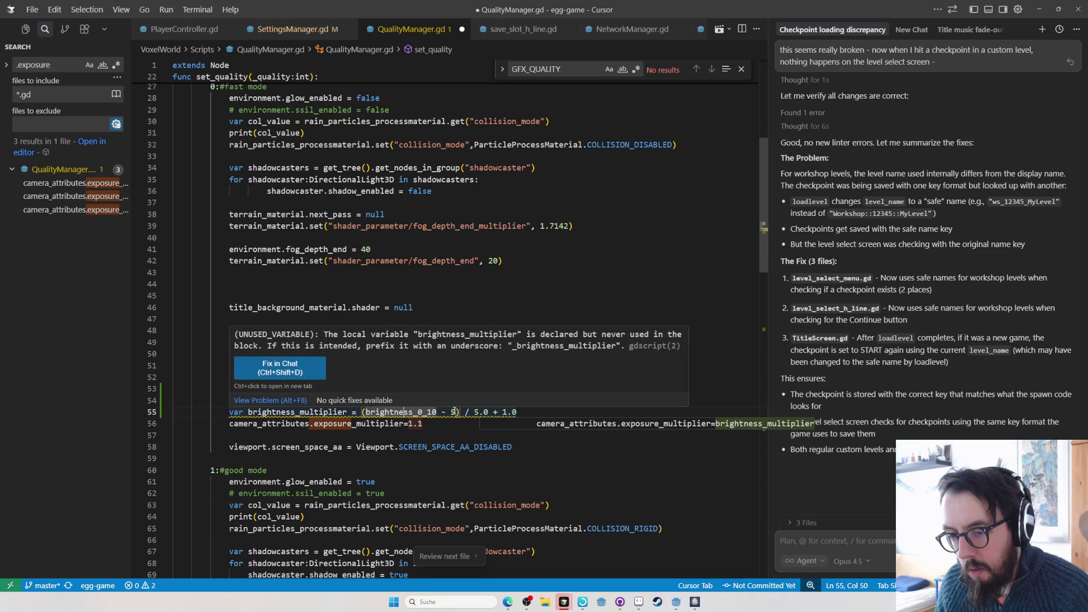
click(563, 412)
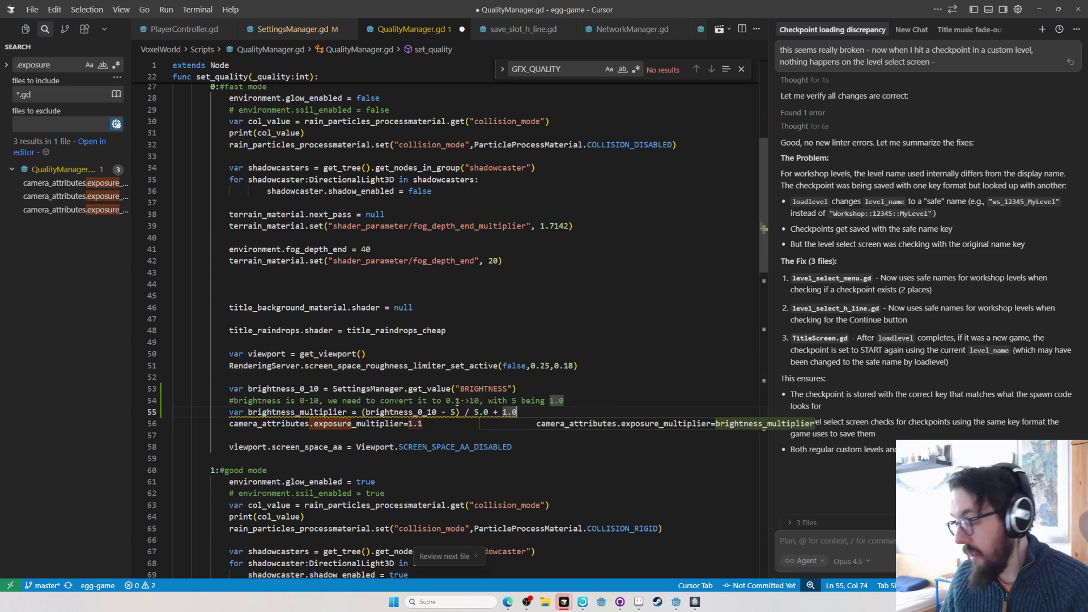
mouse_move(443, 416)
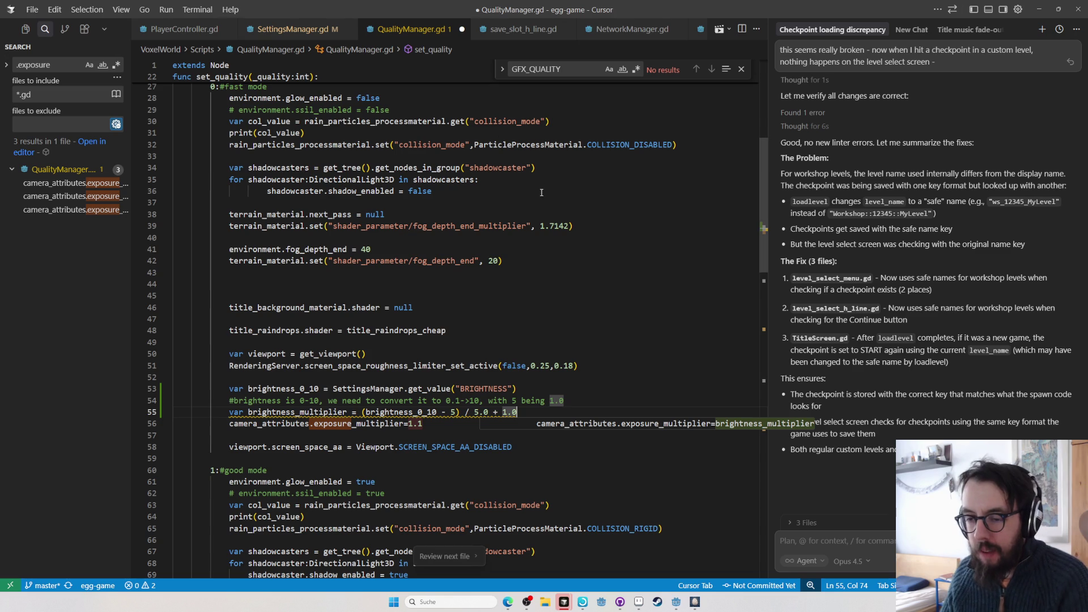
key(ctrl+s)
- Move the brightness lines from the fast branch to the top of set_quality, unindent them, and save
key(Down)
scroll(438, 396, down, 2)
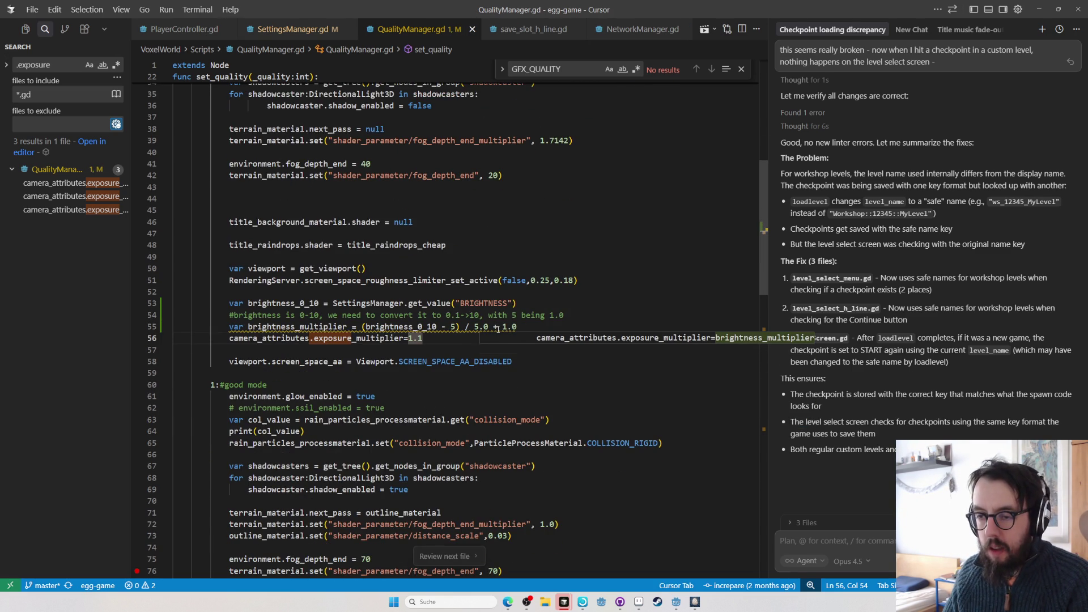
drag(544, 324, 547, 294)
key(ctrl+c)
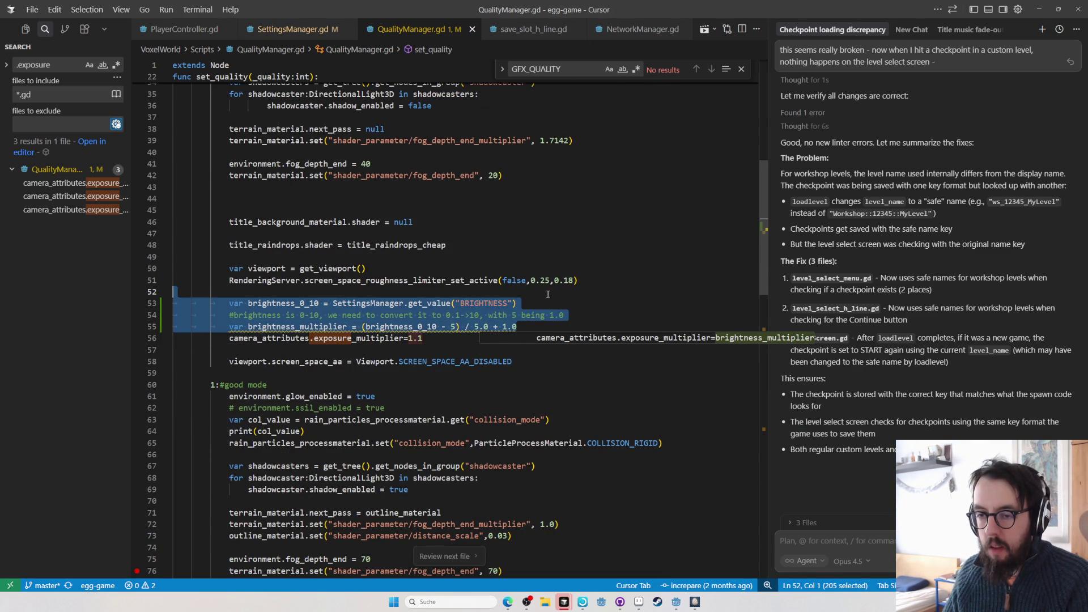
key(BackSpace)
scroll(353, 183, up, 6)
click(352, 183)
key(ctrl+v)
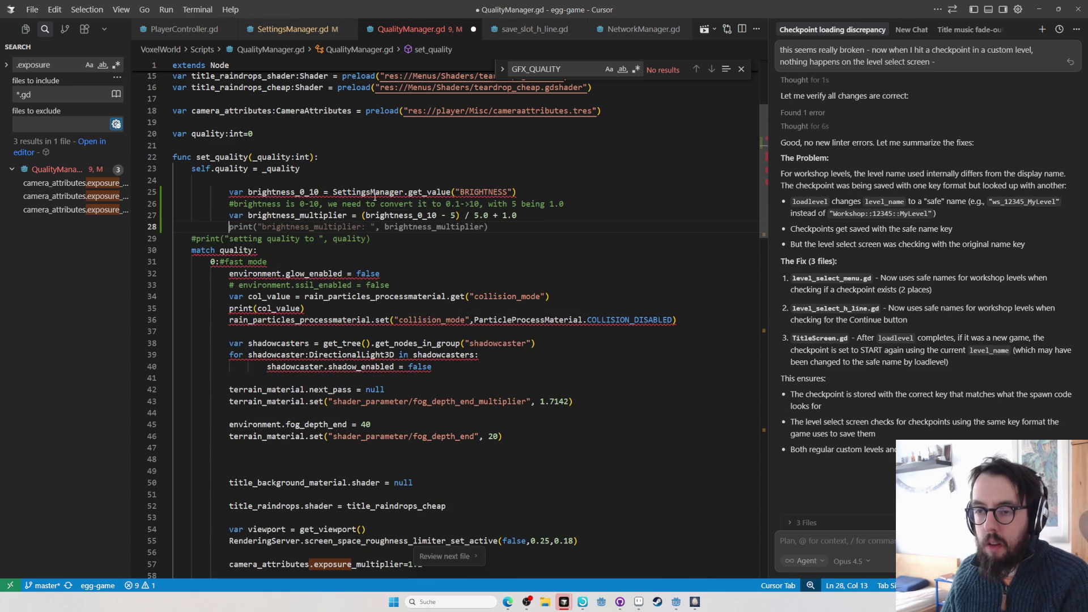
shift+click(369, 191)
key(shift+Tab)
double_click(278, 216)
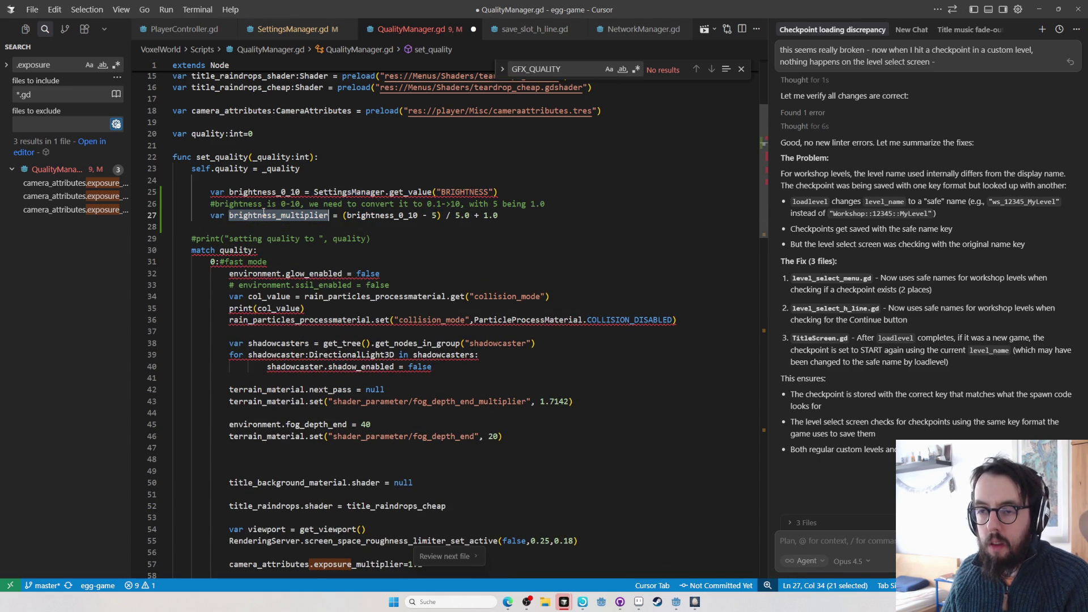
drag(277, 216, 268, 195)
key(shift+Tab)
key(ctrl+s)
- Multiply the fast-mode exposure_multiplier by brightness_multiplier
double_click(259, 215)
scroll(456, 234, down, 5)
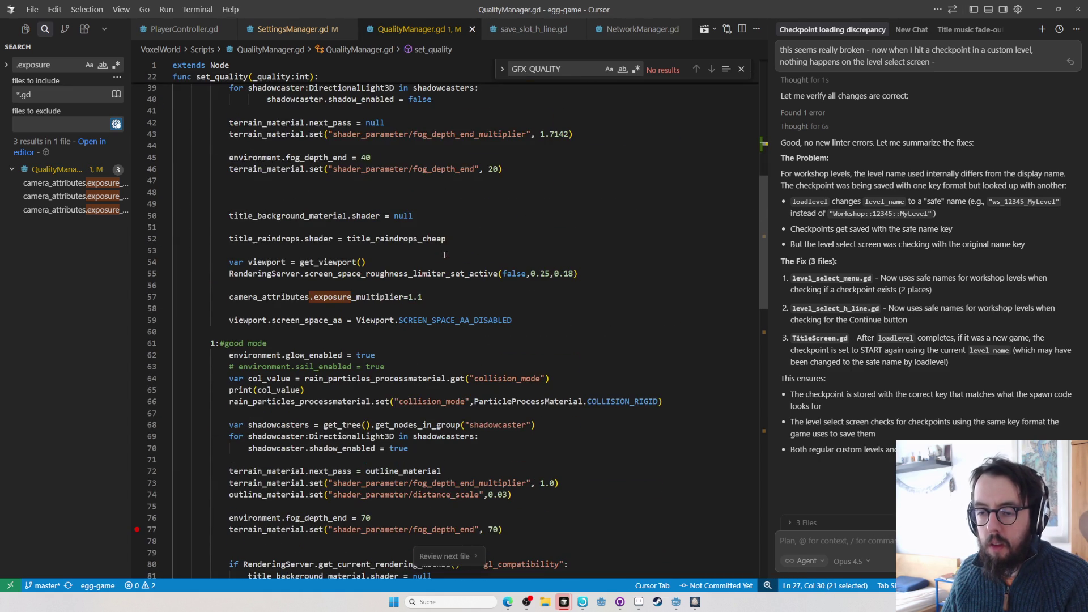
scroll(438, 292, down, 1)
click(454, 285)
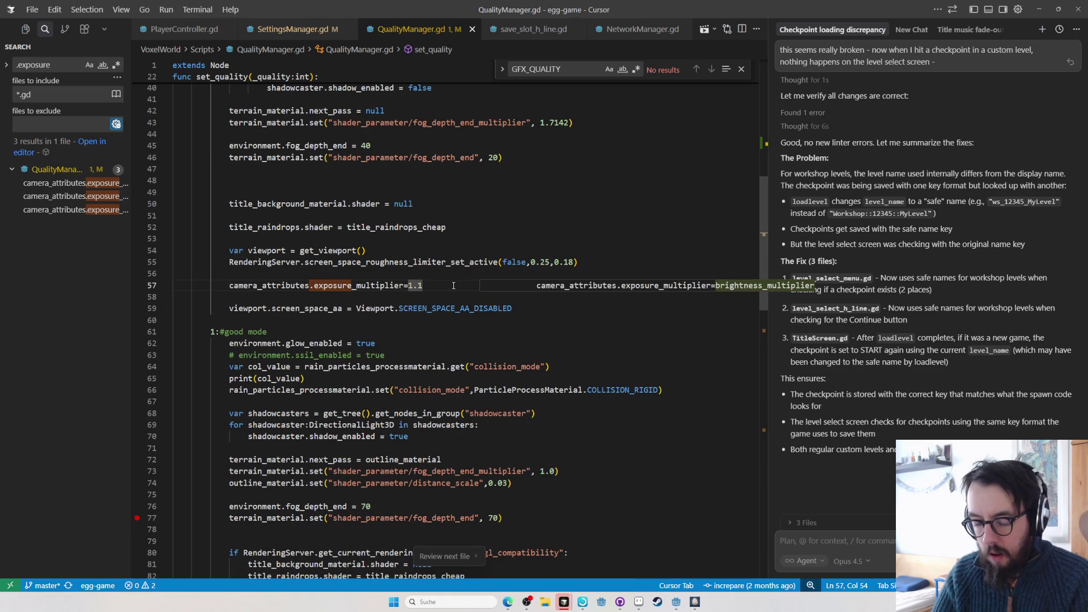
text(*)
key(Tab)
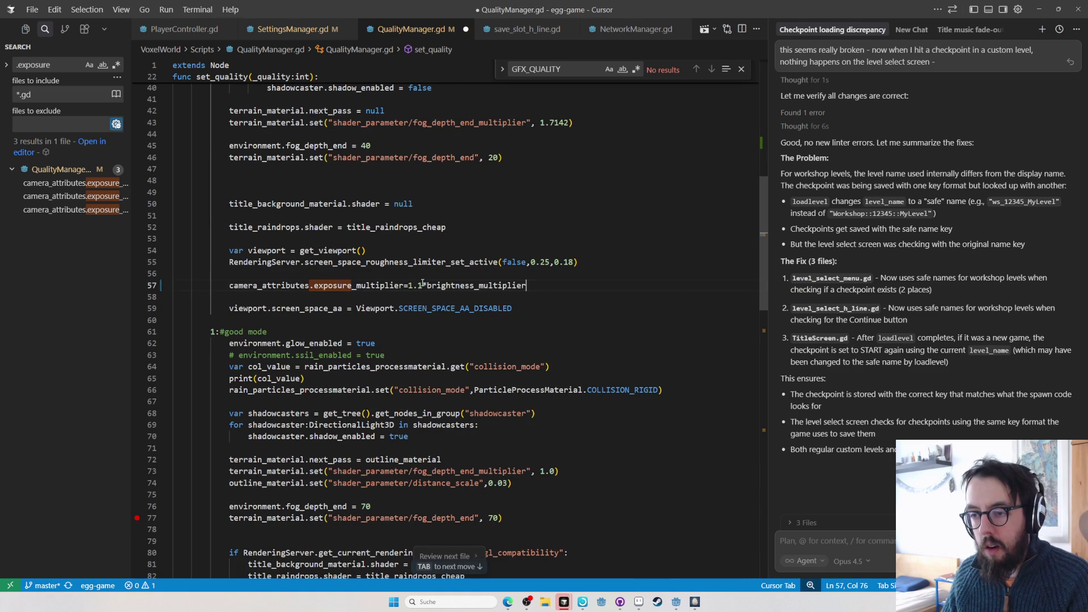
shift+click(423, 285)
key(ctrl+s)
- Append *brightness_multiplier to the good- and ultra-mode exposure lines and save QualityManager.gd
scroll(421, 295, down, 5)
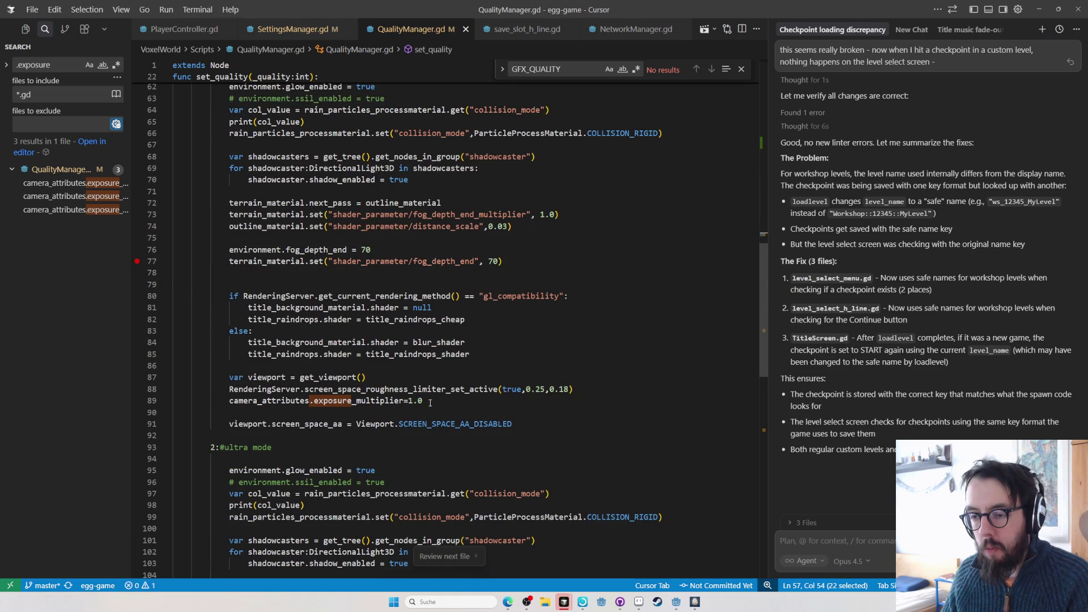
click(430, 402)
text(*brightness_multiplier)
scroll(429, 399, down, 10)
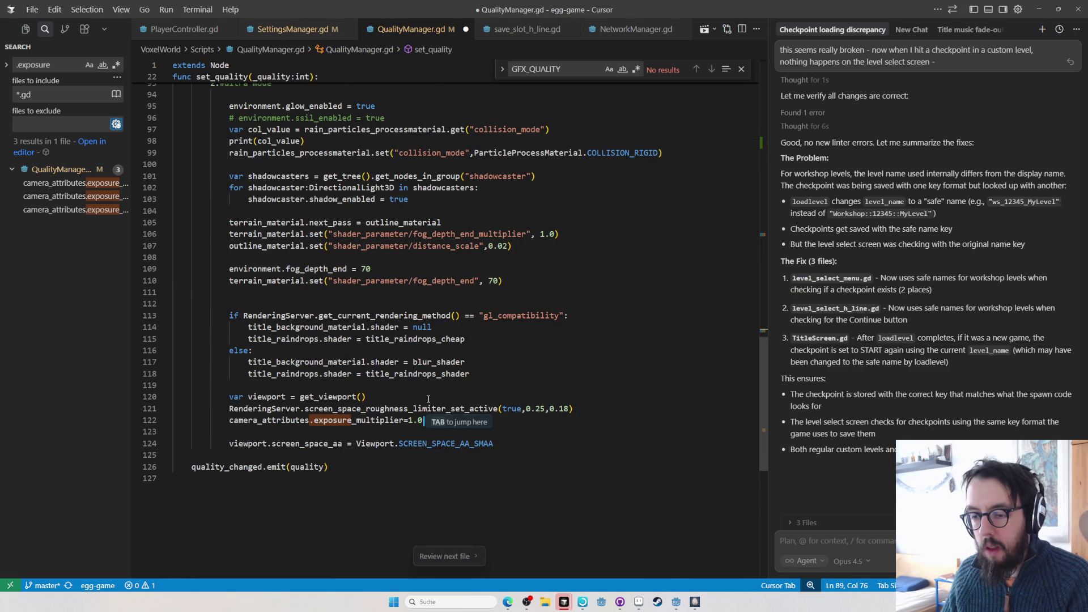
click(436, 420)
text(*brightness_multiplier)
key(ctrl+s)
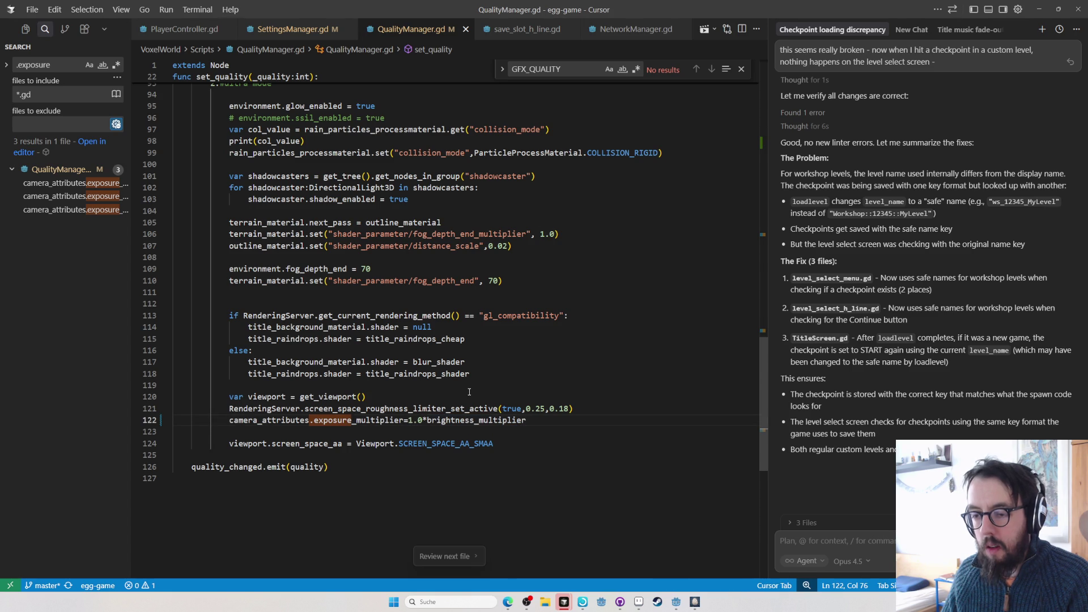
scroll(410, 422, up, 14)
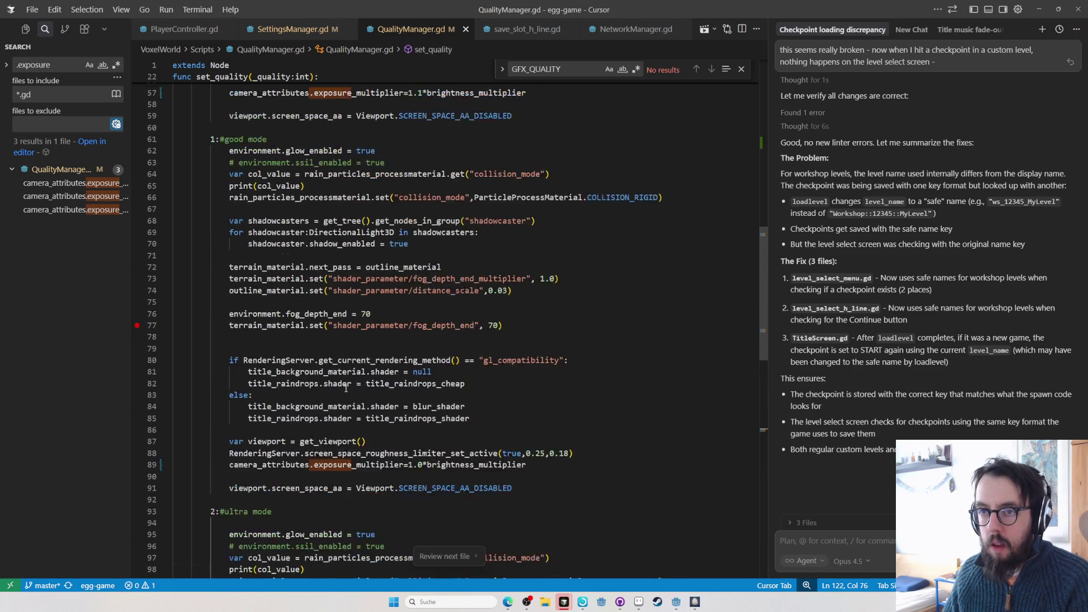
scroll(592, 149, up, 4)
scroll(354, 340, down, 6)
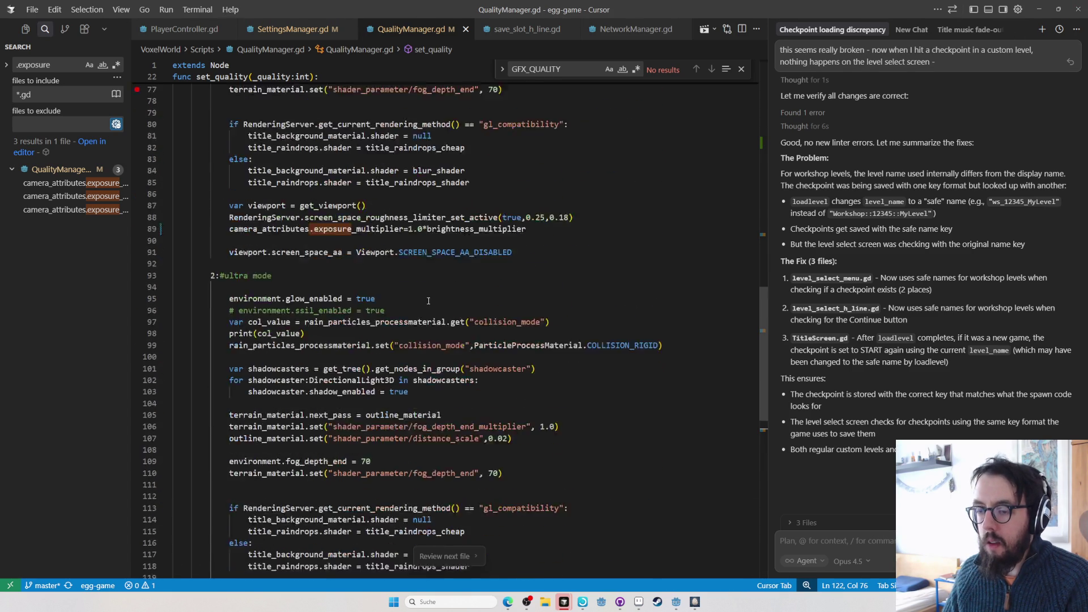
scroll(350, 336, up, 14)
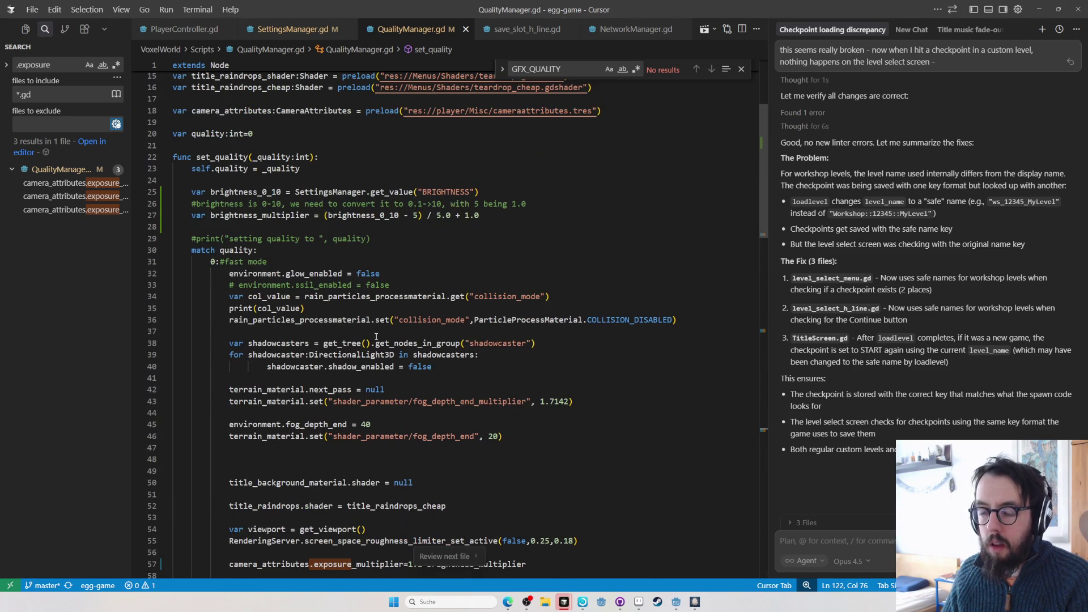
scroll(429, 238, up, 4)
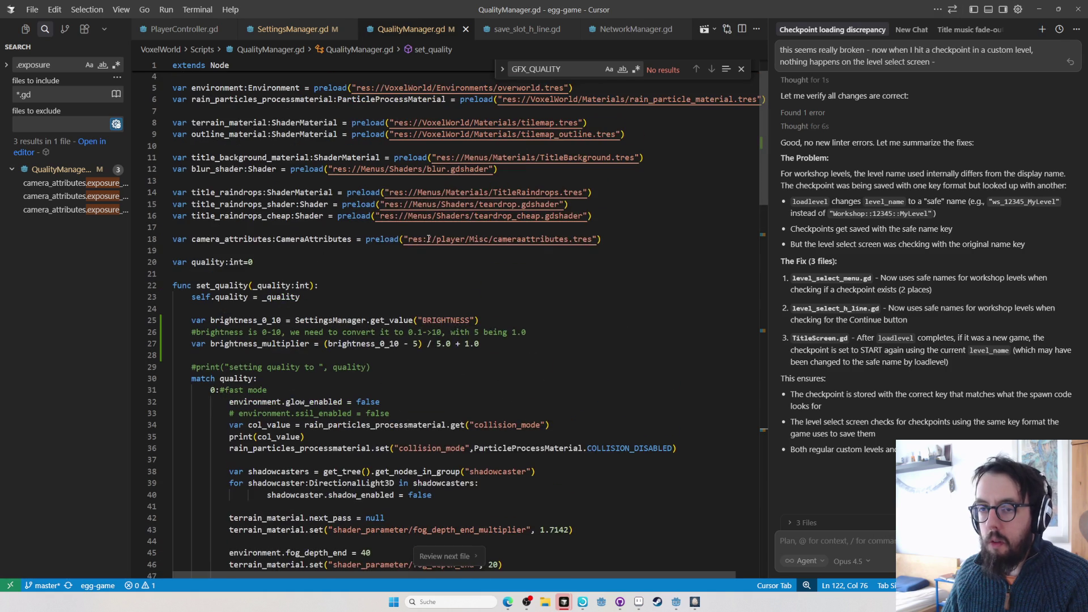
scroll(322, 304, up, 2)
- Extend SettingsManager.gd line 158's update_quality condition with || for "BRIGHTNESS" changes
click(317, 341)
click(293, 29)
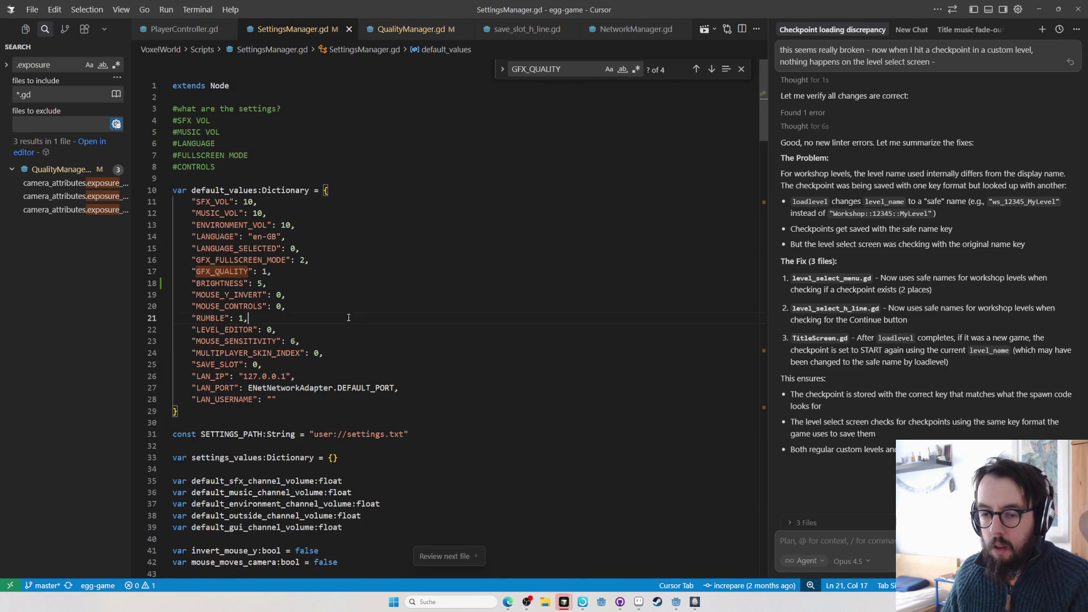
scroll(532, 324, down, 10)
scroll(531, 325, down, 15)
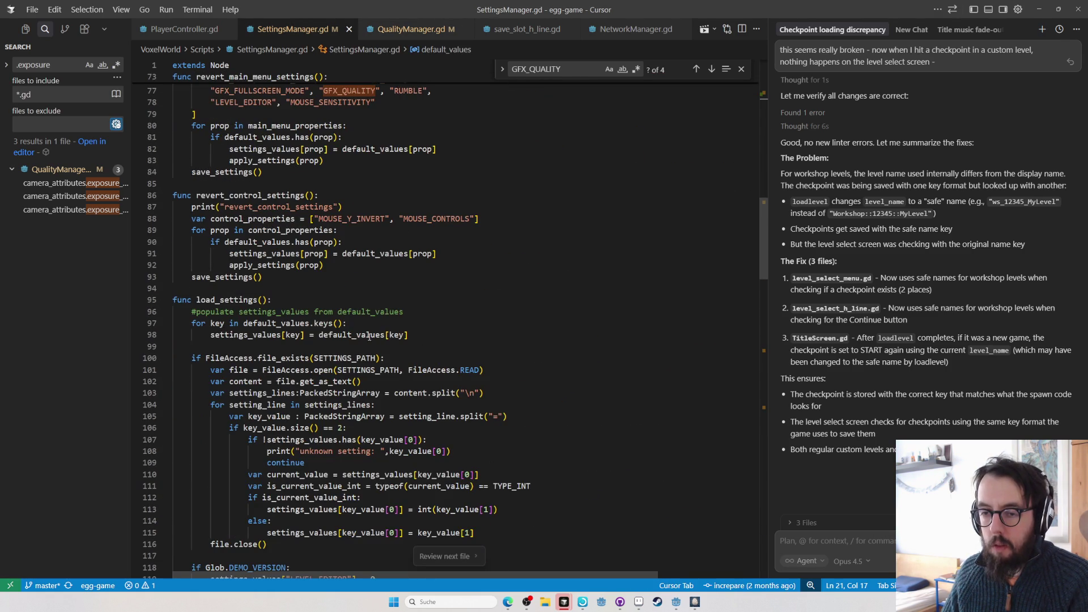
scroll(290, 284, down, 9)
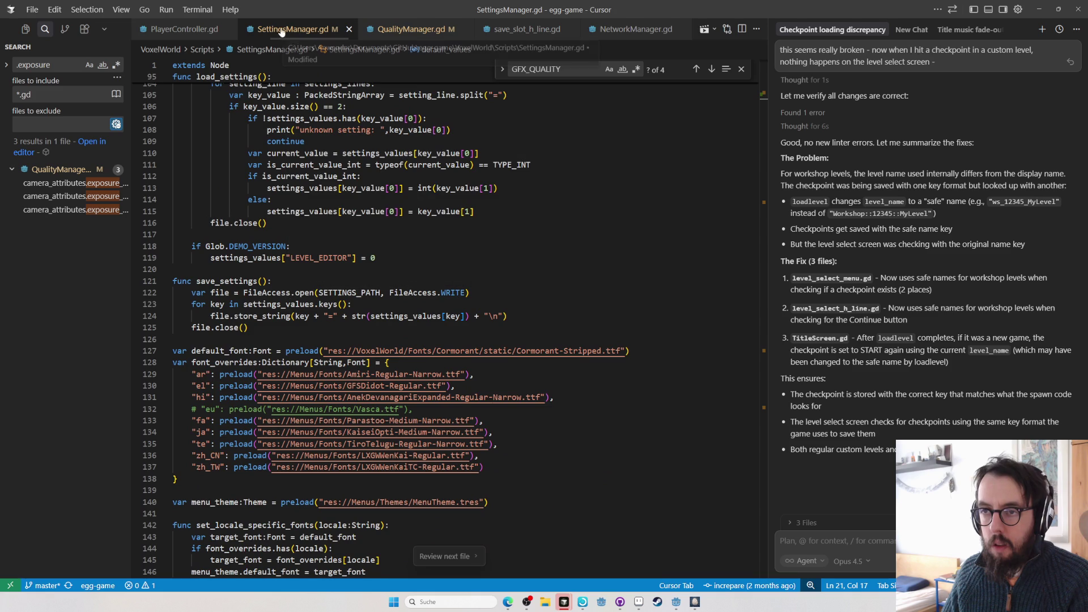
key(ctrl+f)
text(quality)
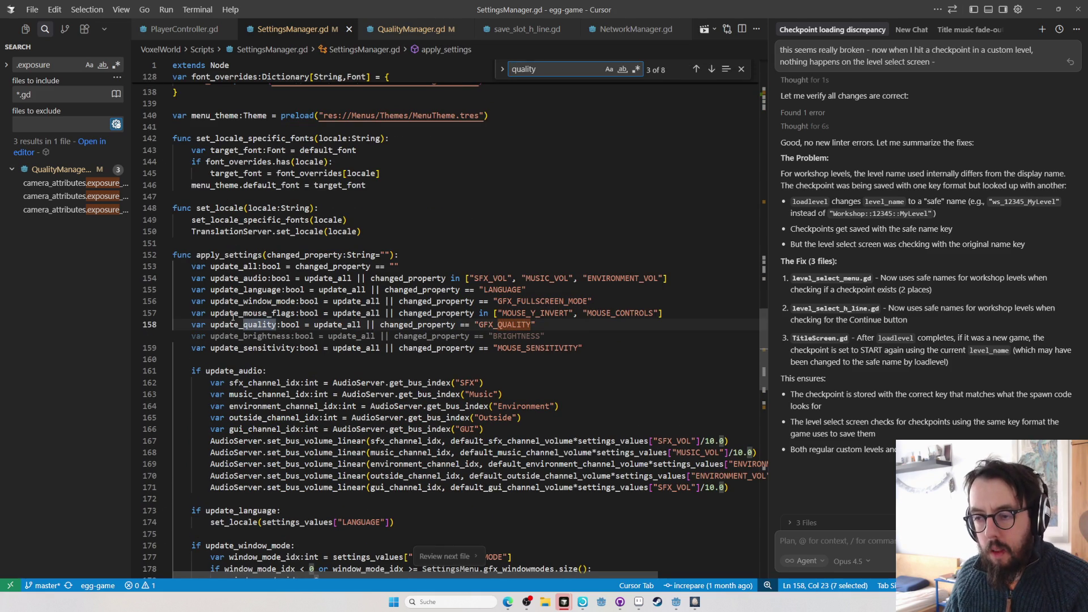
click(589, 324)
text(||)
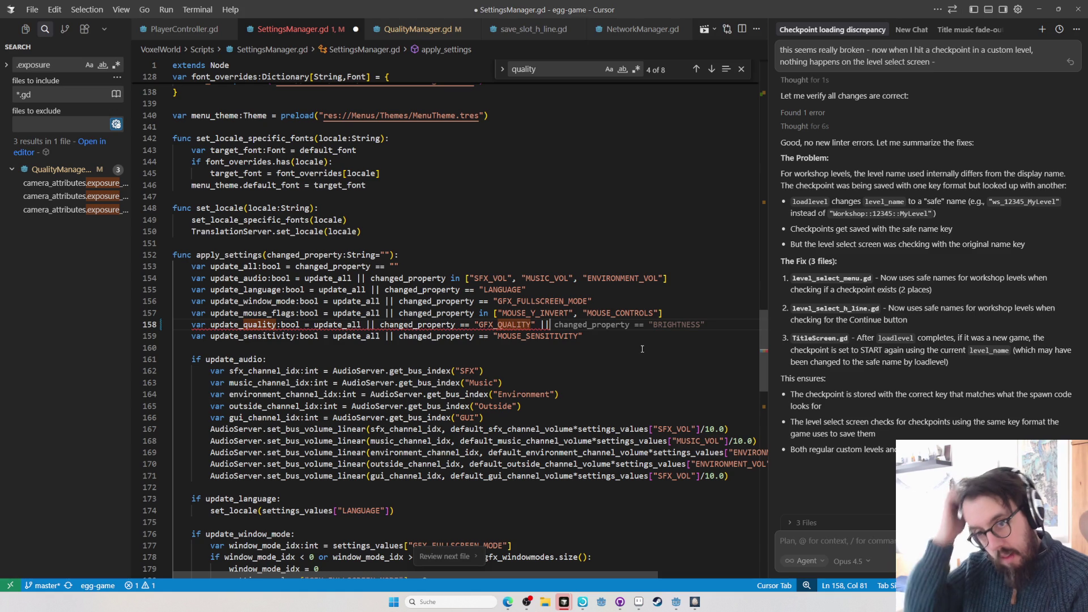
key(Tab)
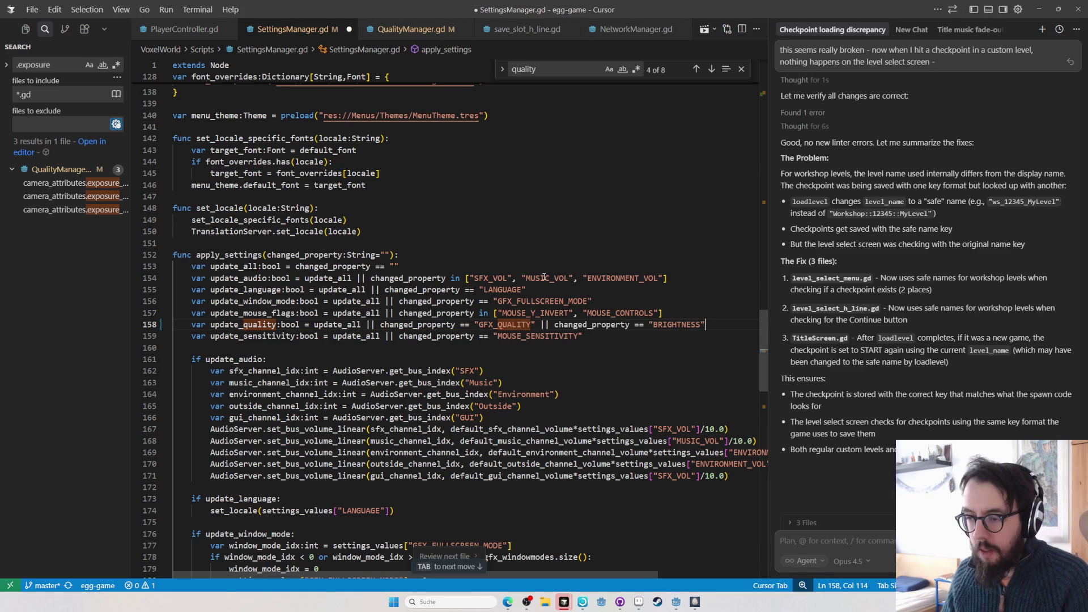
key(alt+Tab)
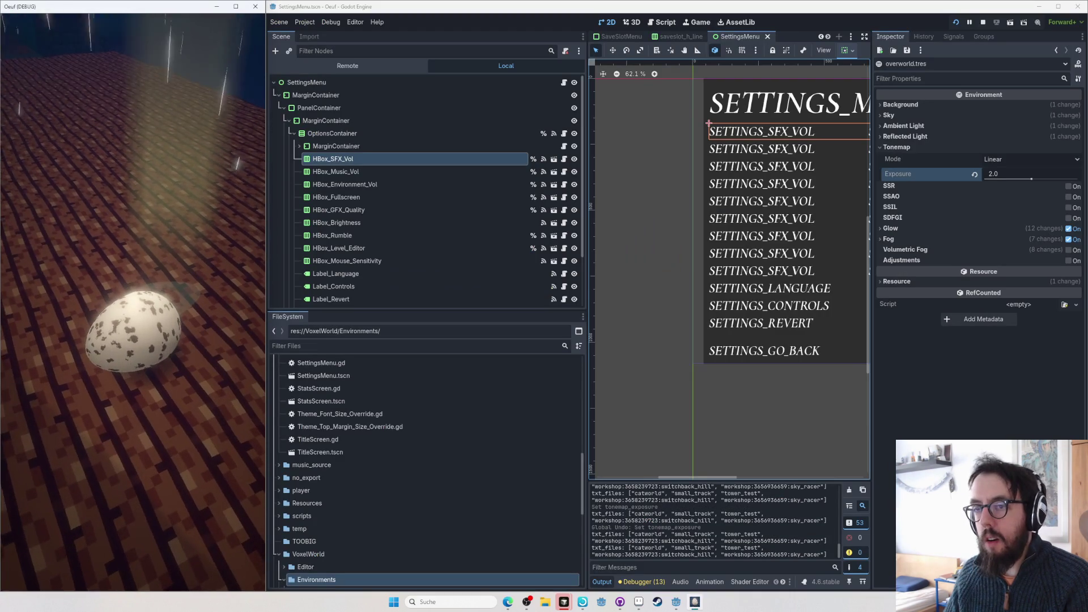
- Close the running Oeuf game and relaunch it with F5
key(Escape)
click(236, 7)
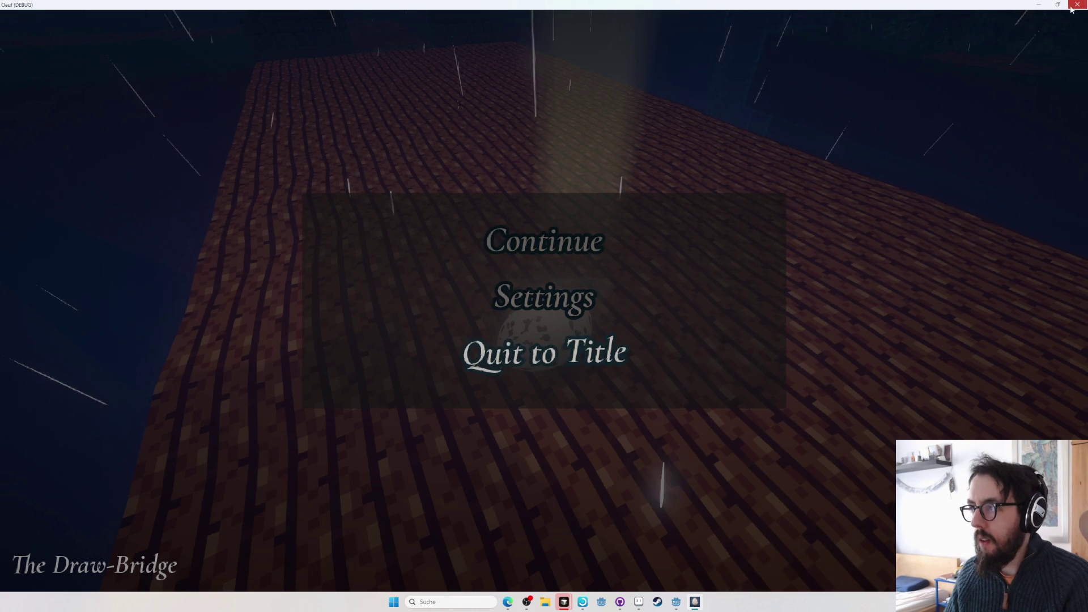
click(1071, 6)
key(F5)
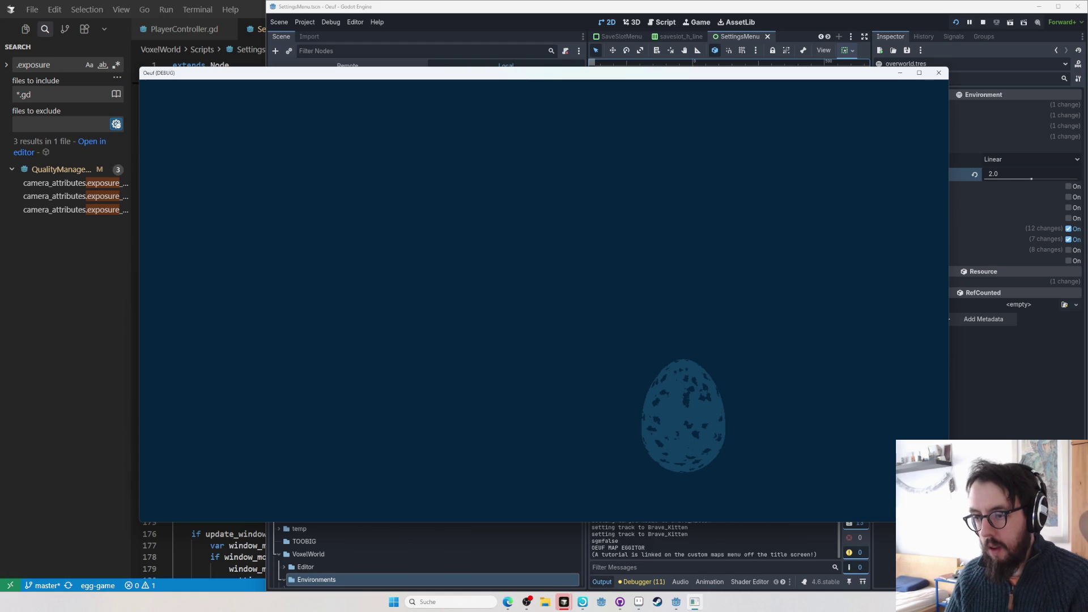
- In Oeuf's Settings, sweep brightness across 0–10 and leave it at 0
key(Down)
key(Down)
key(Down)
key(Return)
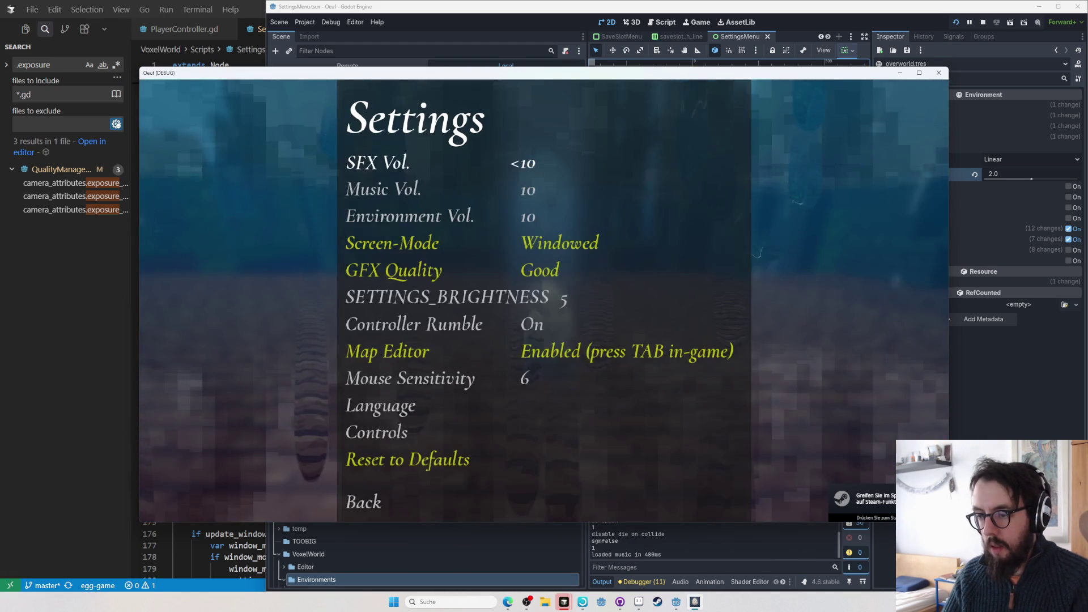
key(Down)
key(Down)
key(Down)
key(Down)
key(Down)
key(Left)
key(Left)
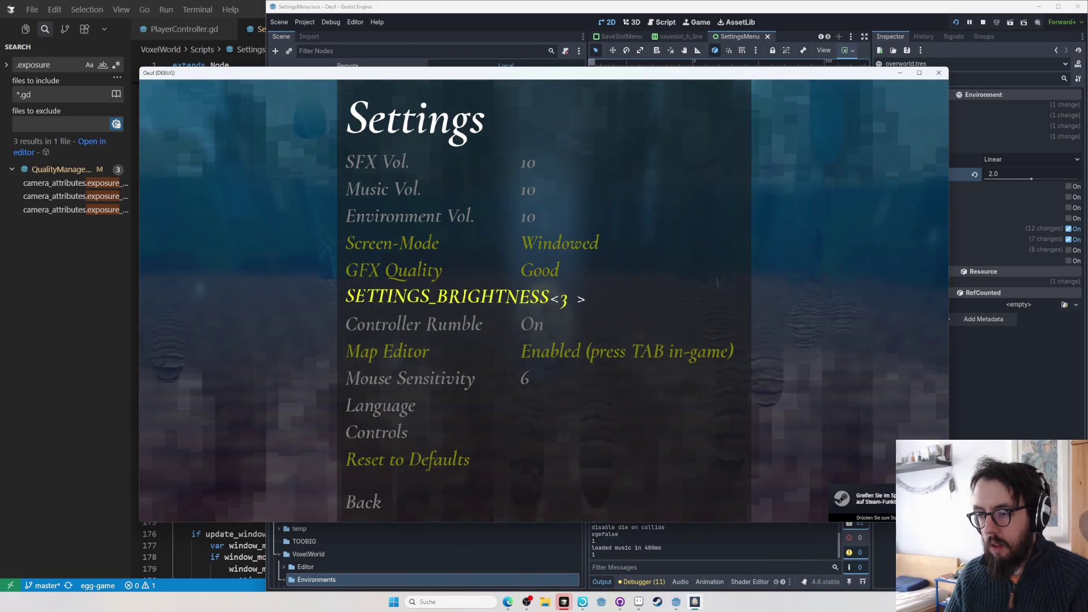
key(Left)
key(Left)
key(Left)
key(Right)
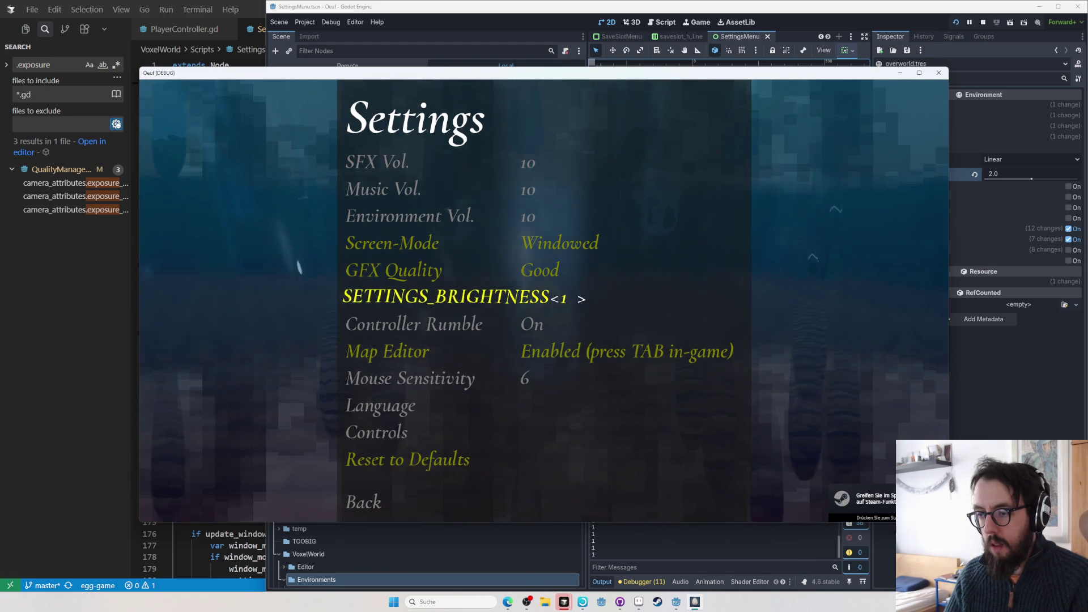
key(Right)
key(Right)
key(Right)
key(Left)
key(Left)
key(Left)
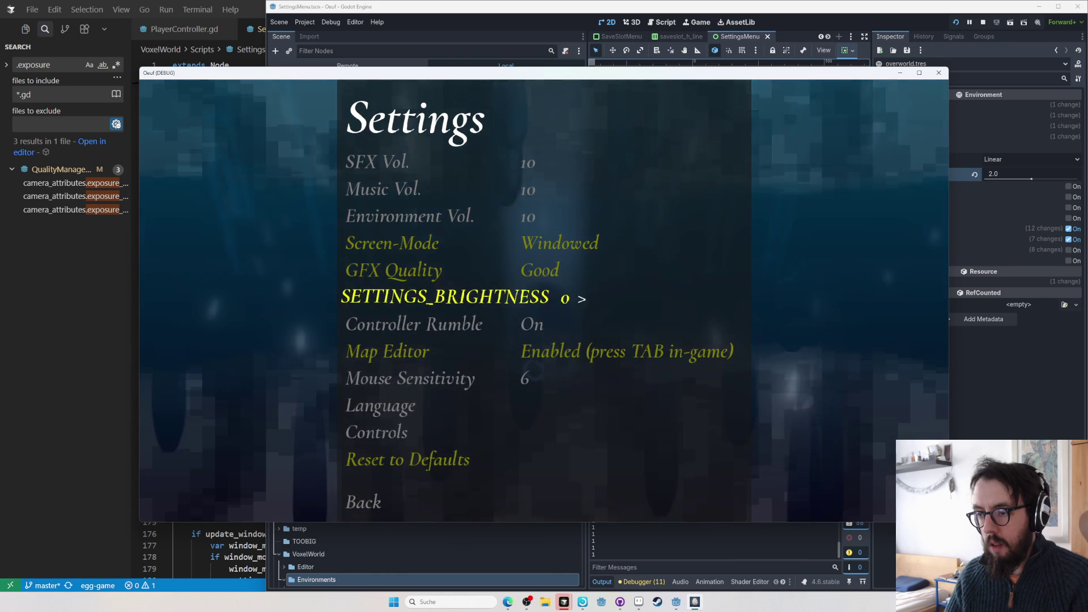
- Return to the main menu, load The Draw-Bridge save, and switch to Cursor
key(Escape)
key(Down)
key(Down)
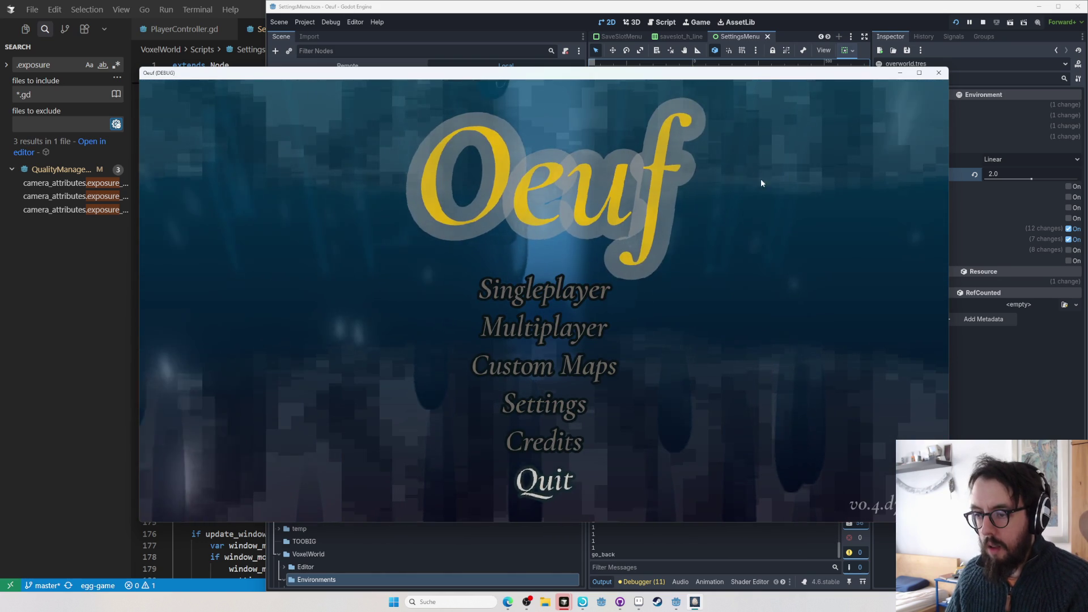
click(462, 325)
click(538, 196)
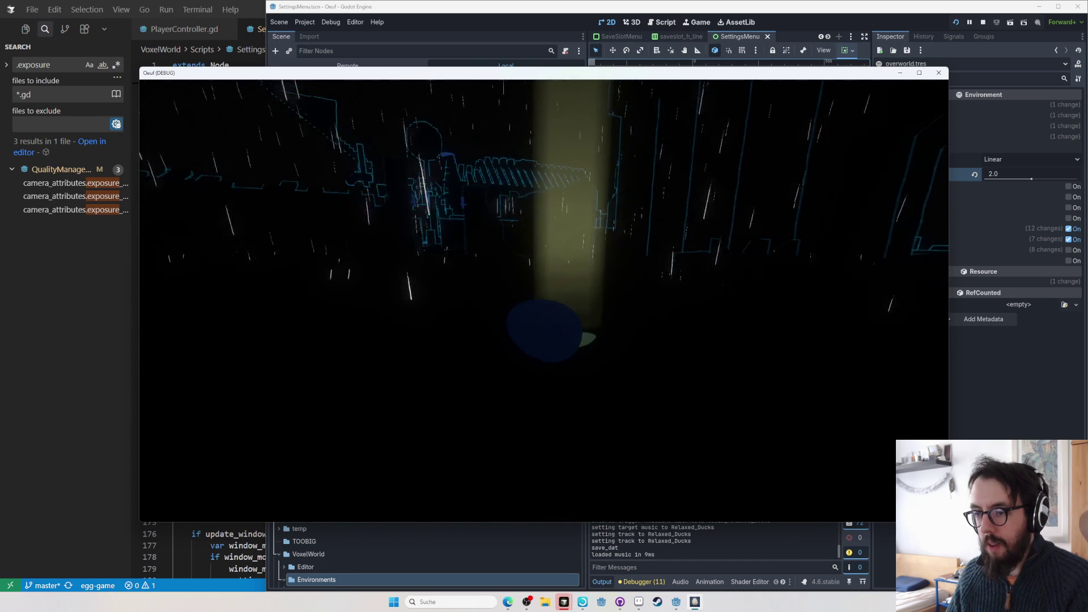
key(alt+Tab)
key(alt+Tab)
key(Tab)
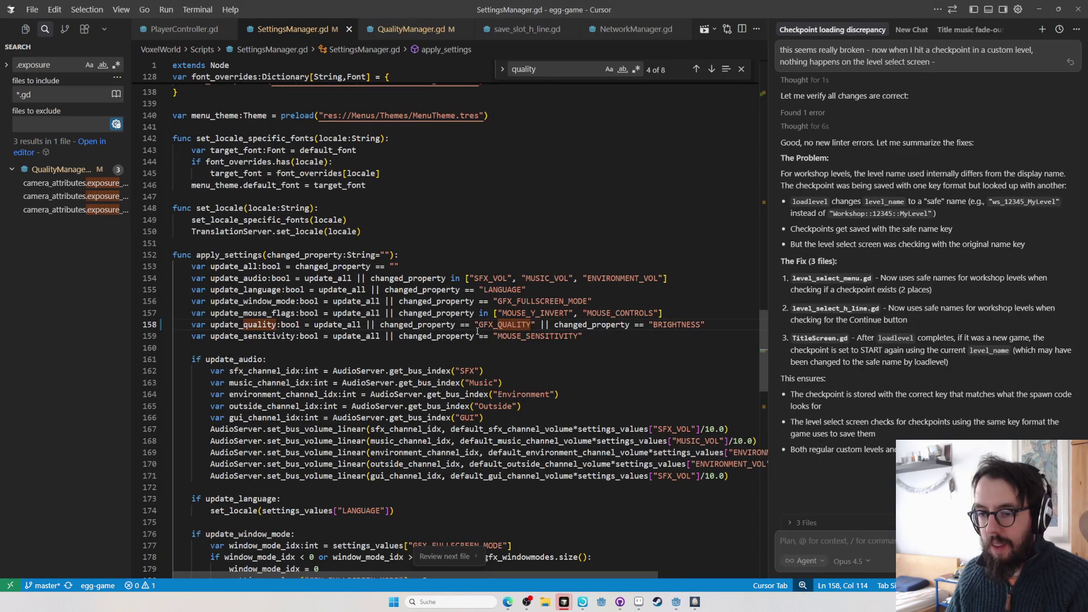
- Change the brightness_multiplier offset on line 27 from + 1.0 to + 1.1
click(65, 182)
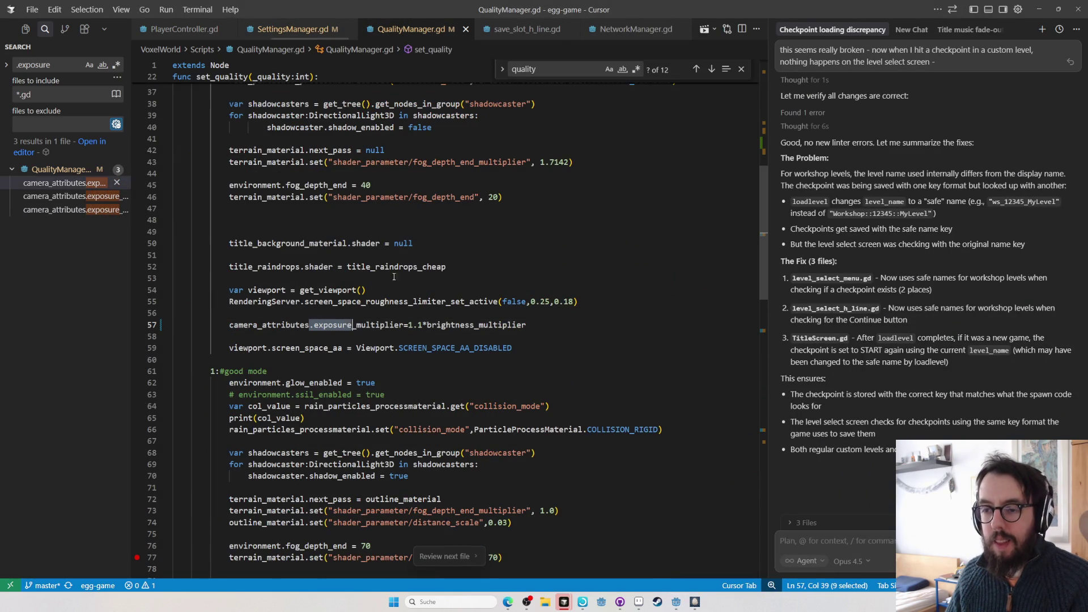
ctrl+click(498, 322)
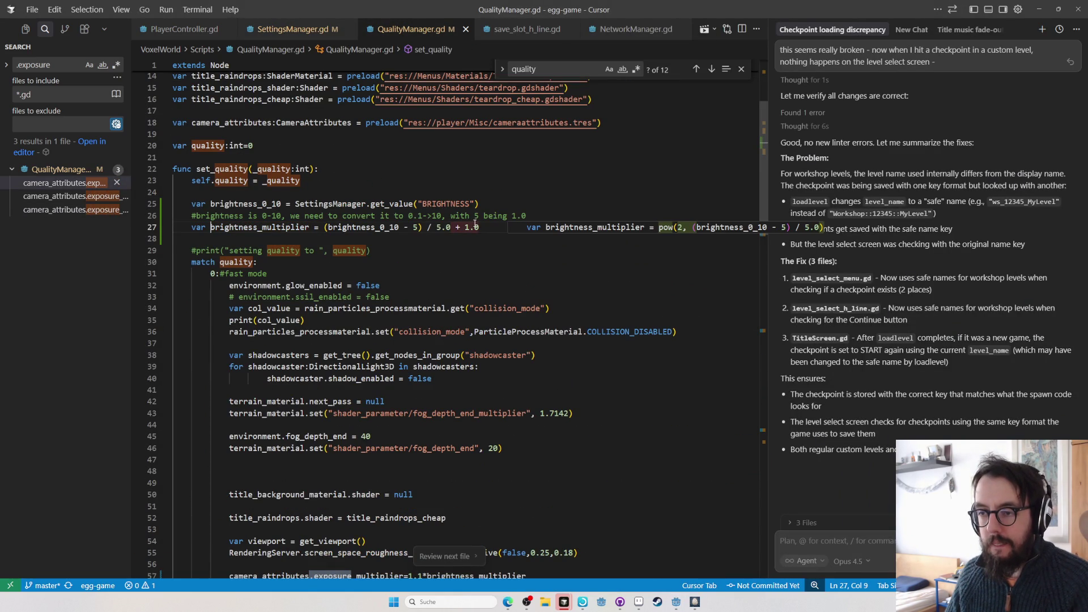
click(446, 244)
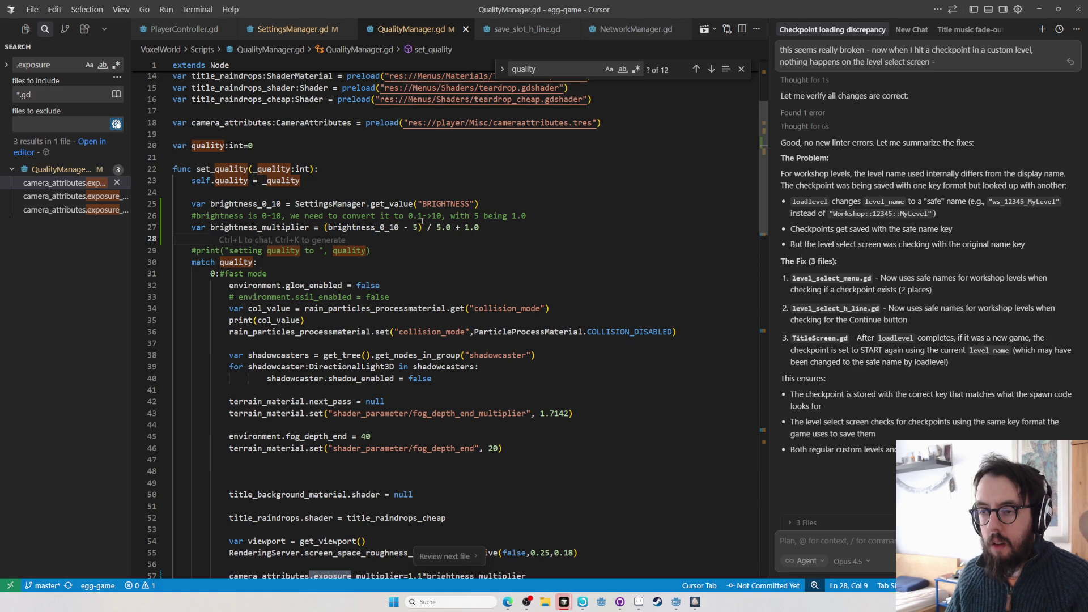
click(489, 227)
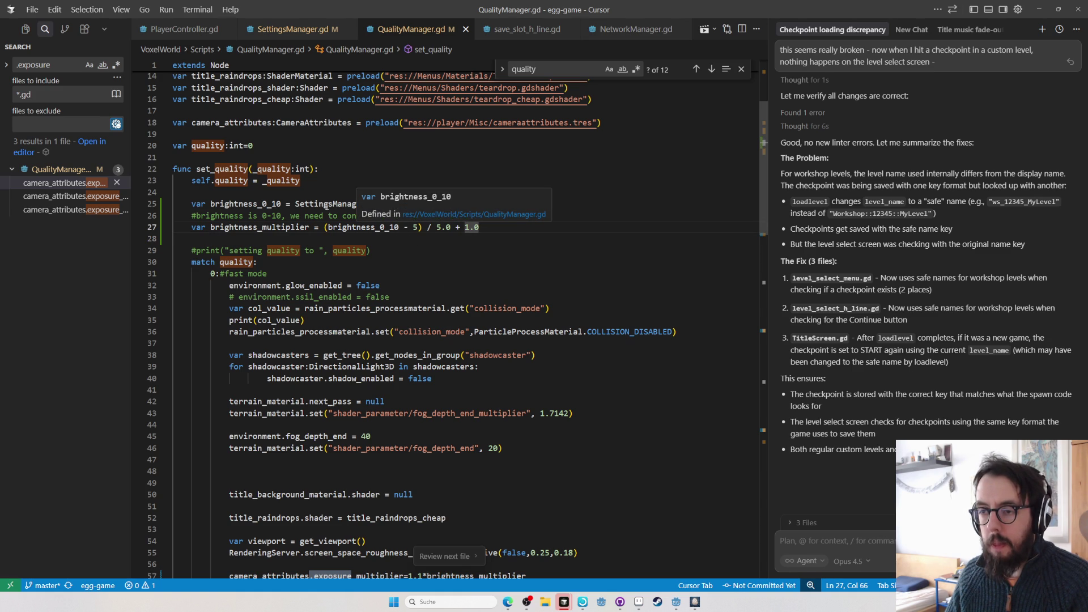
click(381, 238)
double_click(372, 226)
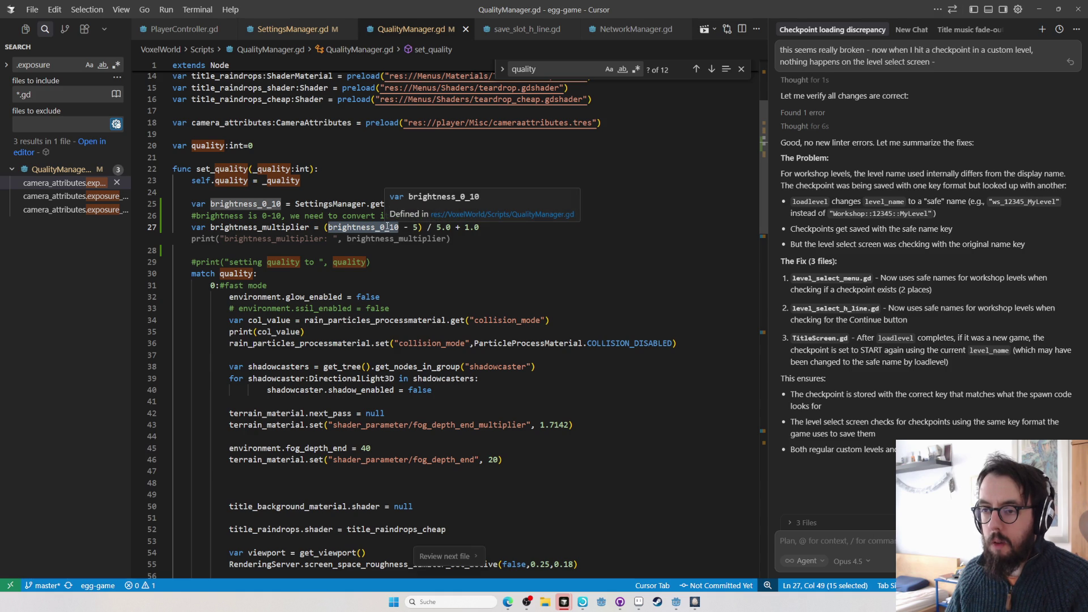
drag(422, 227, 338, 225)
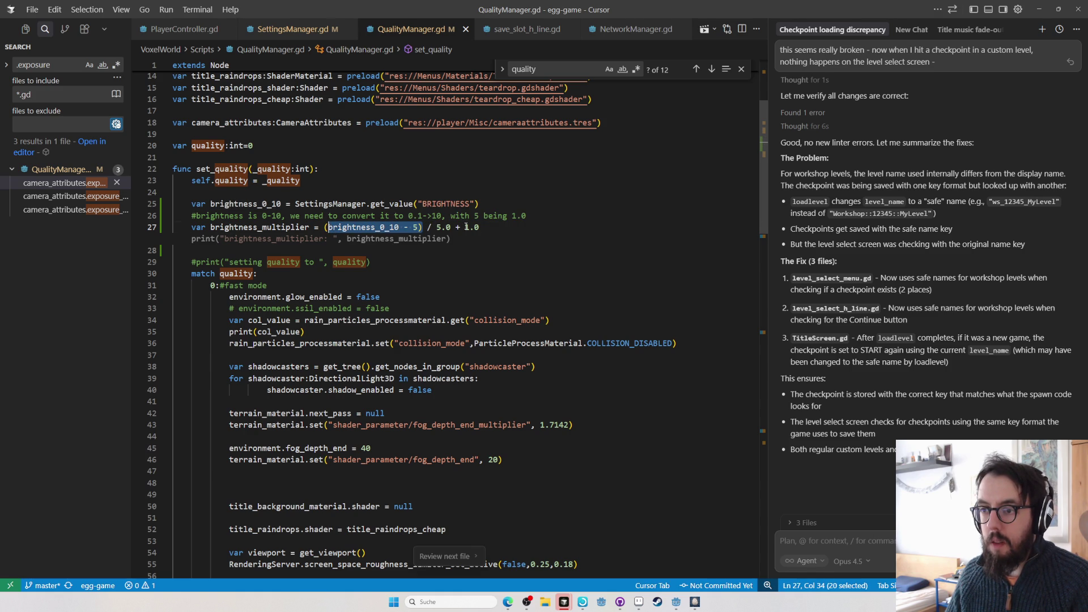
click(487, 227)
key(BackSpace)
text(1)
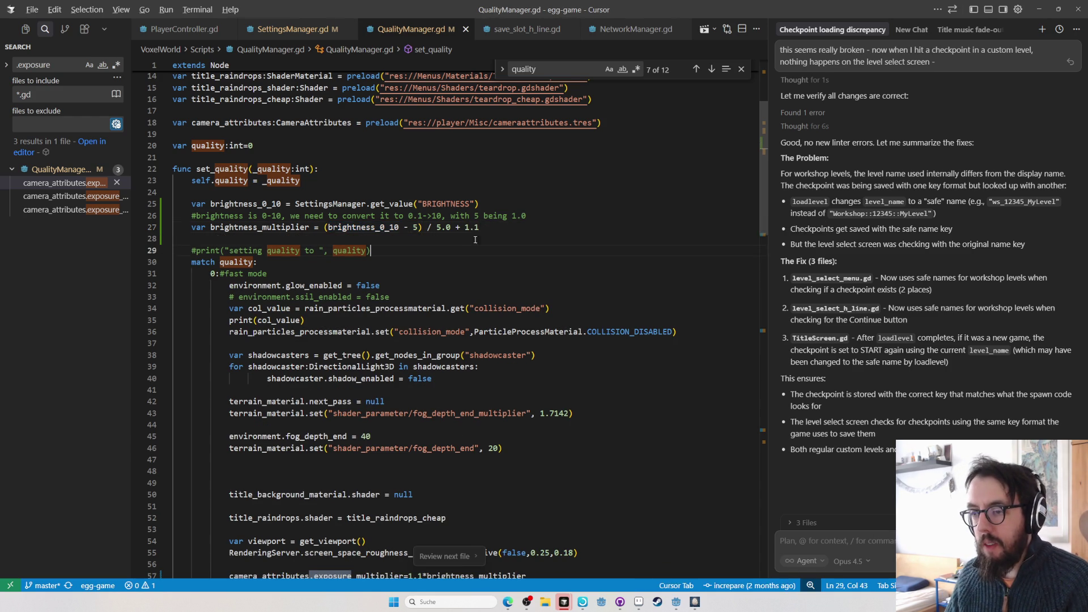
key(alt+Tab)
key(alt+Tab)
key(Escape)
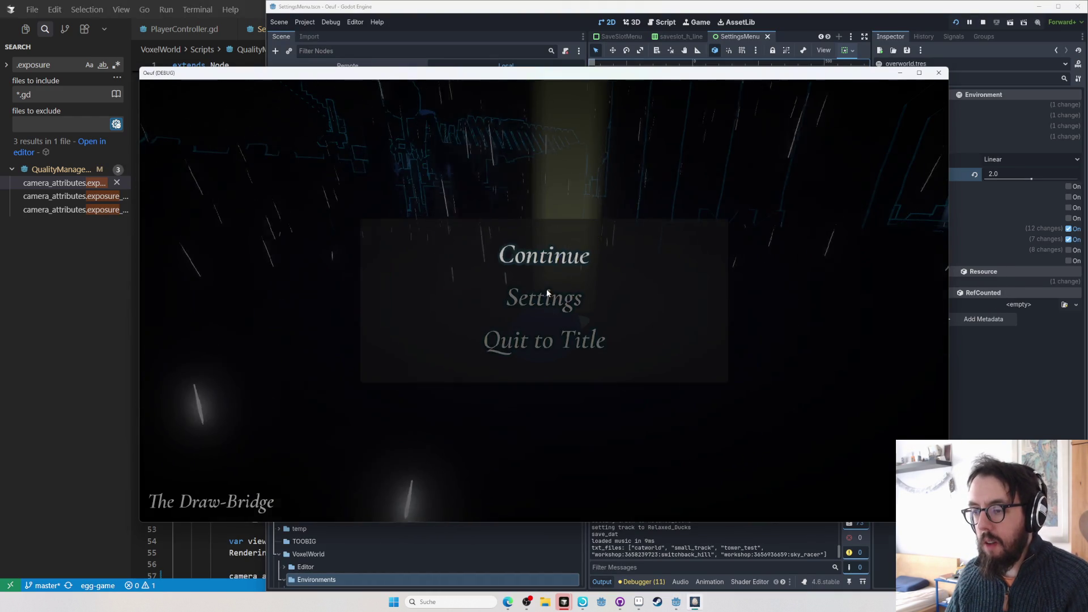
- Raise Oeuf's in-game brightness from 0 to 1 and resume play
click(545, 295)
click(581, 300)
key(Escape)
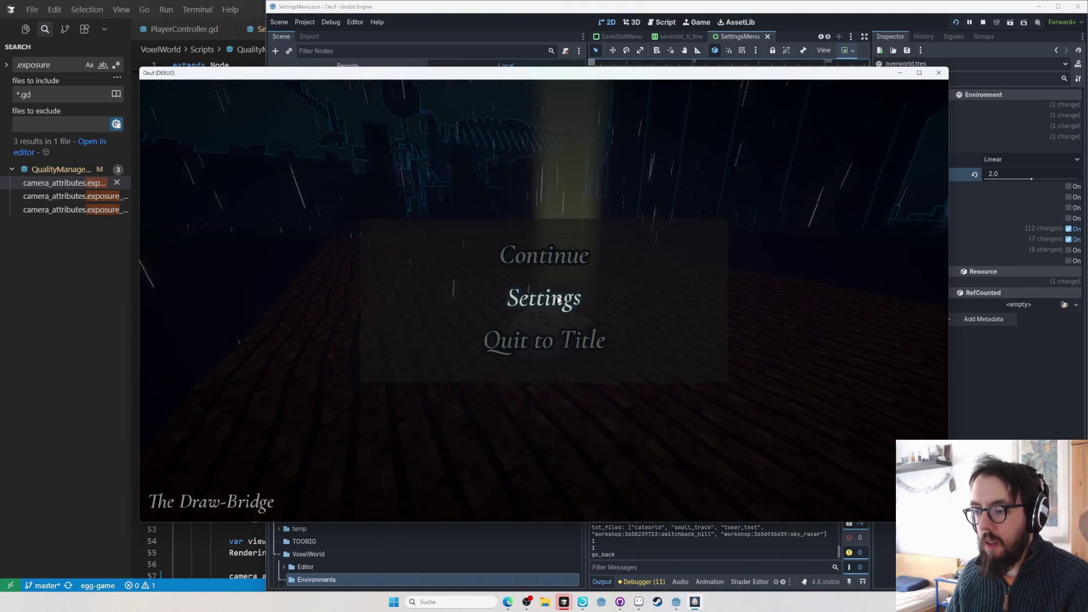
key(Escape)
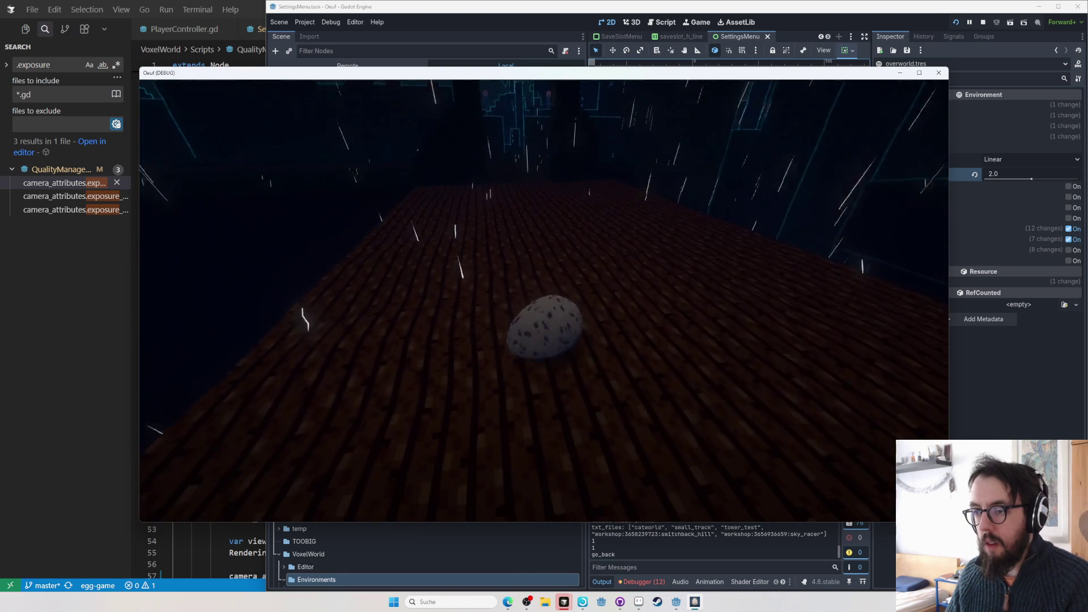
- Raise brightness further to 9, resume play, and bring the Godot SettingsMenu scene forward
key(Escape)
click(545, 301)
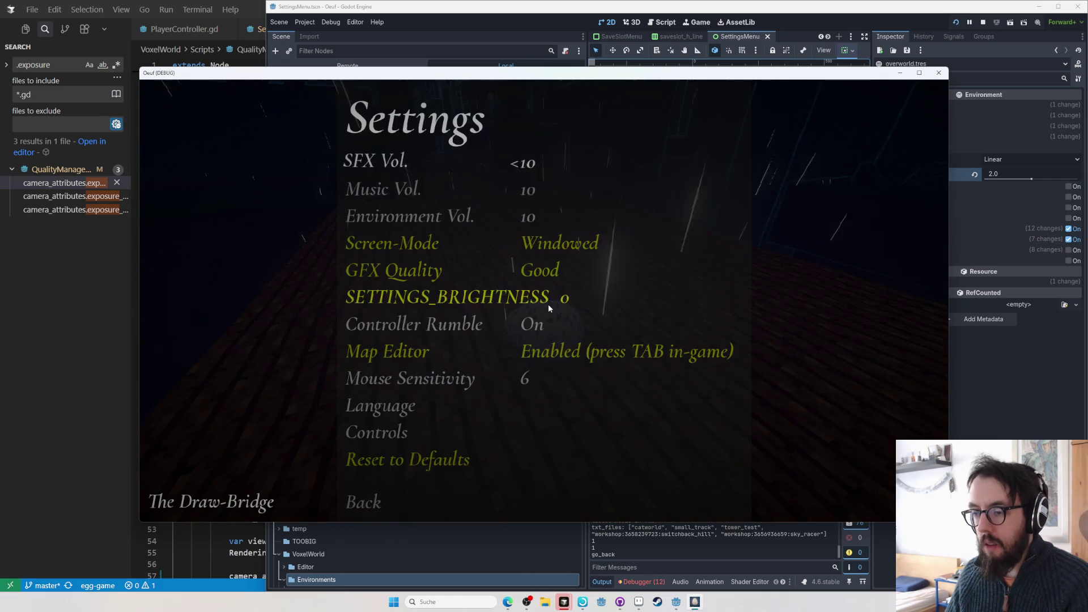
click(590, 297)
click(589, 297)
click(590, 297)
click(589, 297)
click(589, 297)
click(590, 297)
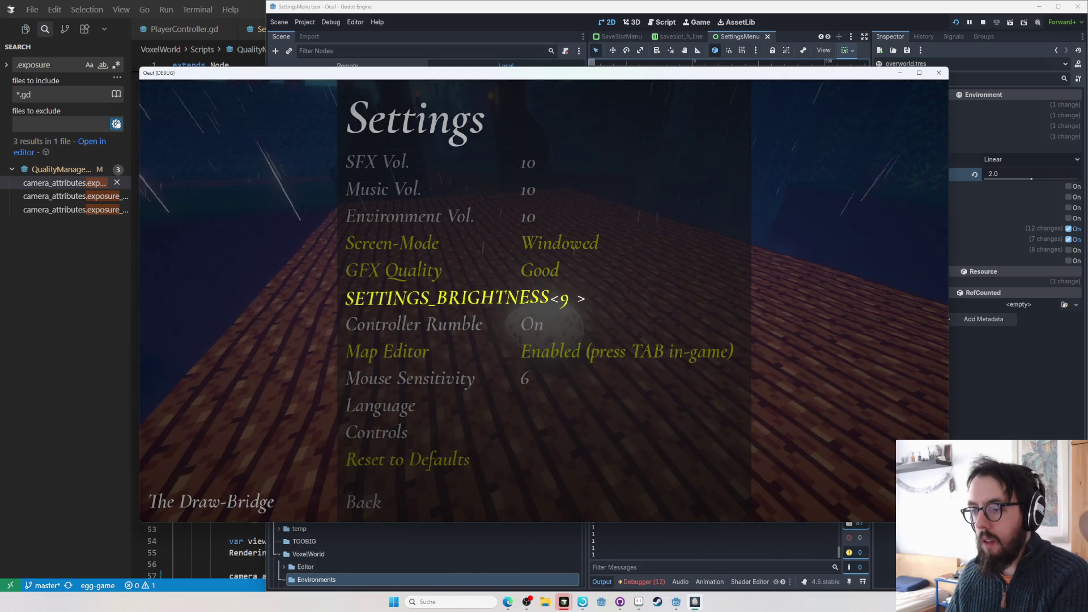
key(Escape)
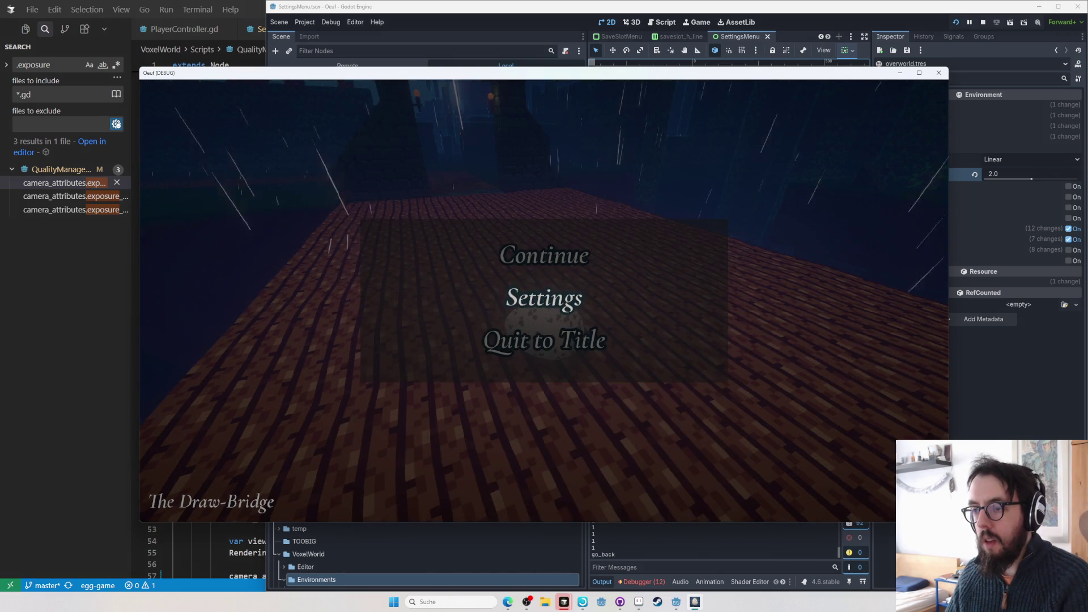
key(Escape)
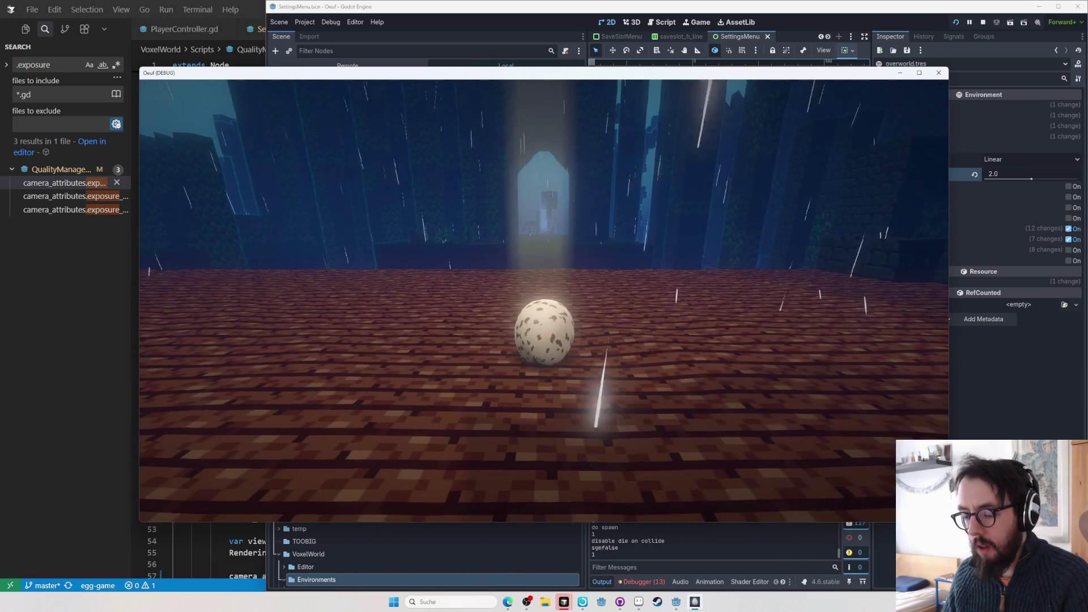
click(484, 527)
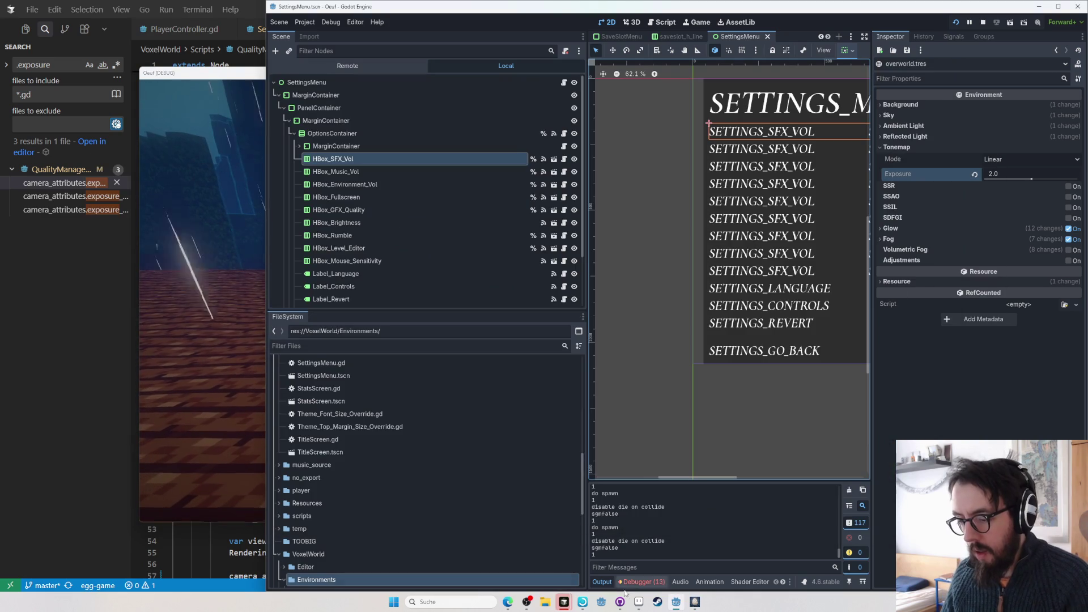
- Create a new Aseprite sprite and paste the debug-game screenshot into it, repositioning it on the canvas
click(639, 602)
key(Return)
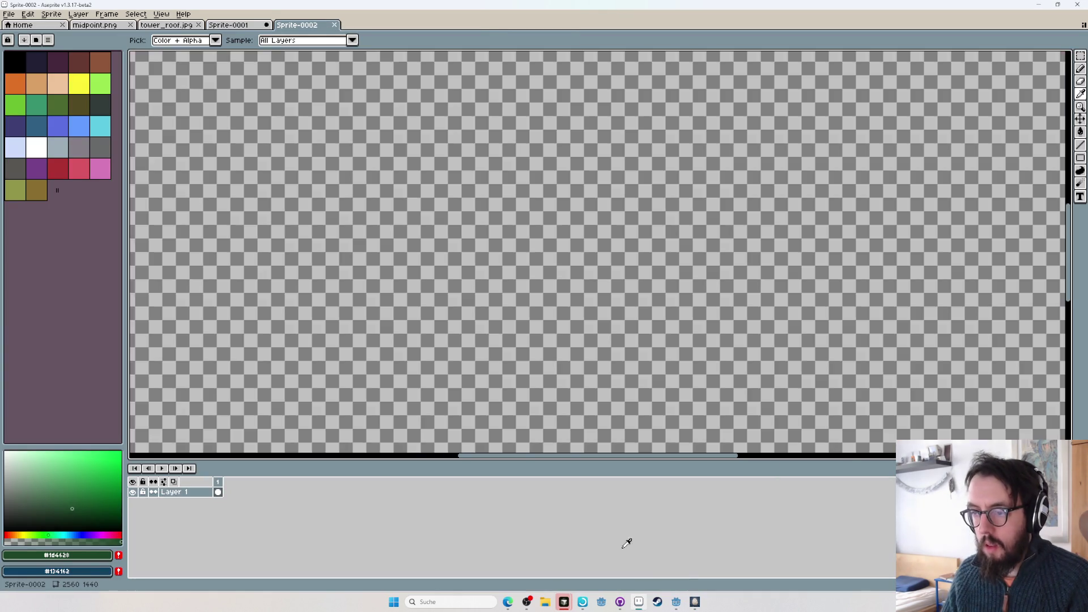
key(ctrl+v)
drag(465, 164, 487, 282)
- Close the debug game run and bring up the Steam library
key(alt+Tab)
key(alt+Tab)
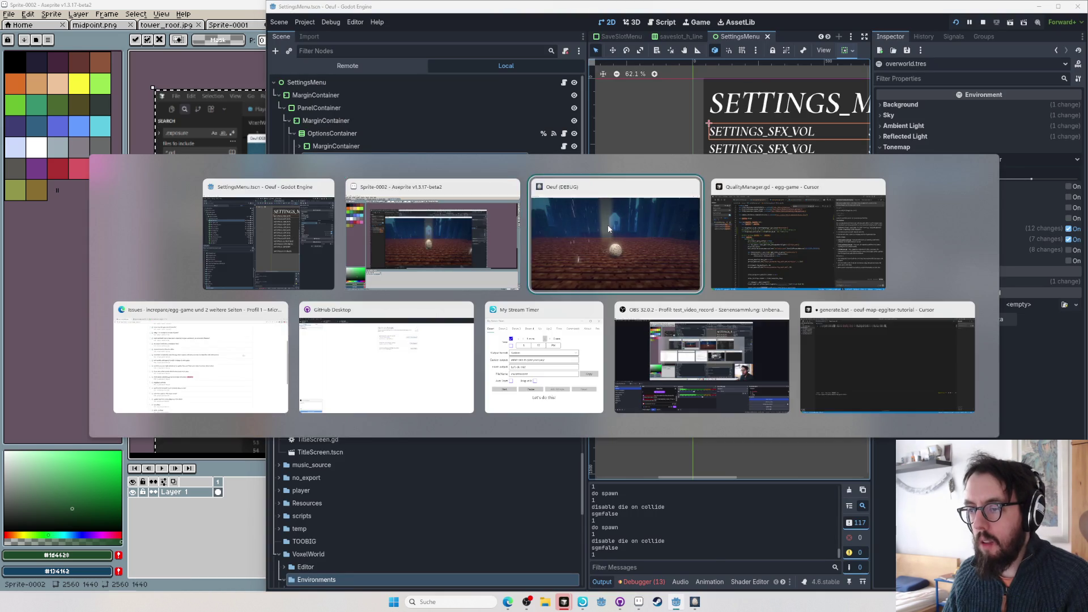
key(alt+F4)
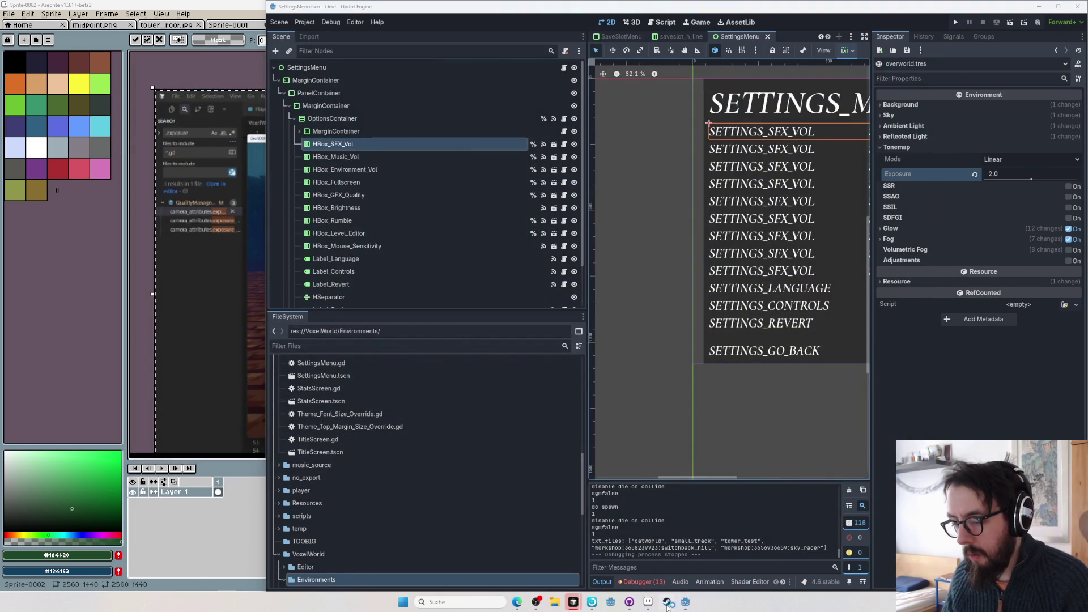
click(667, 601)
click(84, 20)
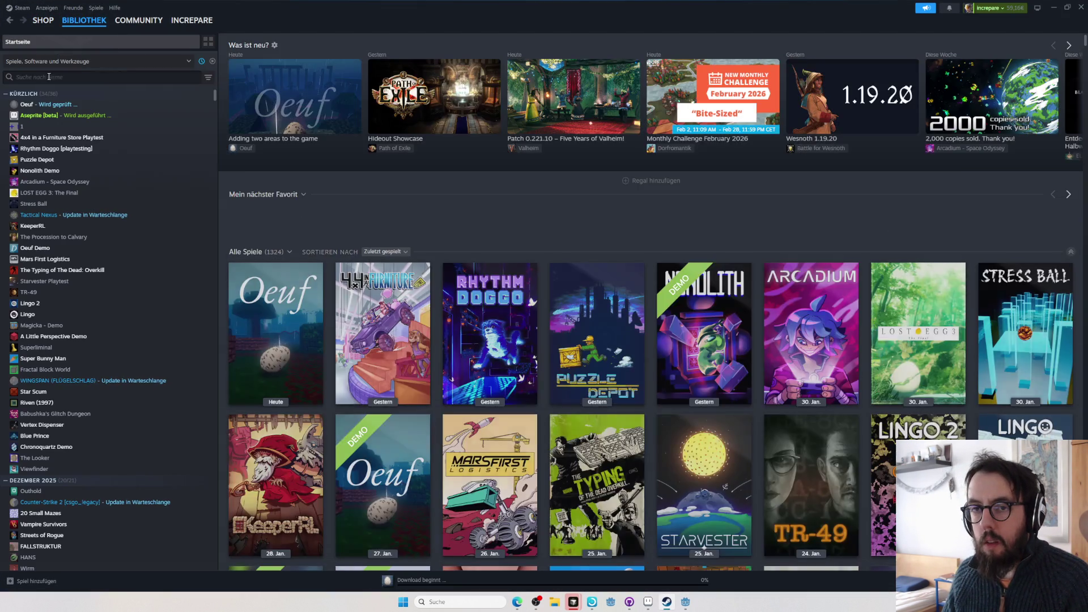
- Launch Oeuf's Steam build from its library page and reach the save slot screen
click(34, 104)
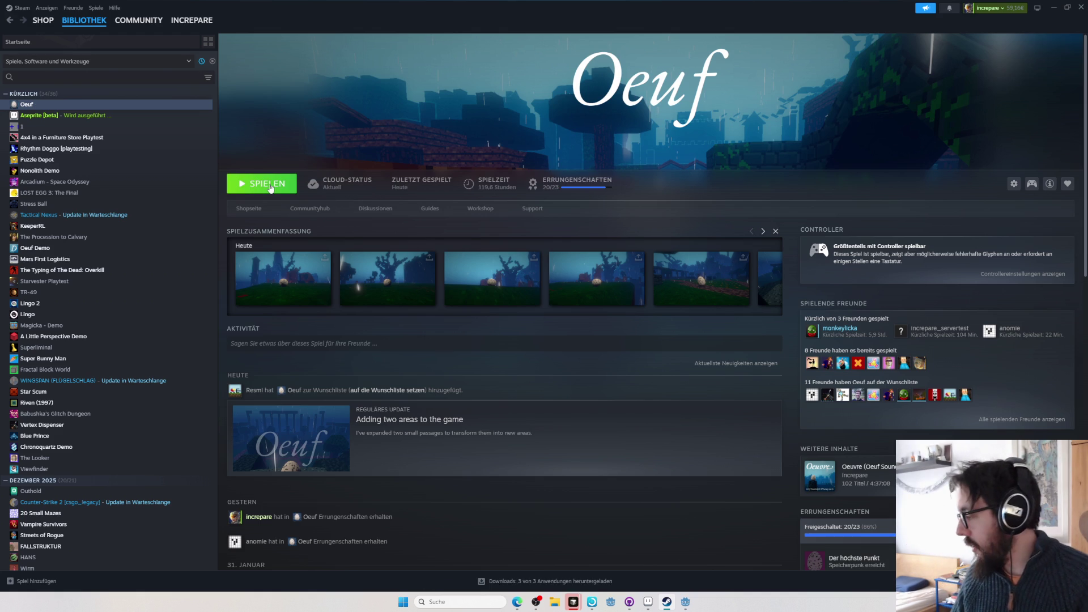
click(270, 189)
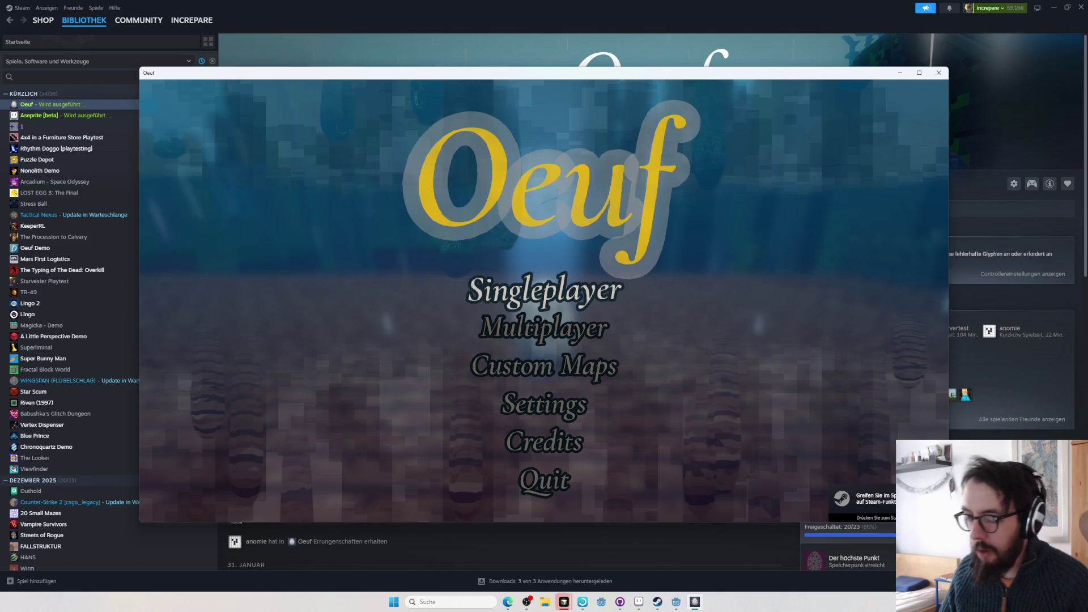
click(508, 305)
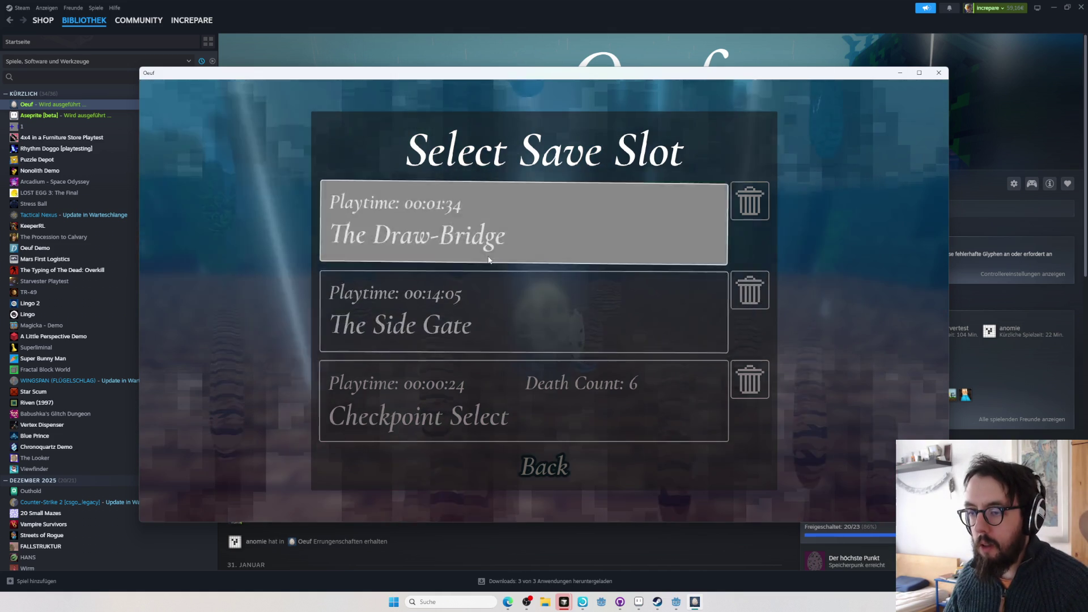
- Load The Draw-Bridge save in the Steam build, then return to Aseprite
click(485, 250)
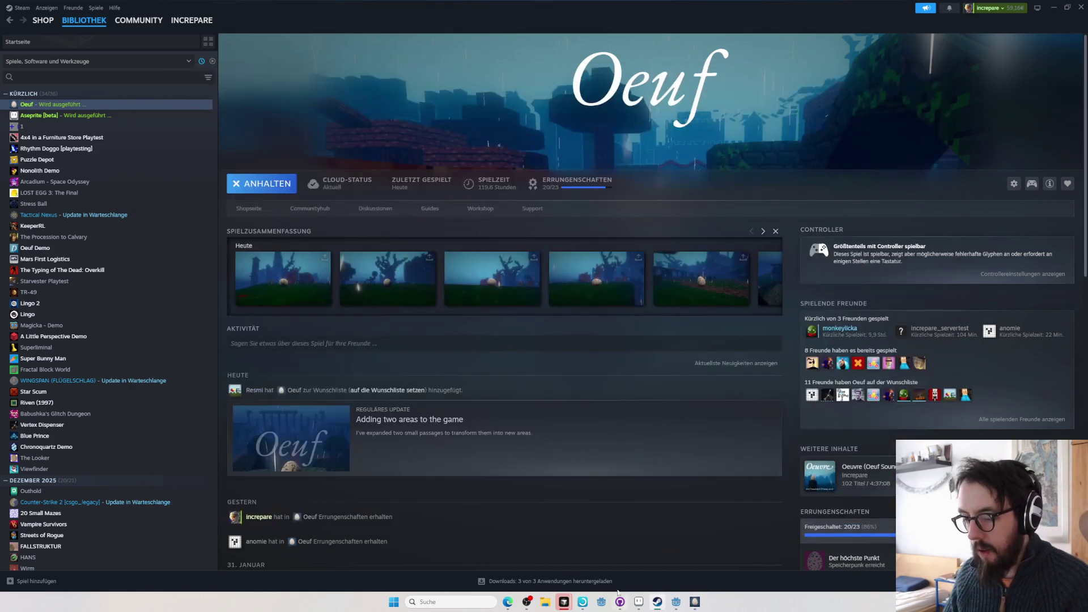
click(639, 601)
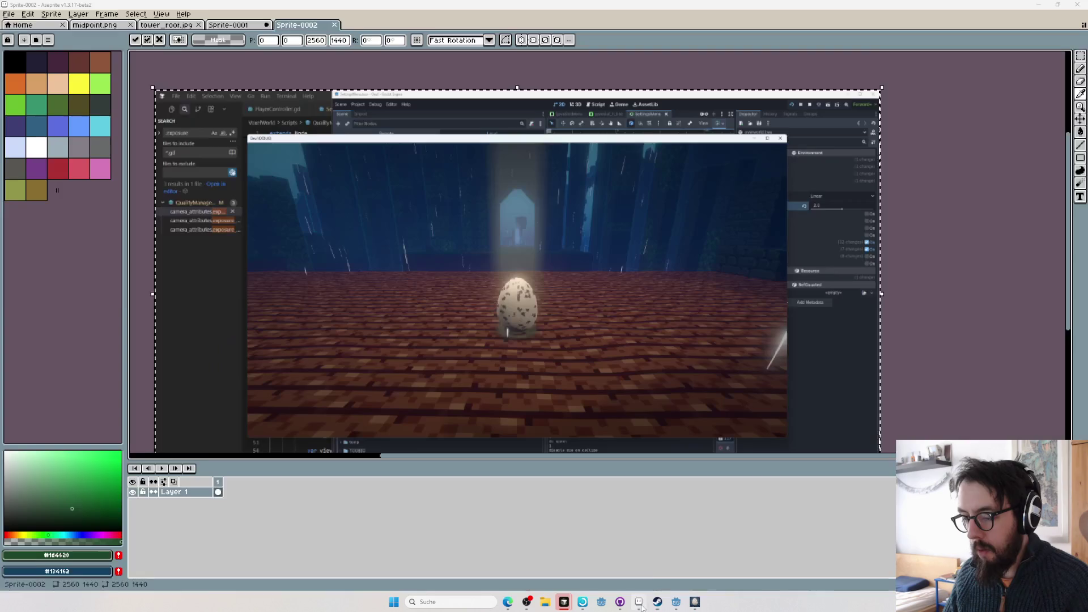
- Paste the Steam-build screenshot onto Layer 2 and commit it in place
key(ctrl+v)
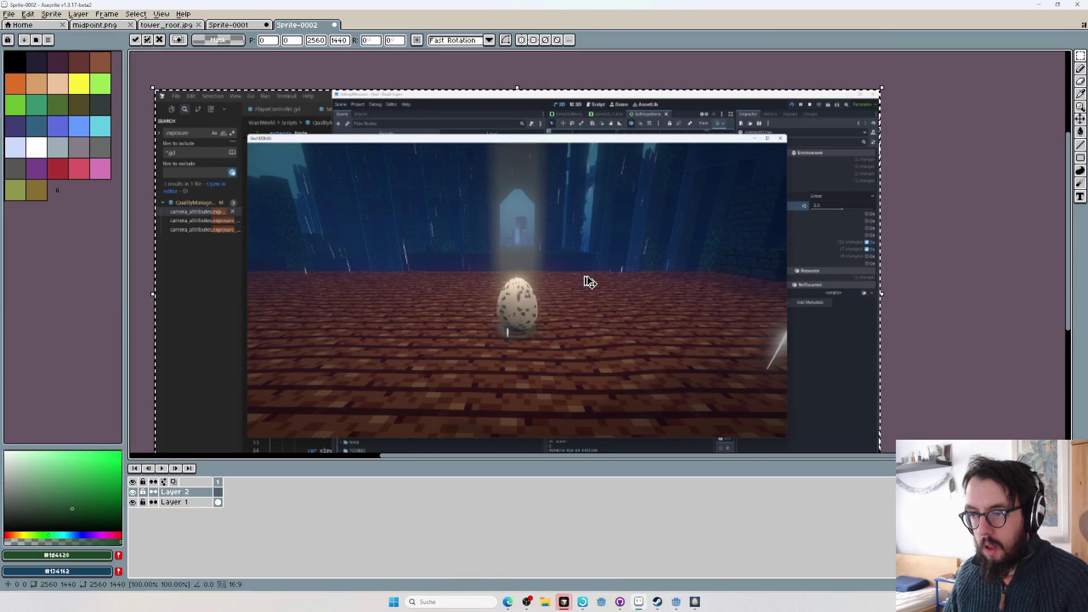
key(Return)
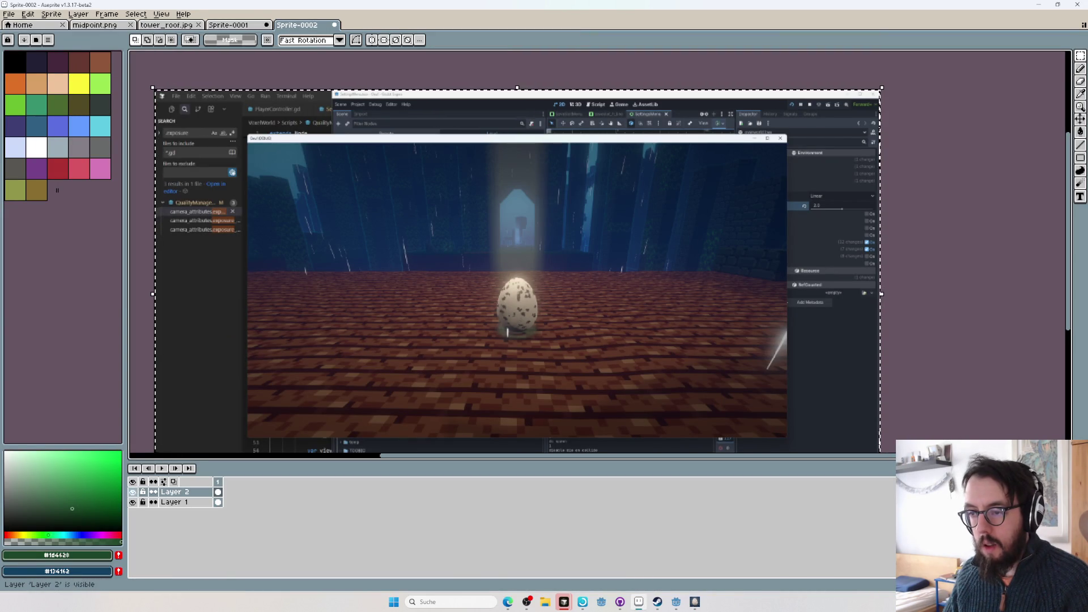
key(alt+Tab)
key(alt+Tab)
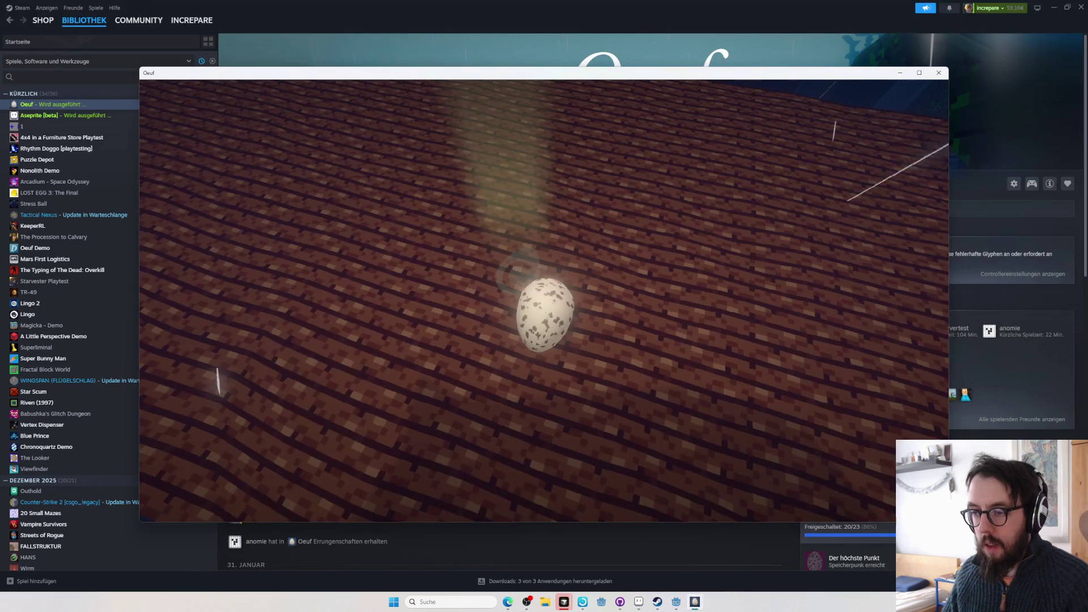
key(alt+Tab)
key(alt+Tab)
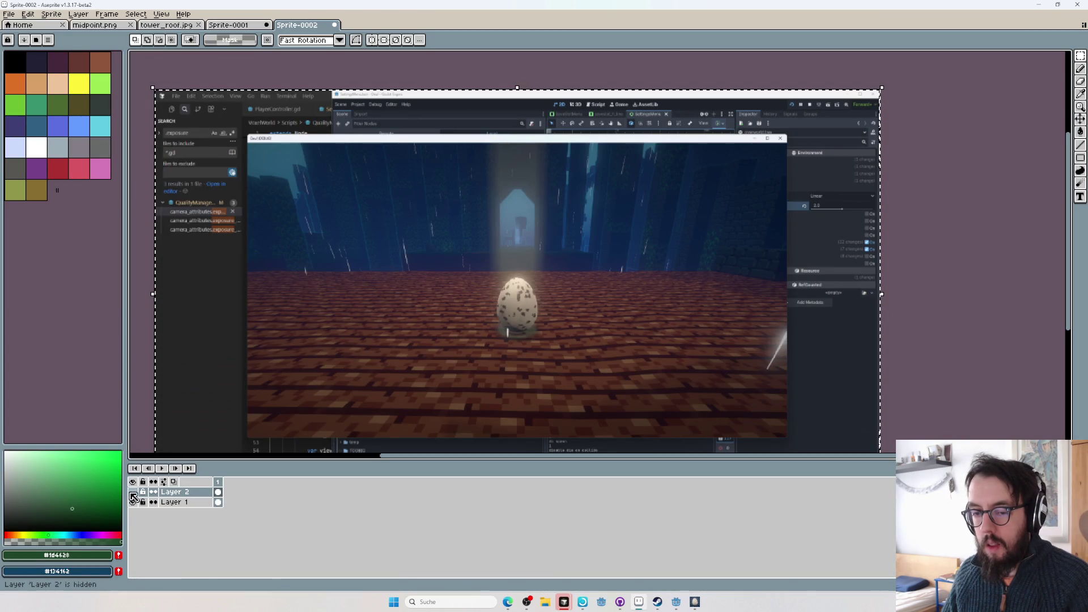
- Toggle Layer 2's visibility to compare the Steam screenshot against the debug one
key(ctrl+v)
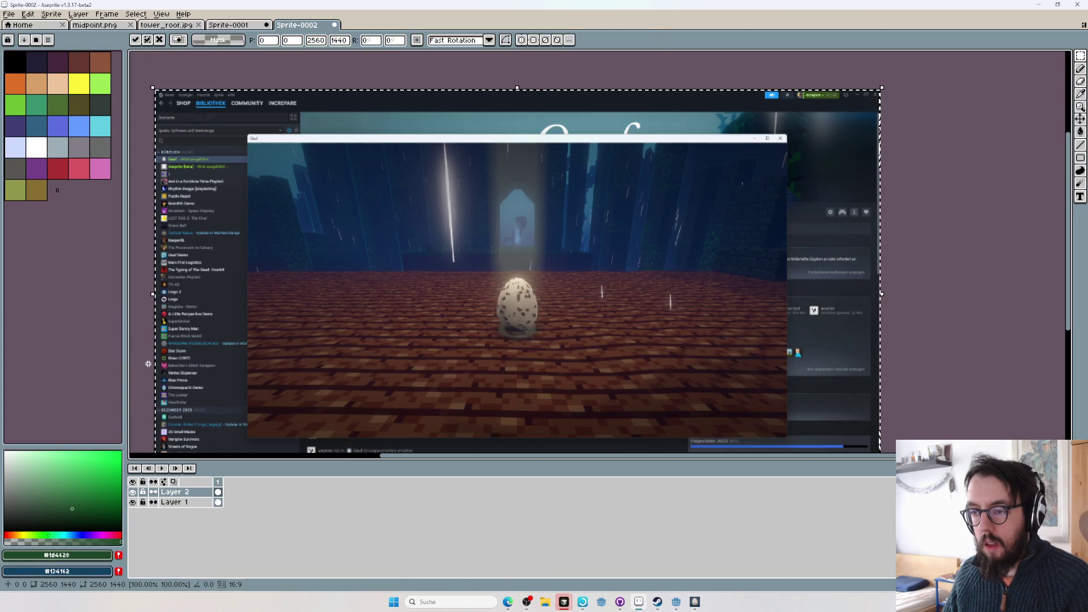
click(134, 492)
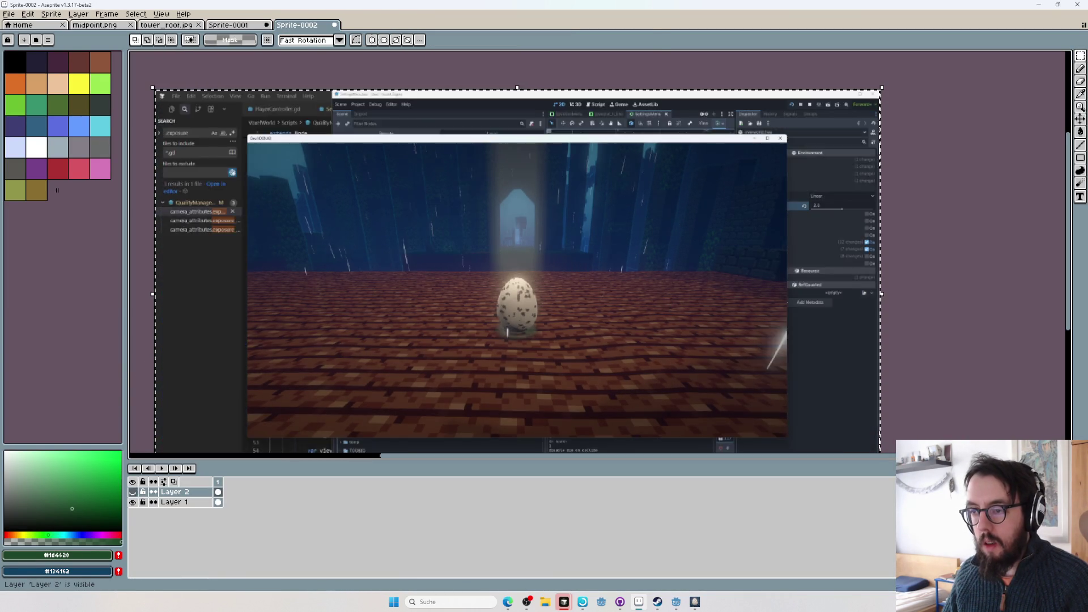
click(133, 492)
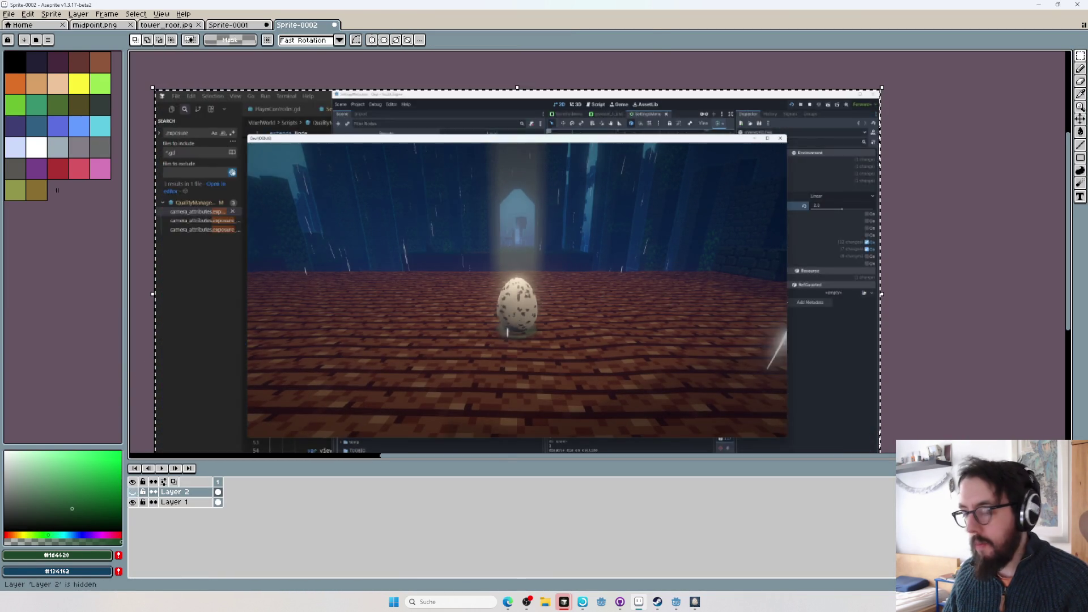
key(alt+Tab)
key(alt+Tab)
key(alt+Tab)
key(alt+Tab)
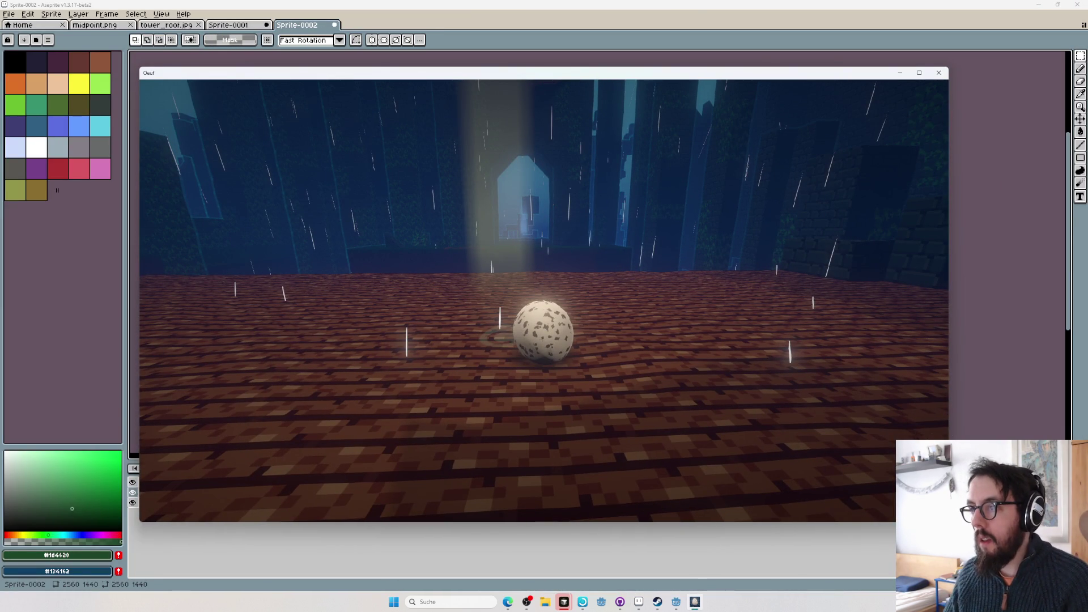
key(alt+Tab)
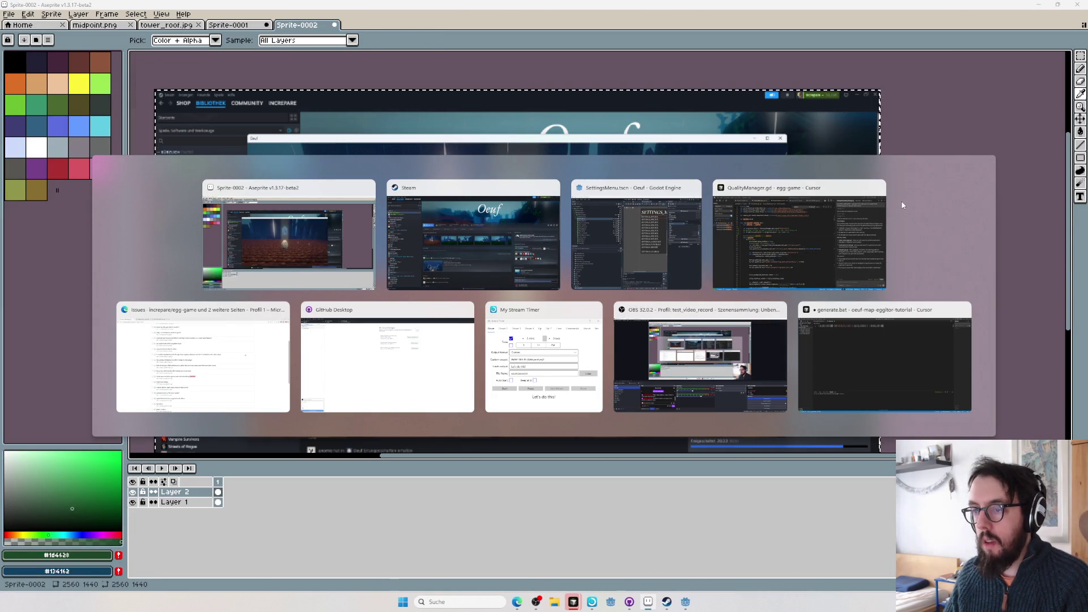
- Open the OEUF TRANSLATIONS sheet in a new Edge tab
click(244, 342)
key(ctrl+t)
text(oeuf tr)
key(Return)
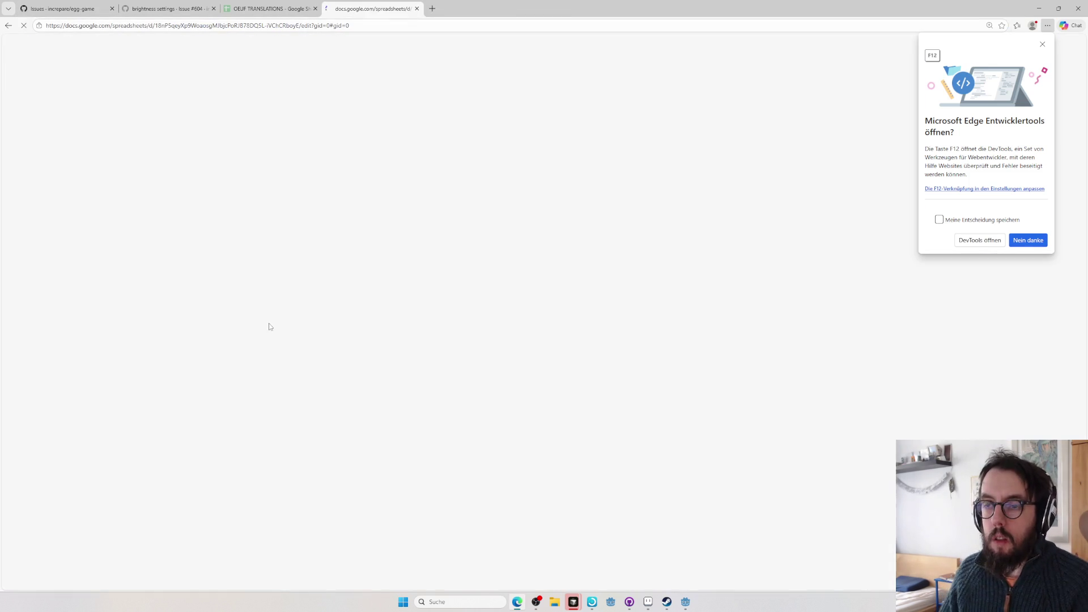
- Search the sheet for 'brightne' and select the SETTINGS_BRIGHTNESS key in cell A178
click(238, 400)
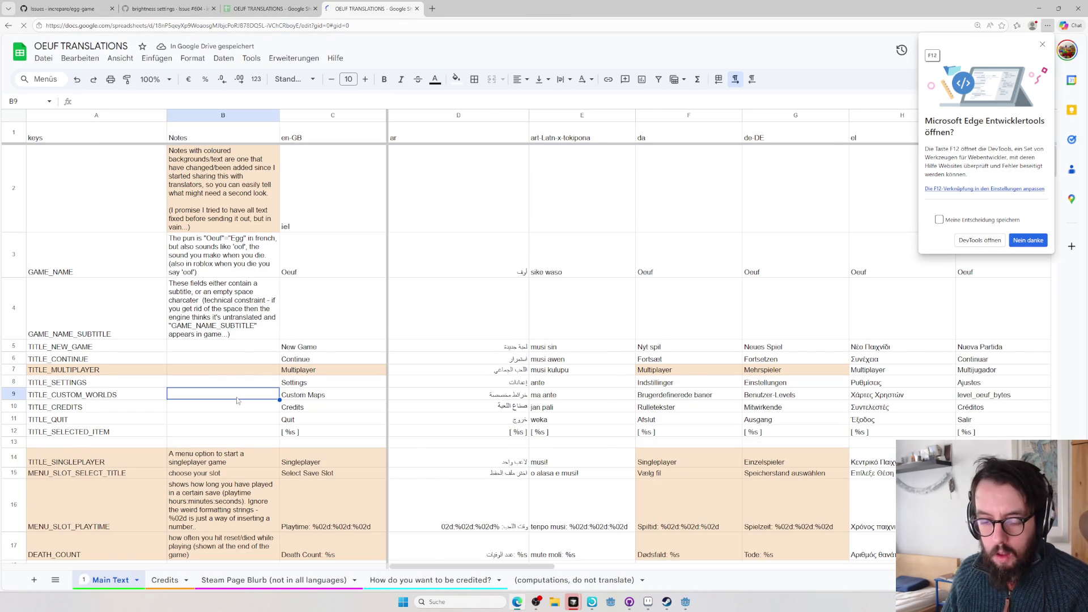
key(ctrl+f)
text(brightne)
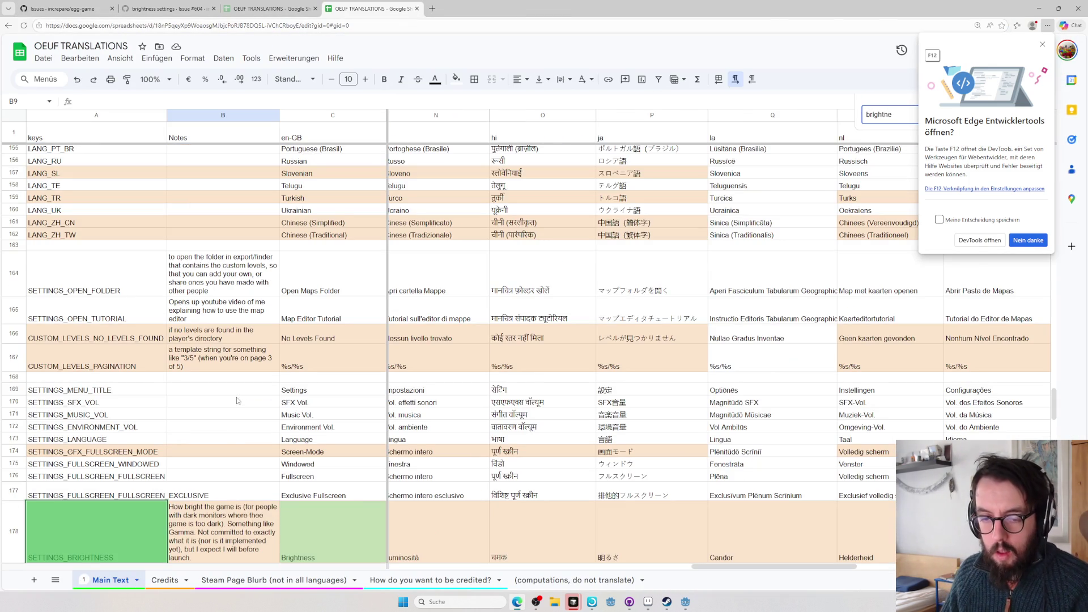
click(47, 542)
key(ctrl+a)
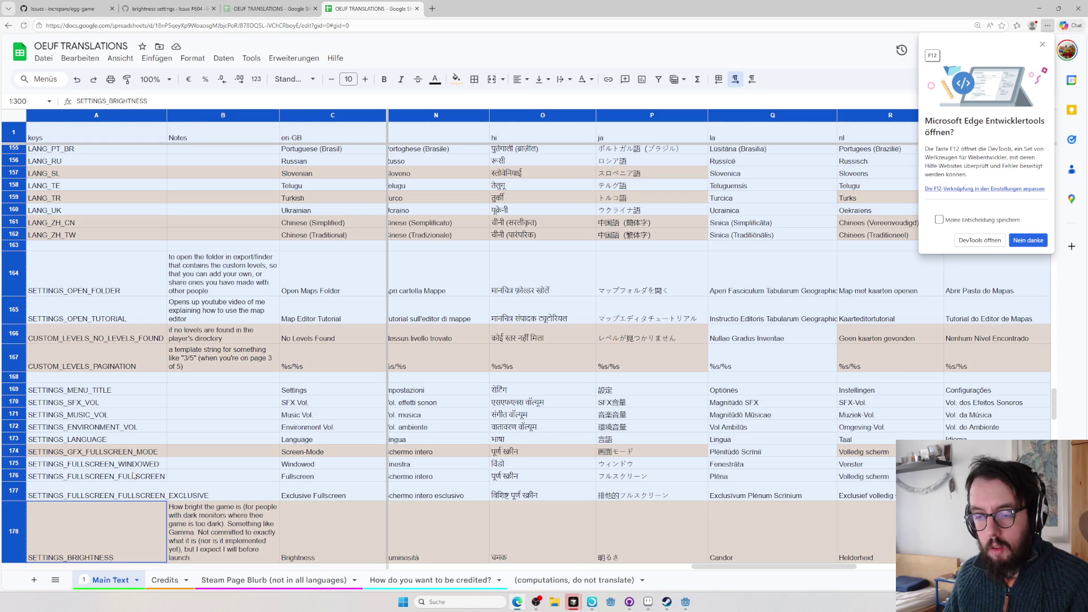
key(alt+Tab)
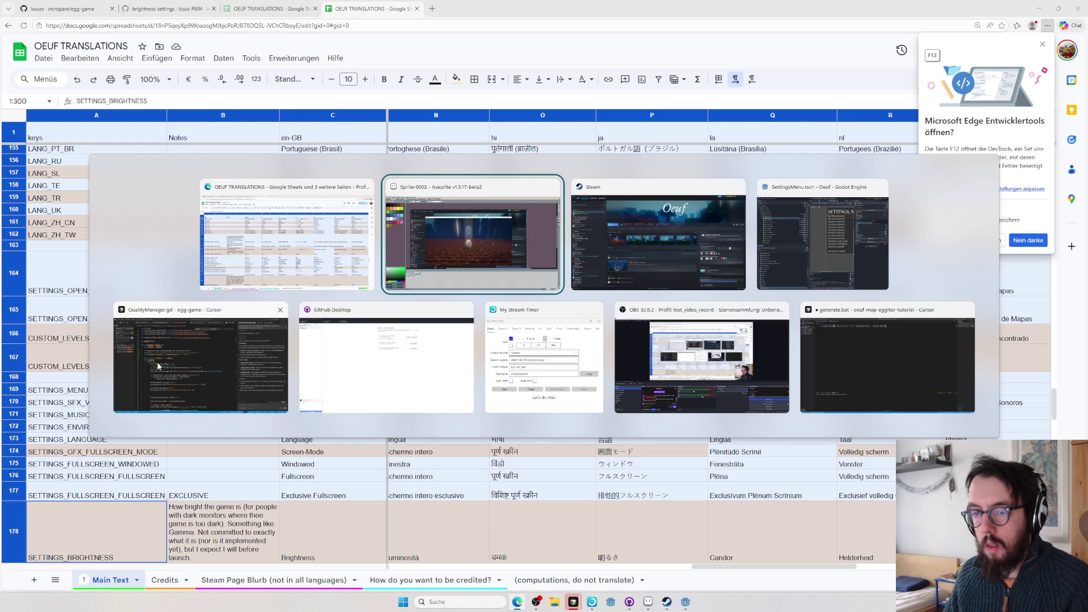
- Close generate.bat in Cursor, discarding its unsaved changes
click(842, 331)
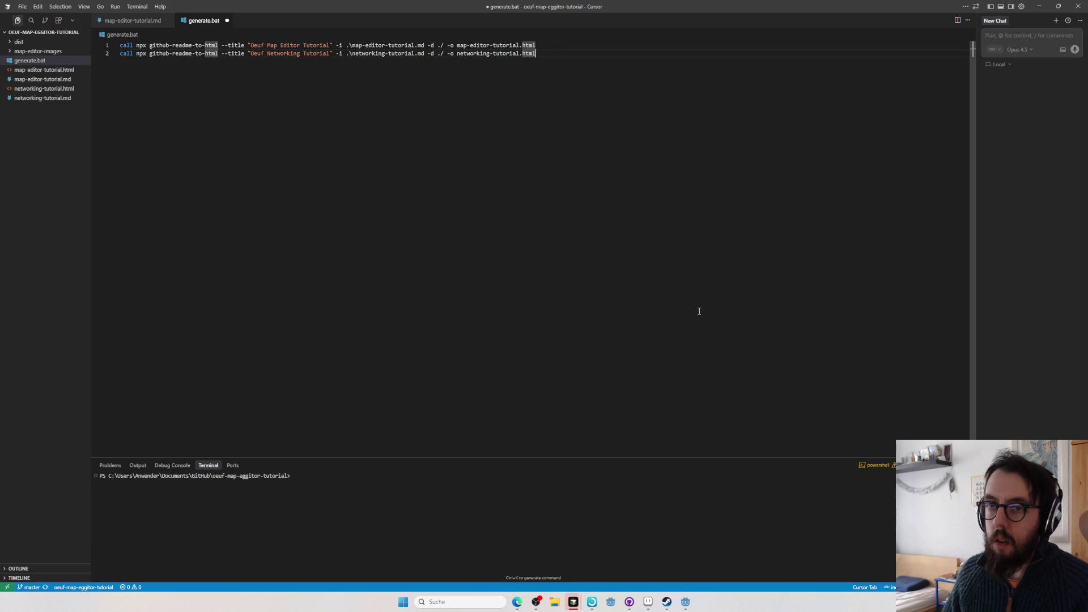
key(ctrl+w)
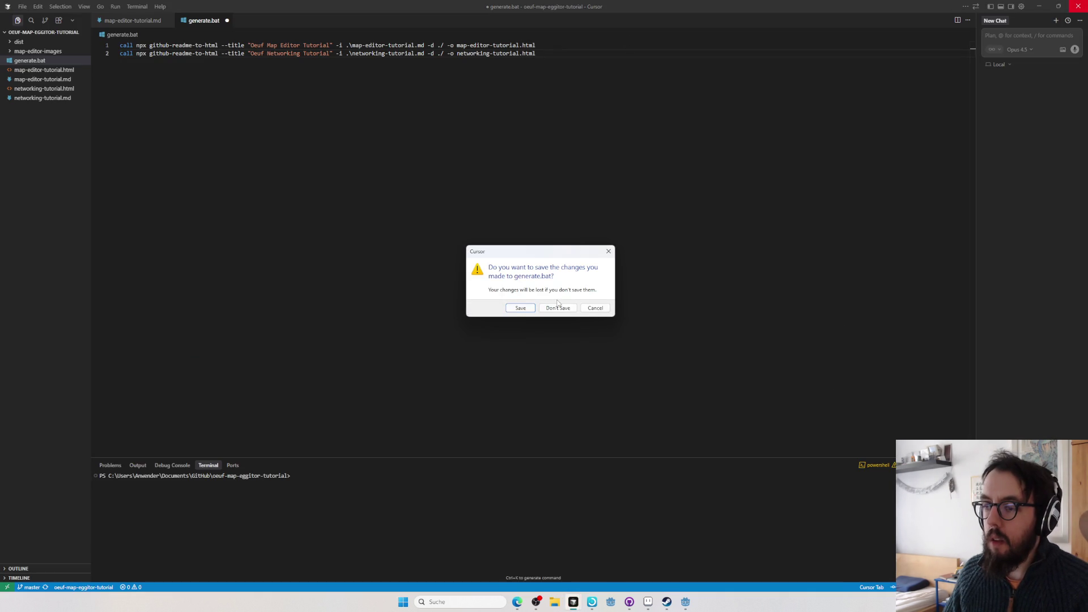
click(524, 308)
- Quick-open 1_localisation.csv in the egg-game Cursor window
key(alt+Tab)
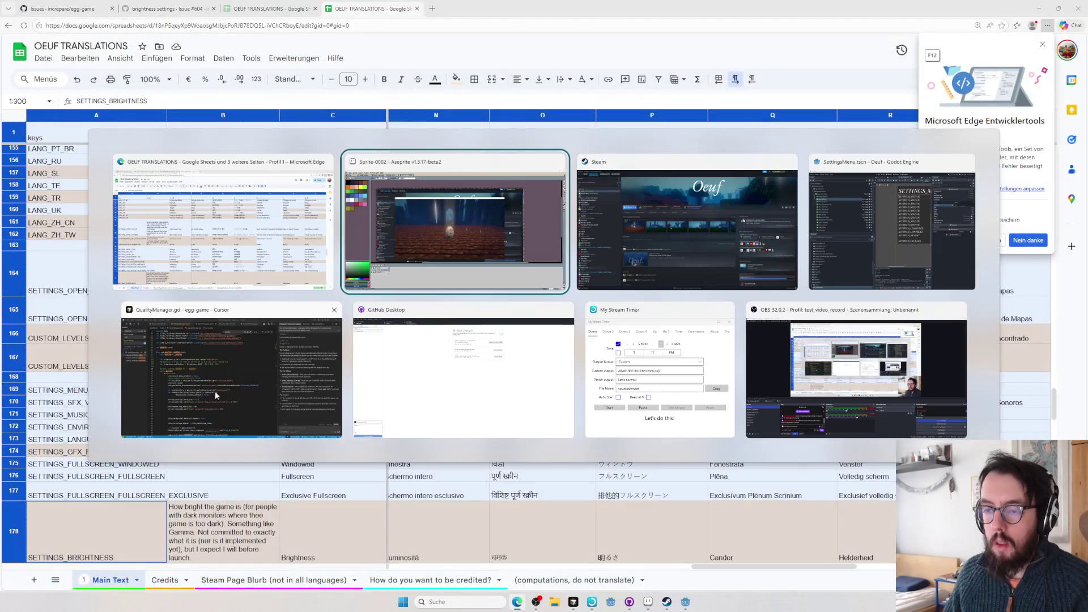
click(263, 365)
key(ctrl+p)
text(locali)
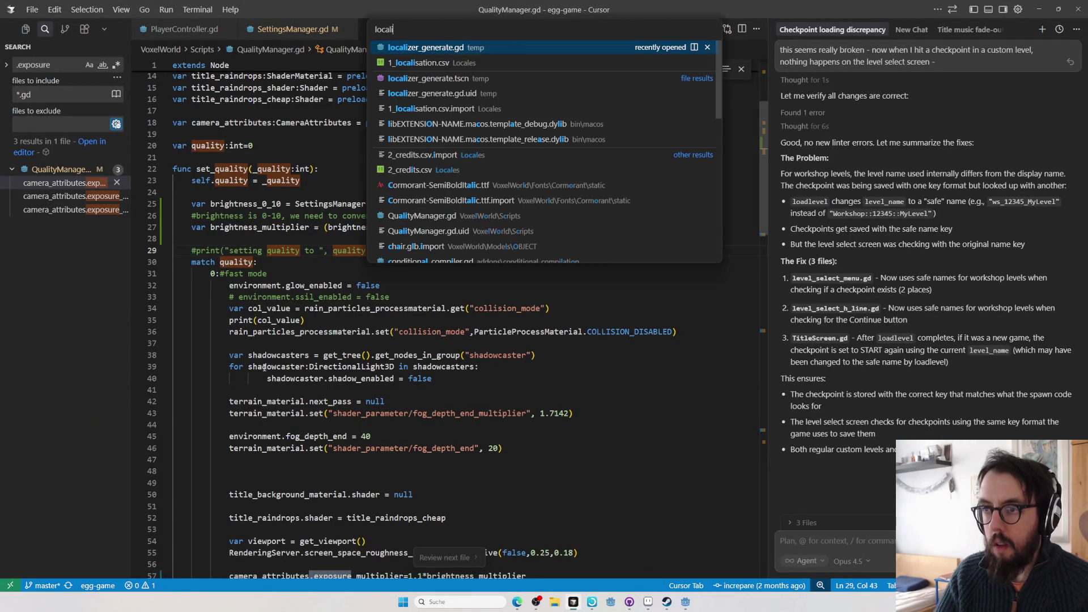
key(Return)
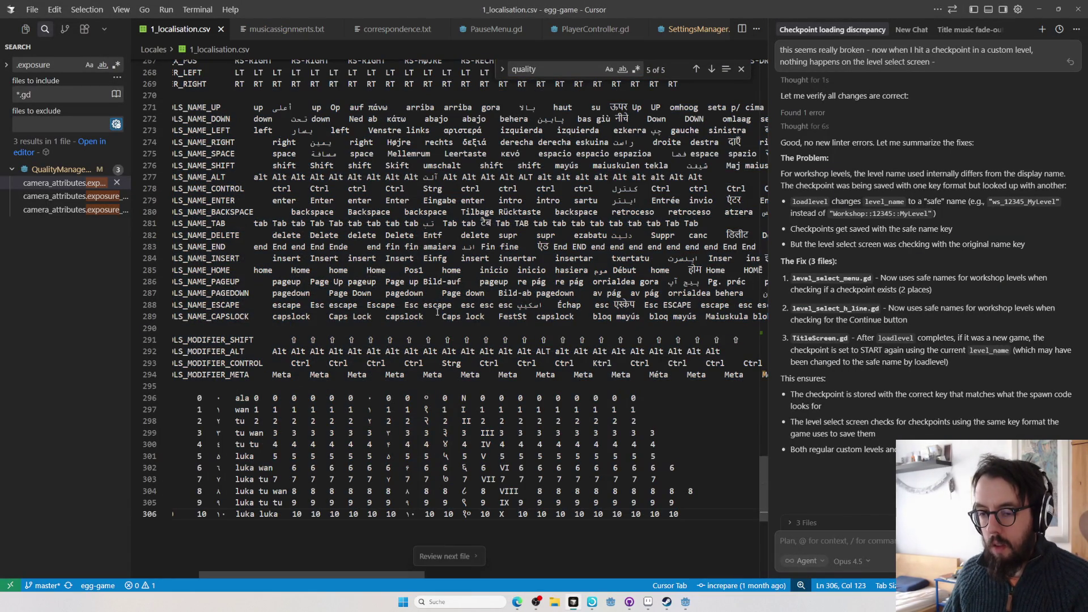
- Run the Oeuf project from the Godot editor
key(alt+Tab)
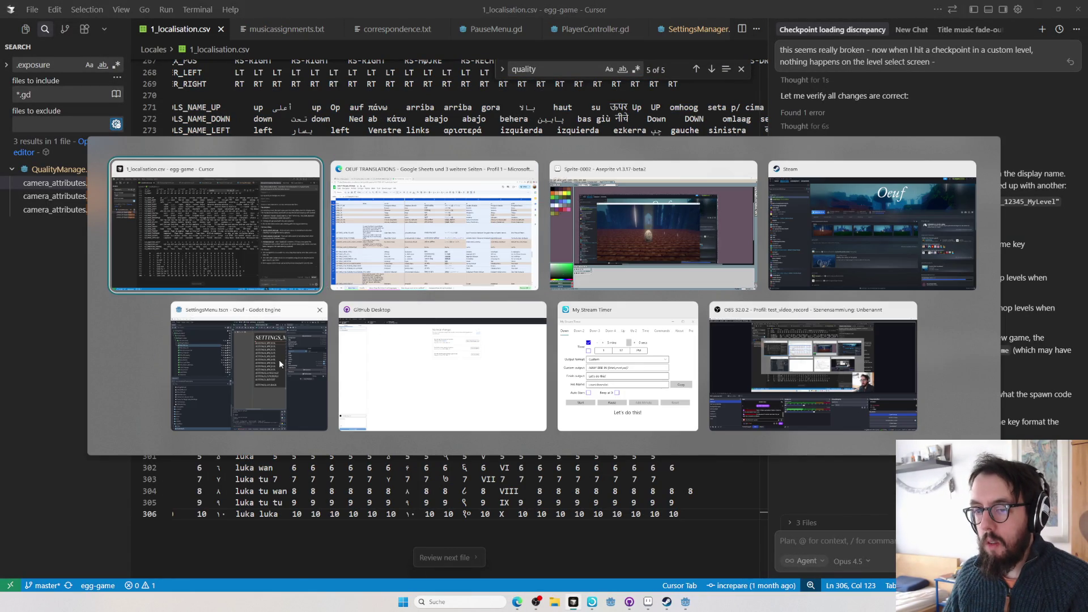
click(279, 360)
click(953, 22)
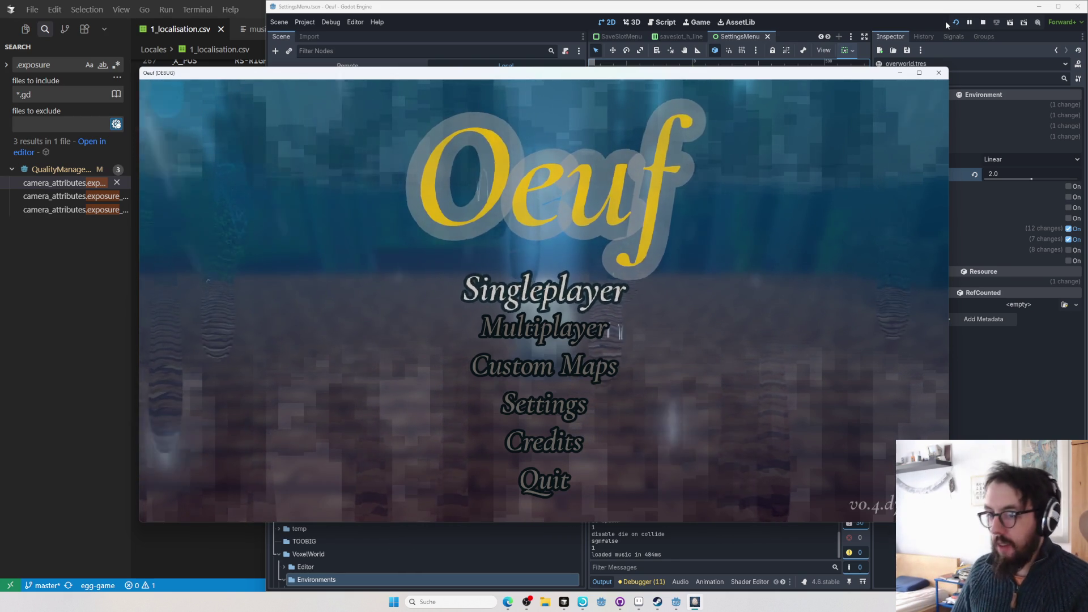
- Load The Draw-Bridge save, pause the game and open the Settings screen
key(Return)
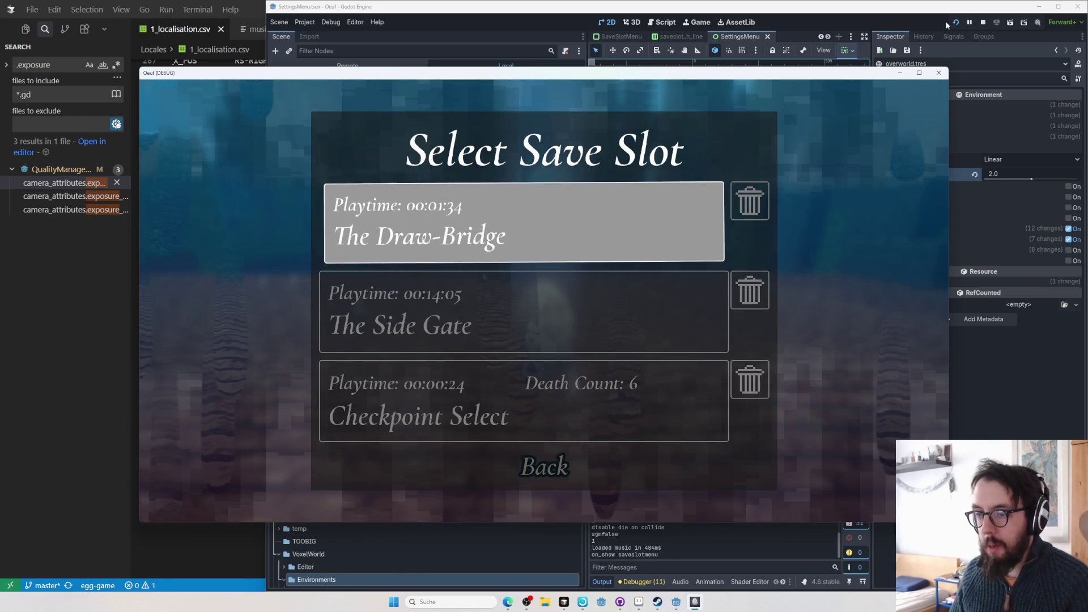
key(Return)
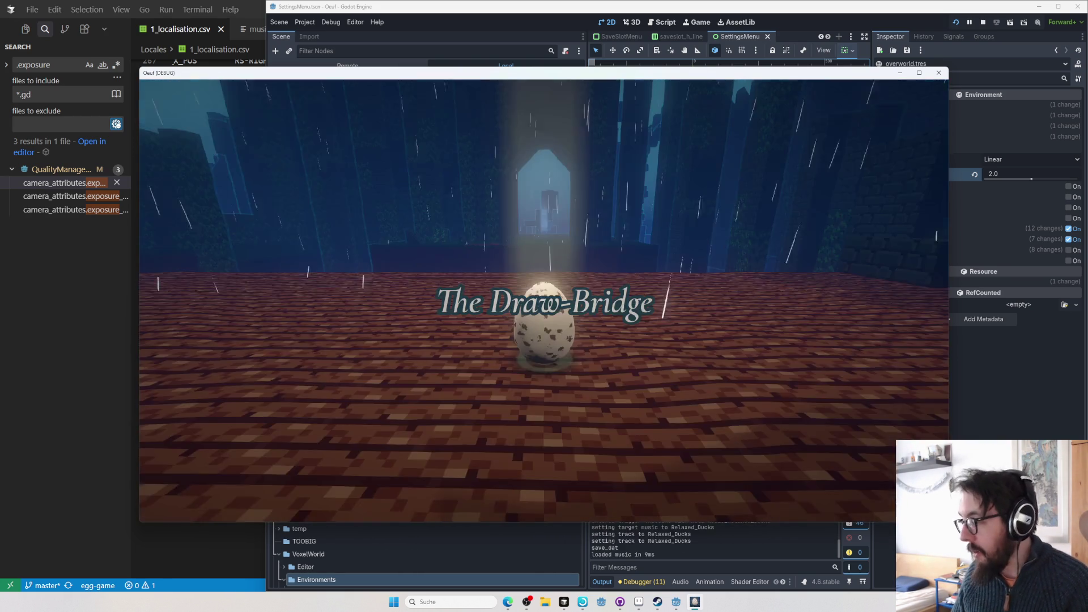
key(Escape)
key(Down)
key(Return)
- Switch the game language to Telugu
key(Down)
key(Down)
key(Down)
key(Down)
key(Down)
key(Down)
key(Down)
key(Down)
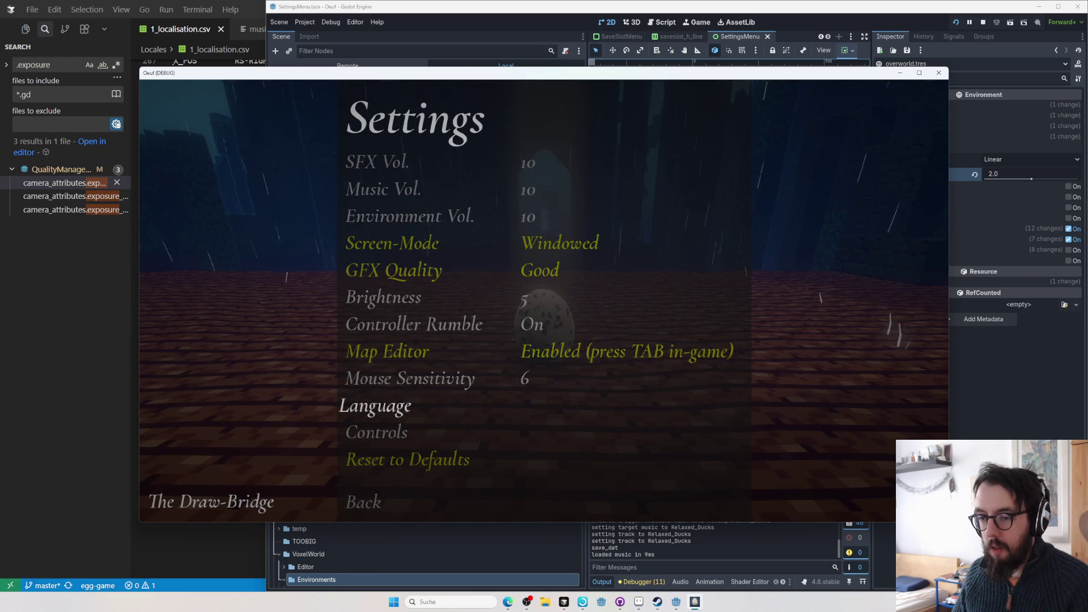
key(Return)
key(Right)
key(Right)
key(Down)
key(Down)
key(Down)
key(Return)
- Nudge the Brightness setting up and down, leaving it at 5
key(Up)
key(Up)
key(Up)
key(Up)
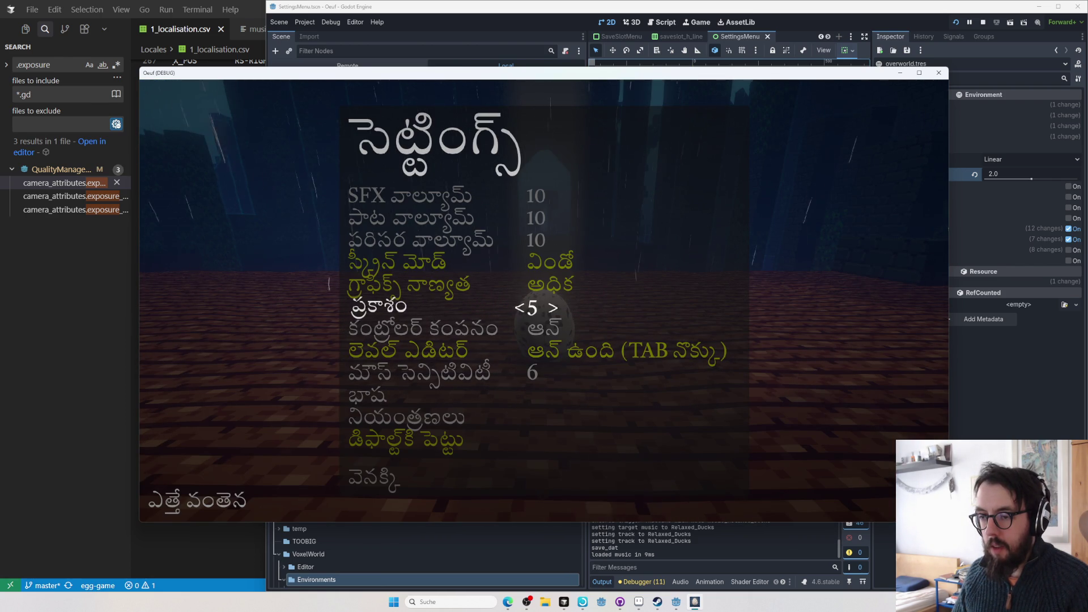
key(Right)
key(Right)
key(Right)
key(Right)
key(Right)
key(Left)
key(Left)
key(Left)
key(Left)
key(Left)
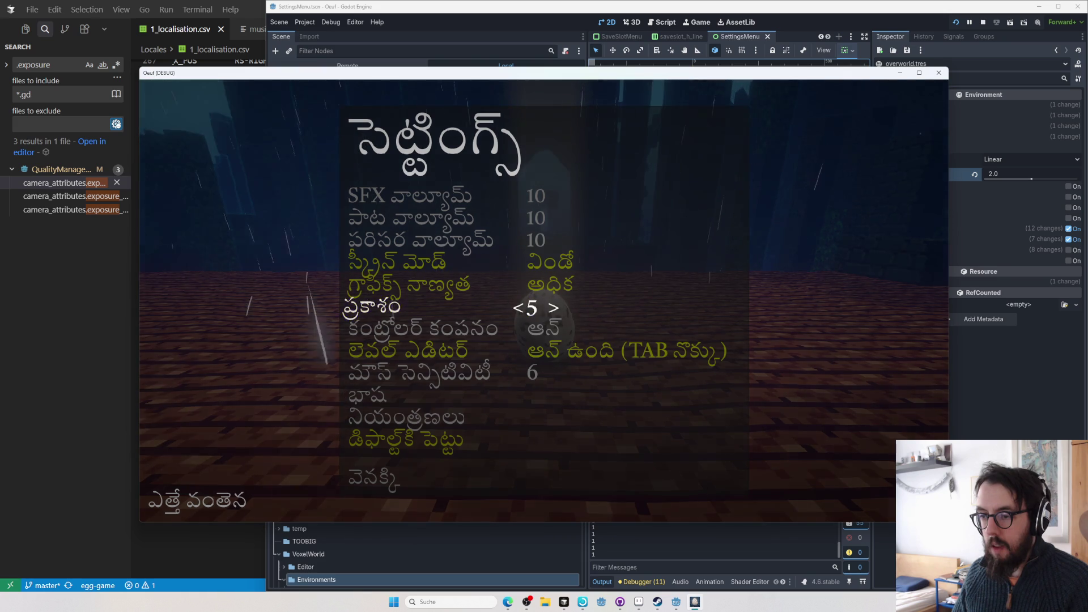
key(Left)
key(Left)
key(Left)
key(Right)
key(Right)
key(Right)
- Switch the game language to 中文(繁體) and return to the Godot editor
key(Down)
key(Down)
key(Down)
key(Down)
key(Down)
key(Up)
key(Return)
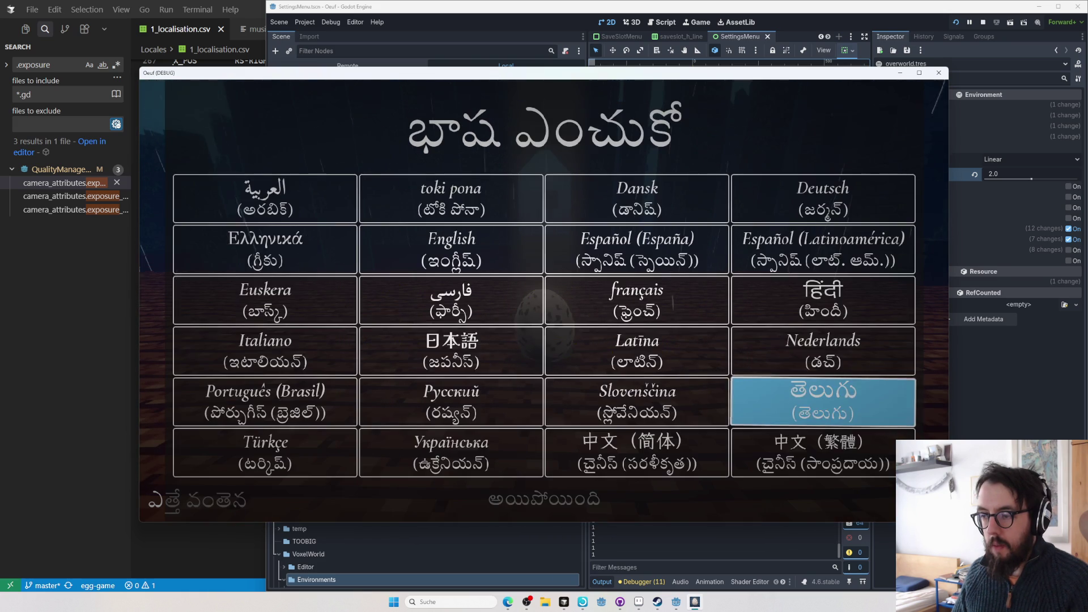
key(Left)
key(Down)
key(Left)
key(Left)
key(Up)
key(Right)
key(Right)
key(Right)
key(Down)
key(Return)
key(Up)
key(Up)
key(Up)
key(Down)
key(Down)
key(Down)
key(Down)
key(Down)
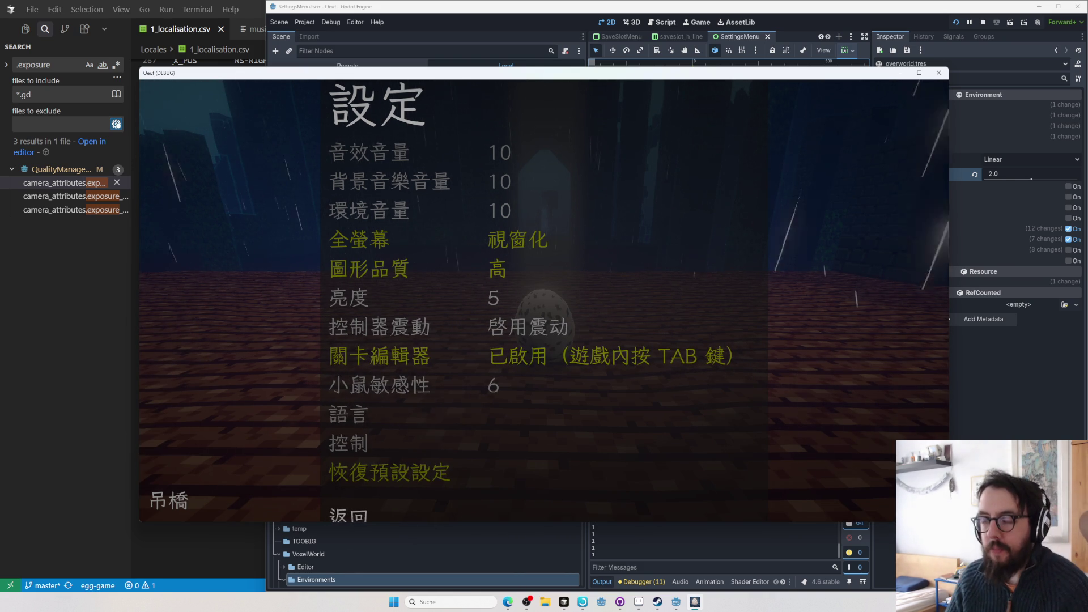
key(alt+Tab)
key(alt+Tab)
key(alt+Tab)
key(Tab)
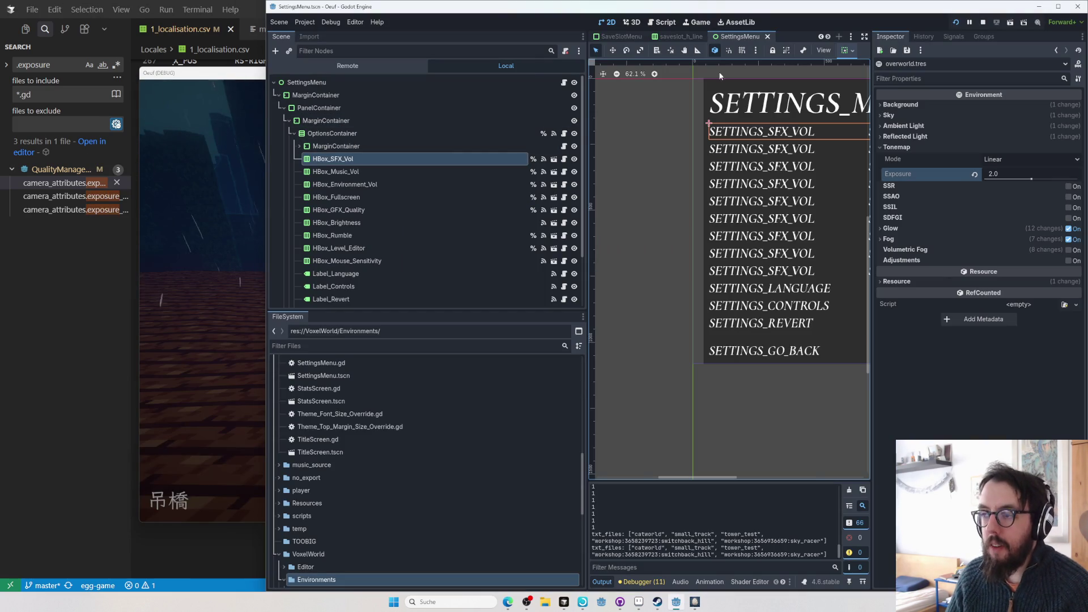
- Maximize Godot, select HBox_SFX_Vol and open its MenuHLine.tscn scene
click(1057, 7)
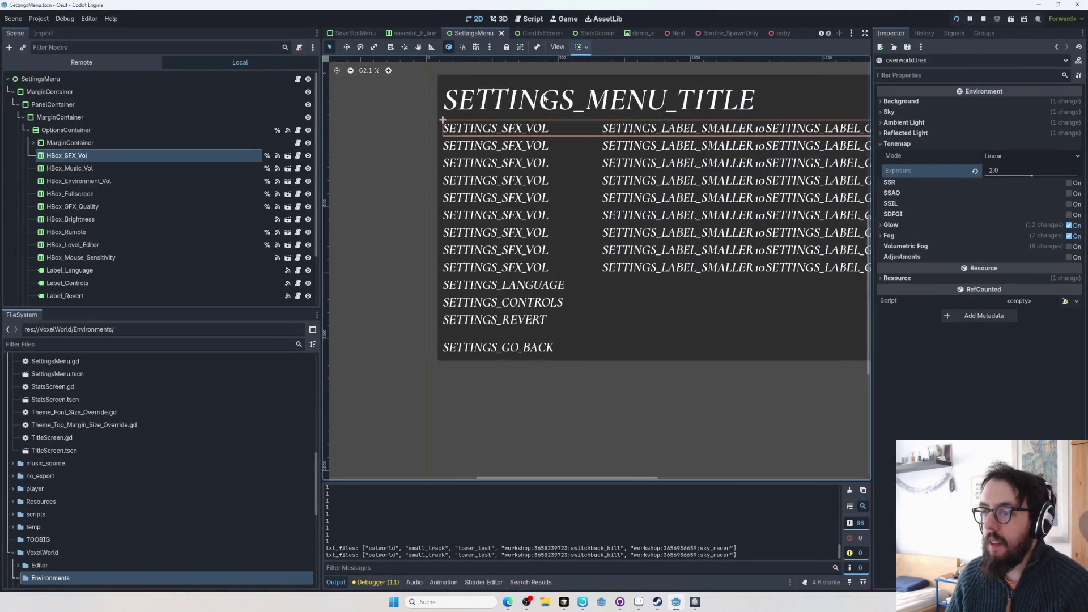
click(153, 168)
click(147, 164)
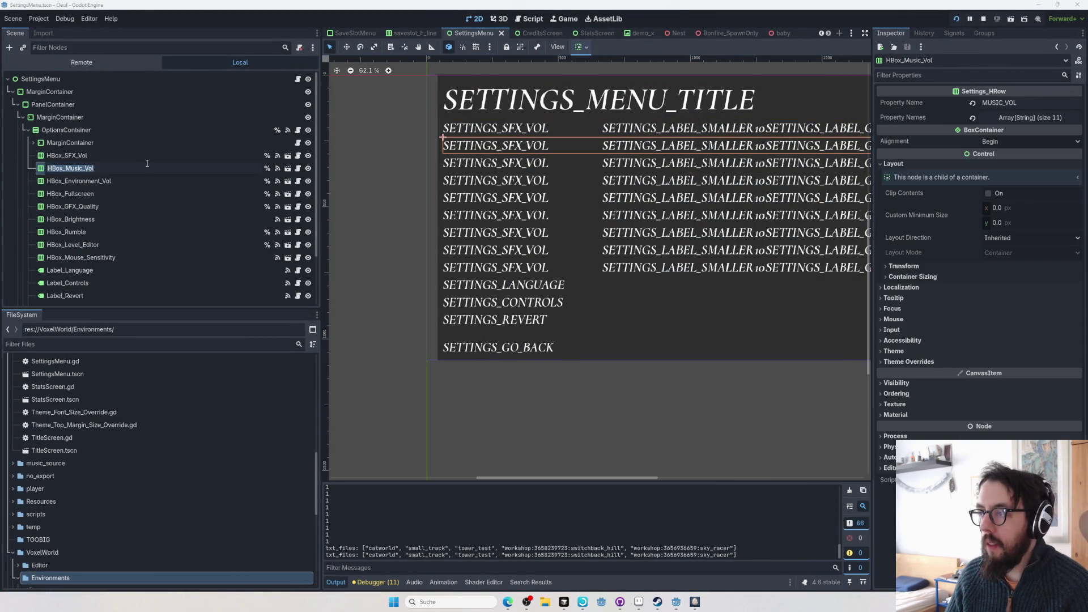
click(146, 154)
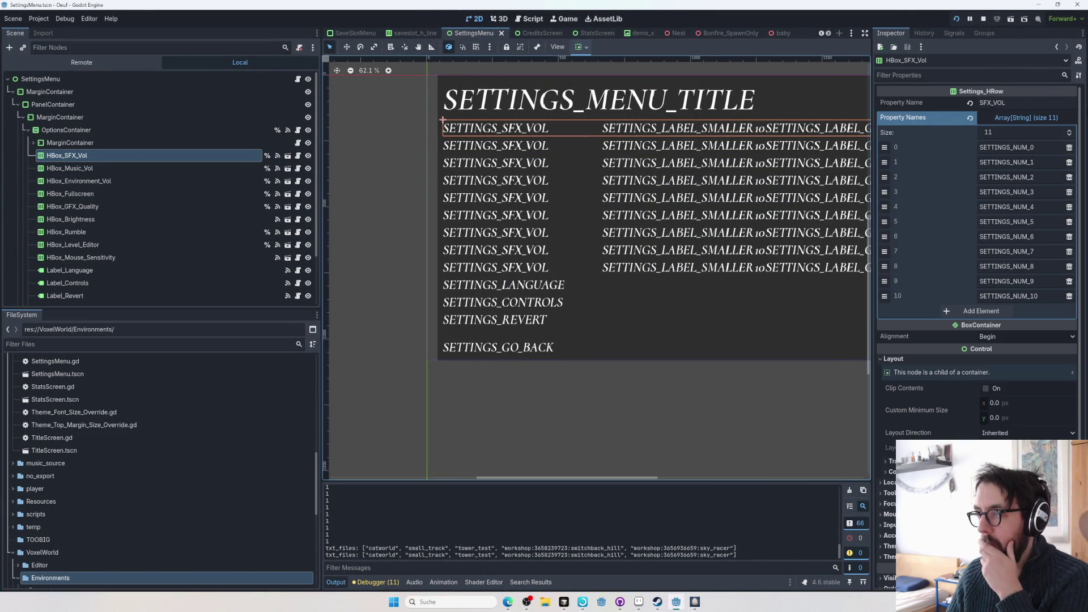
click(1001, 118)
click(288, 155)
- Select the Label, widen the Inspector and expand Min X Size Override showing zh_CN/zh_TW at 350
click(129, 89)
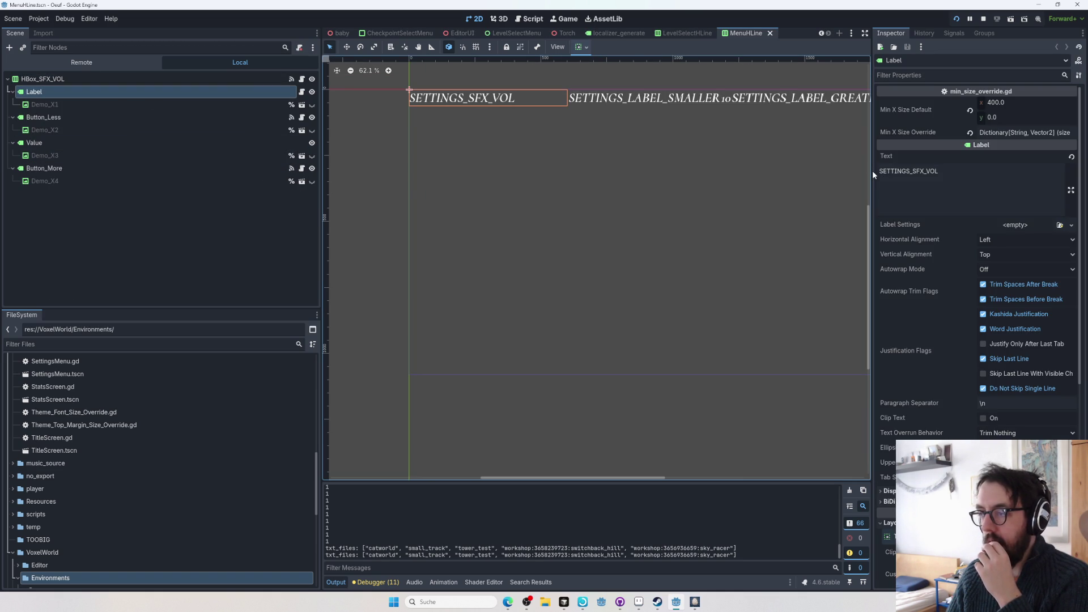
drag(872, 171, 694, 172)
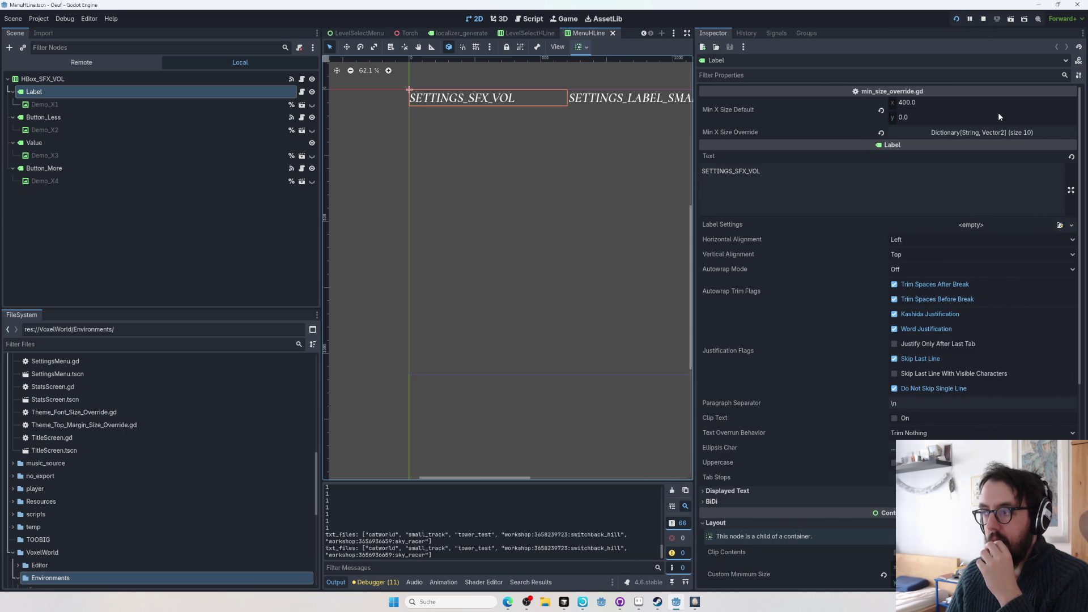
click(1000, 132)
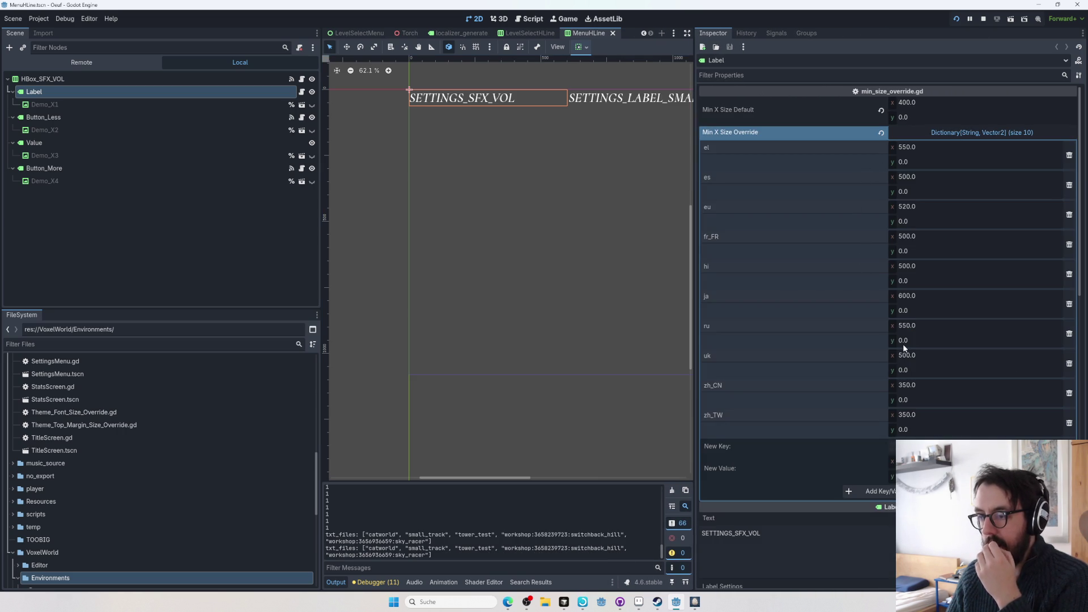
drag(618, 196, 549, 272)
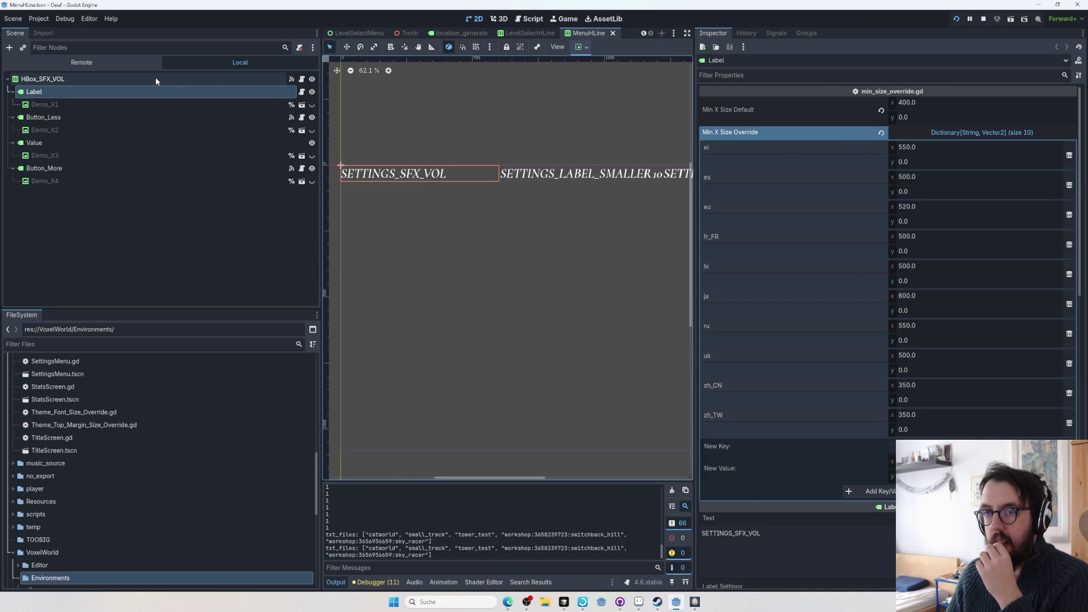
click(156, 79)
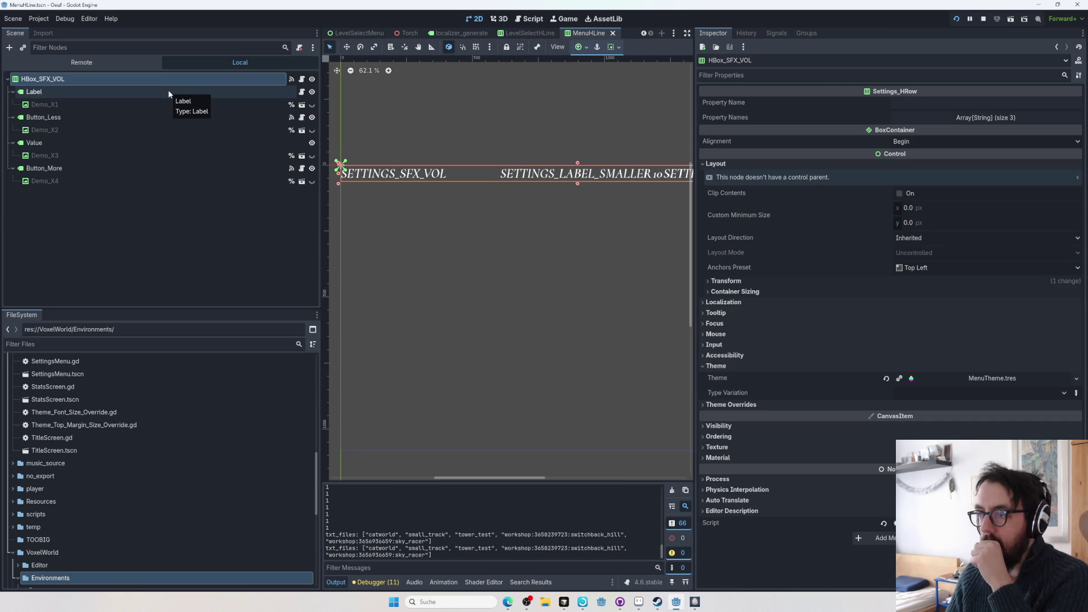
click(168, 93)
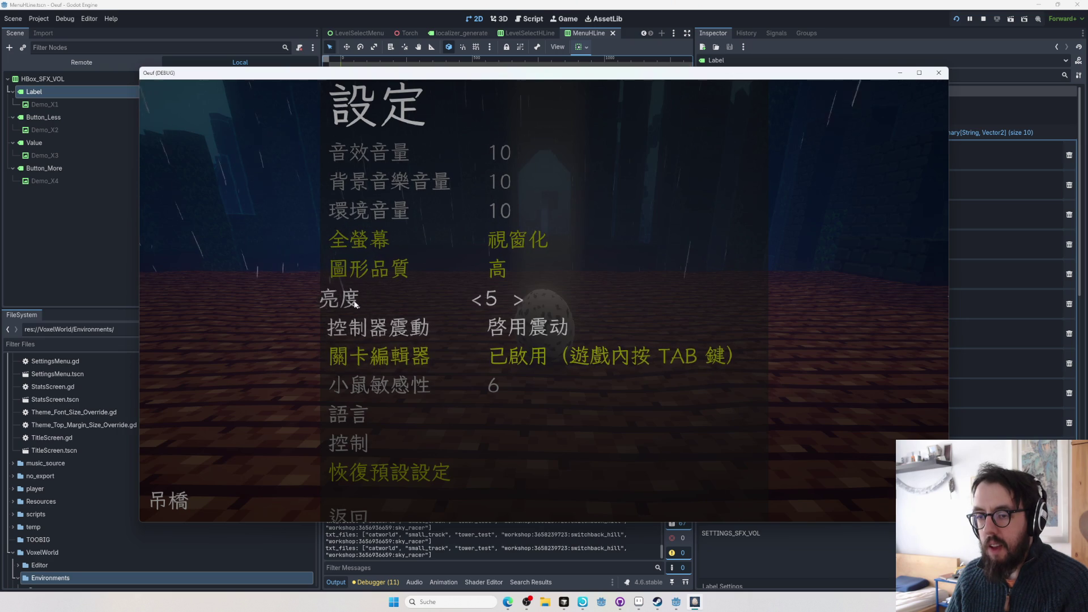
- Switch the game's language to Arabic, then to Russian
click(361, 415)
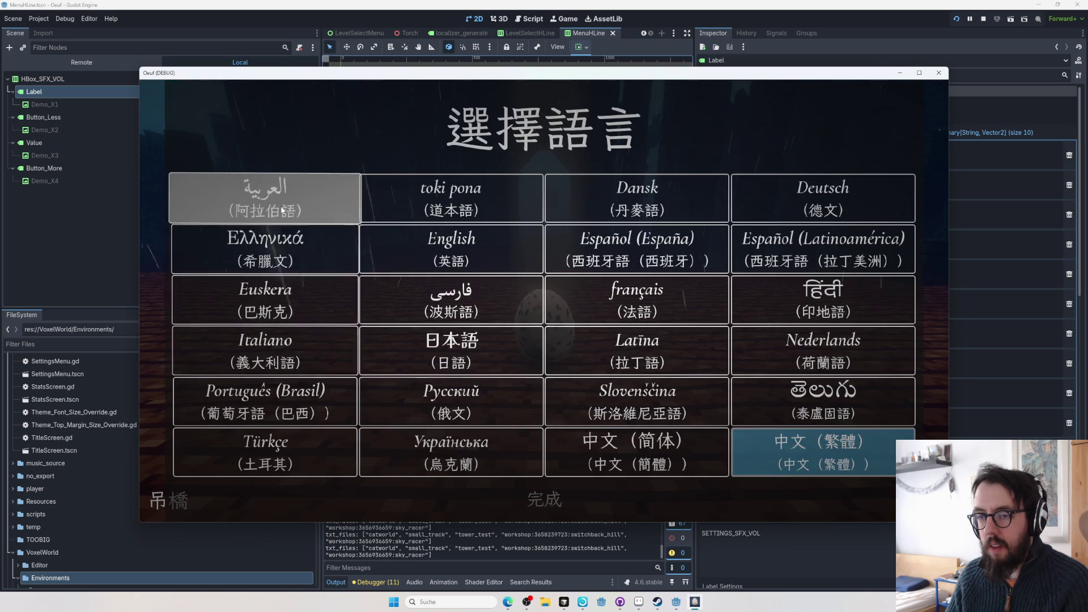
click(267, 197)
key(Escape)
click(539, 287)
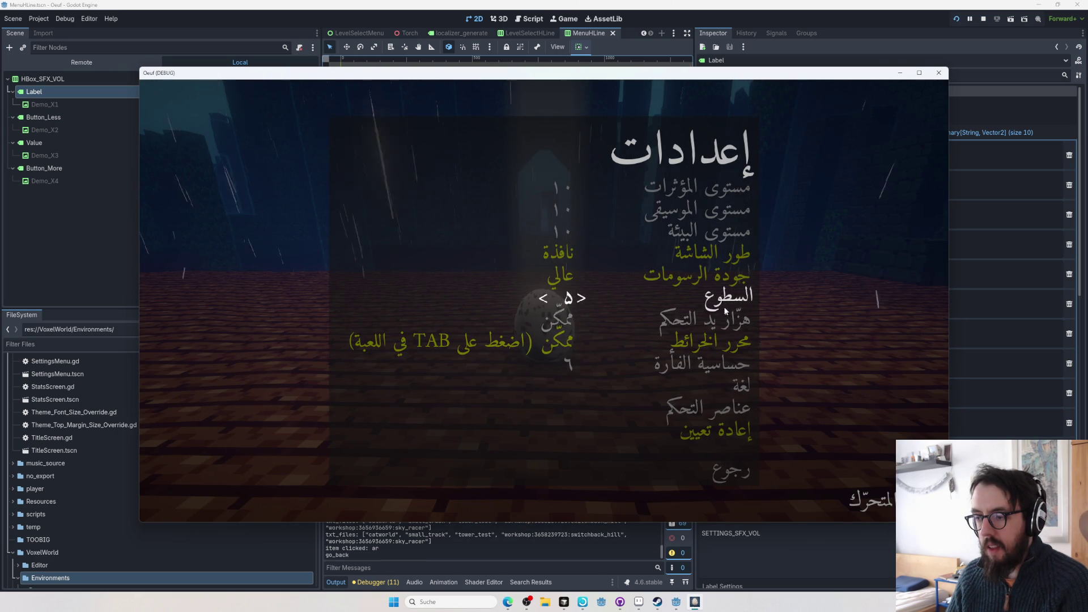
click(670, 387)
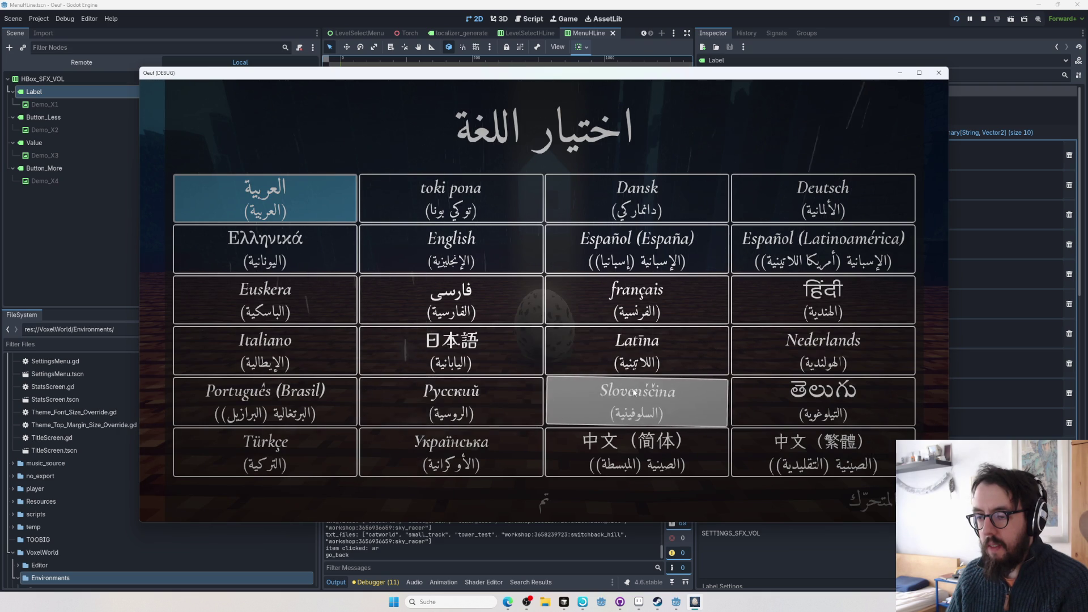
click(423, 400)
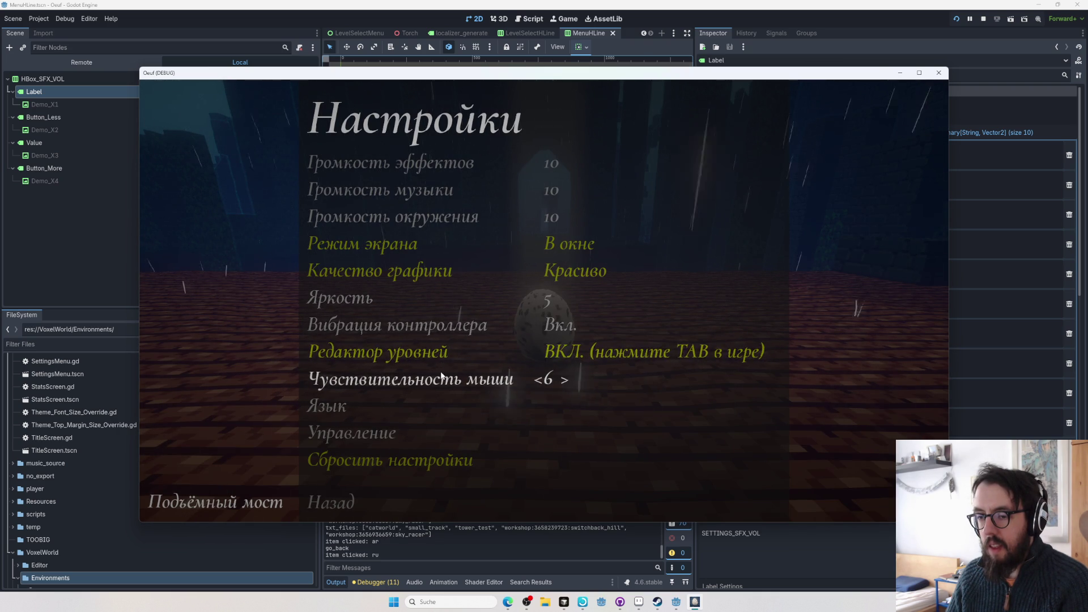
- Switch the game to Japanese, then back to Traditional Chinese, and return to Godot
click(430, 399)
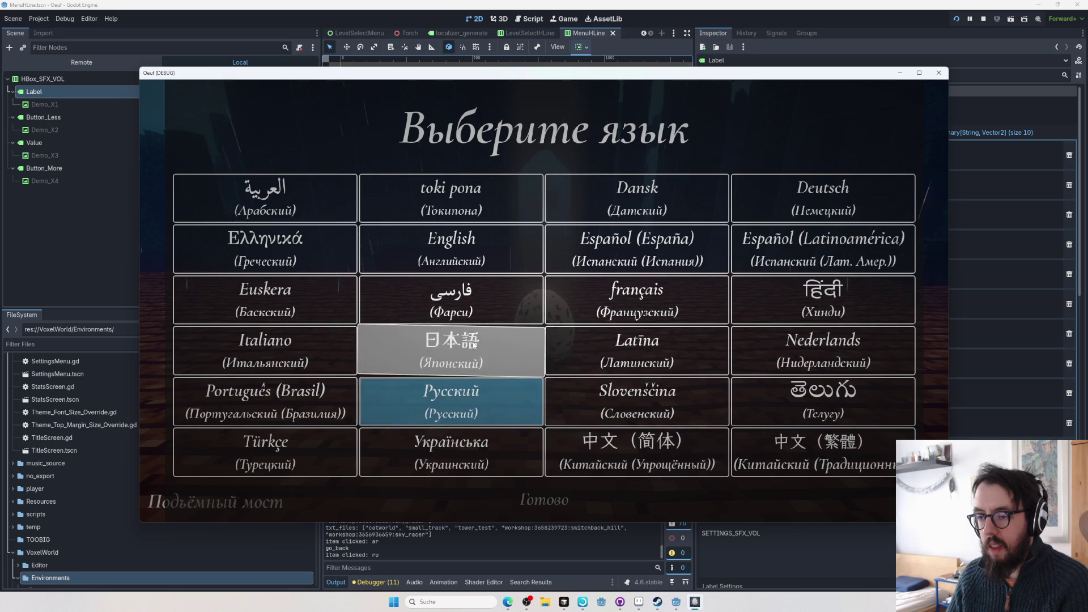
click(451, 349)
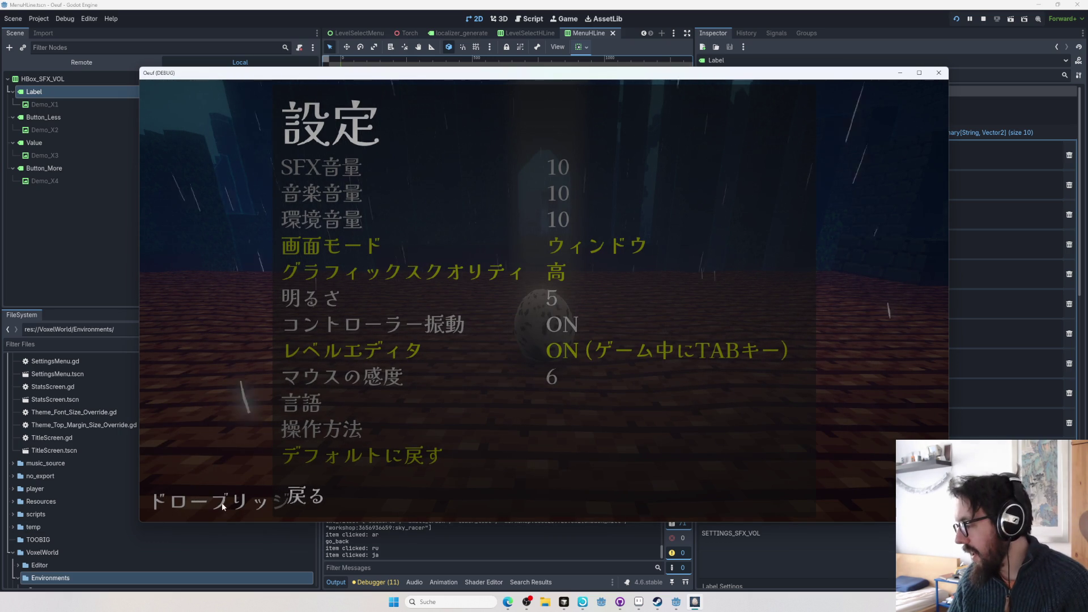
key(Escape)
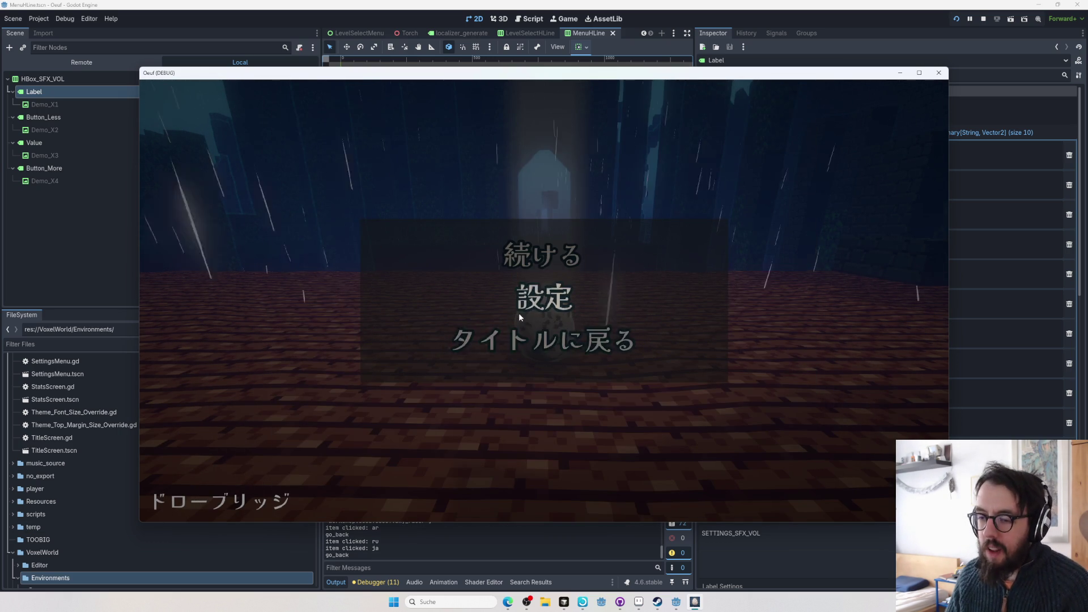
click(518, 309)
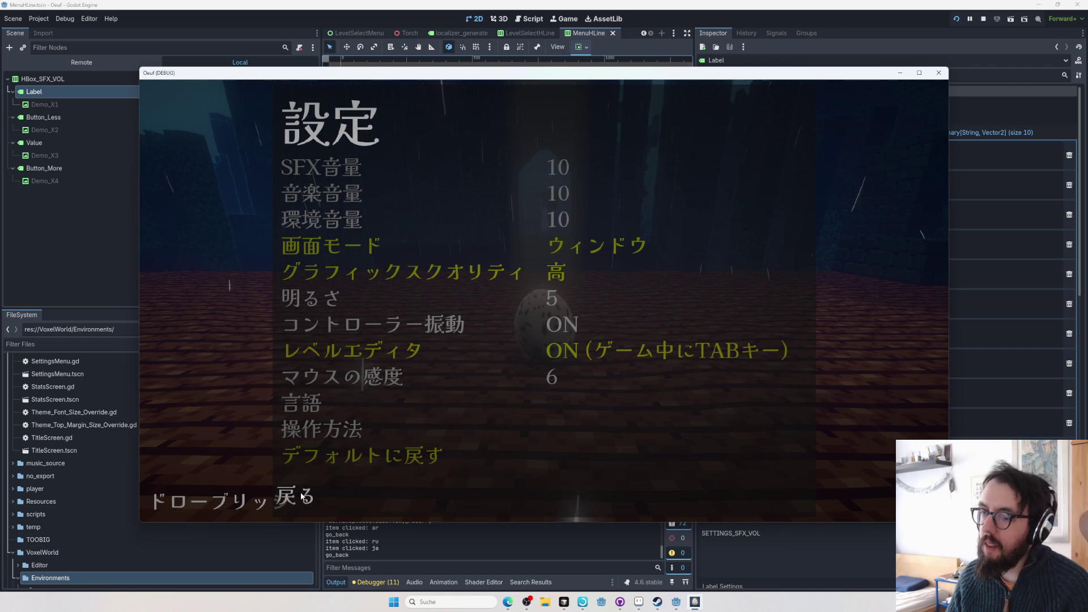
click(340, 409)
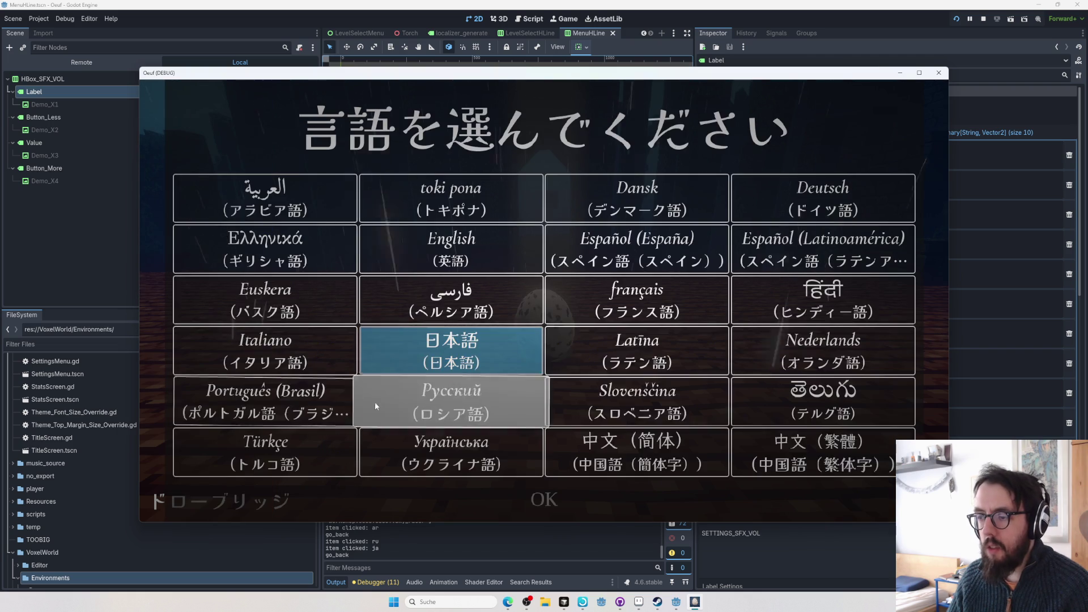
click(742, 453)
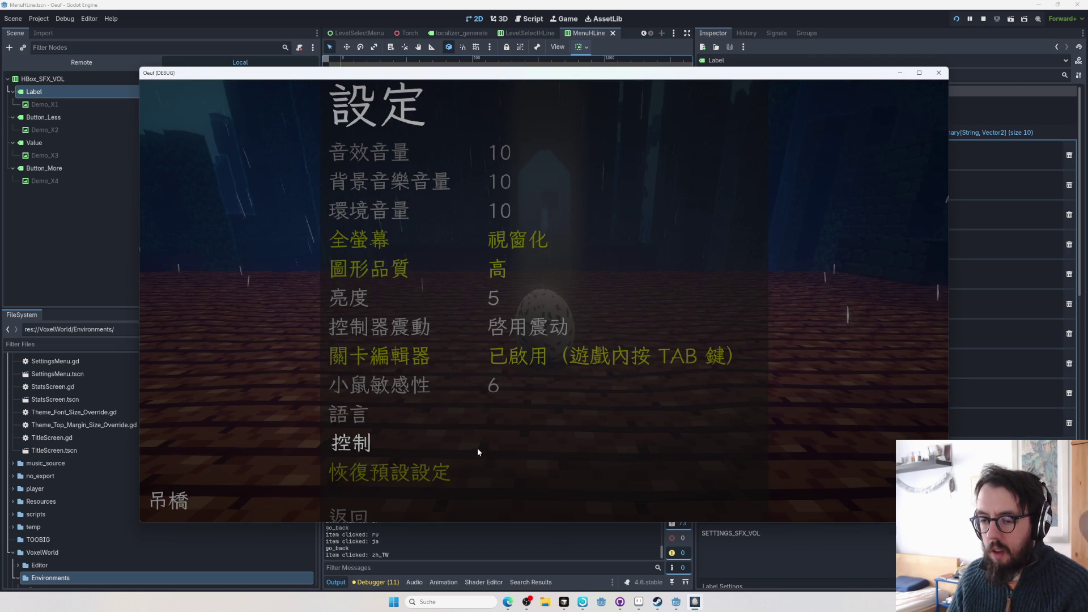
key(alt+Tab)
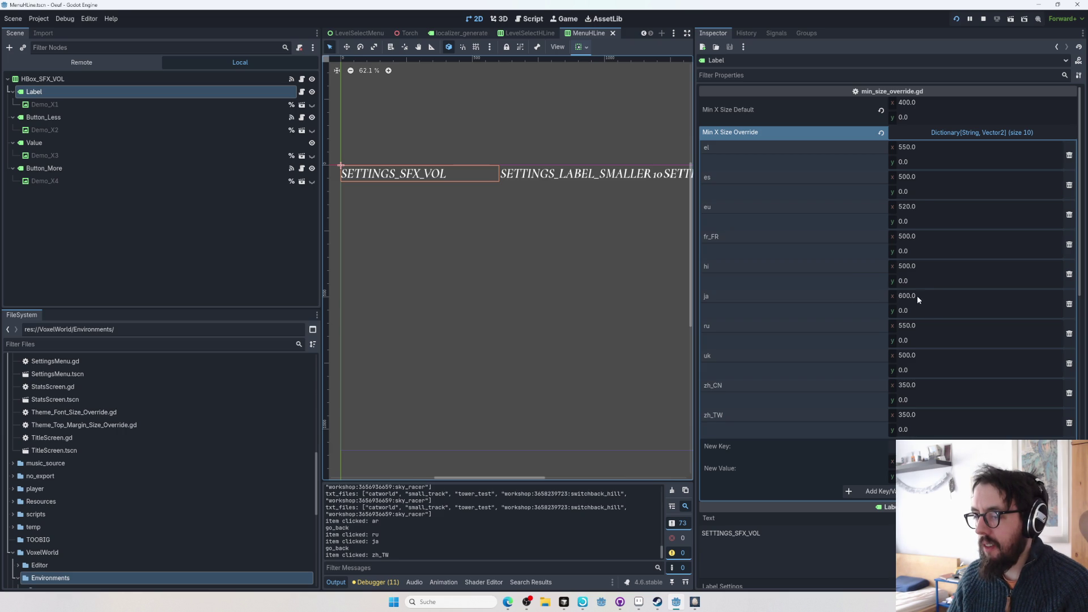
- Inspect the Button_Less, Demo_X2 and Label nodes, then LevelSelectHLine's CustomLevel_HLine root
click(549, 175)
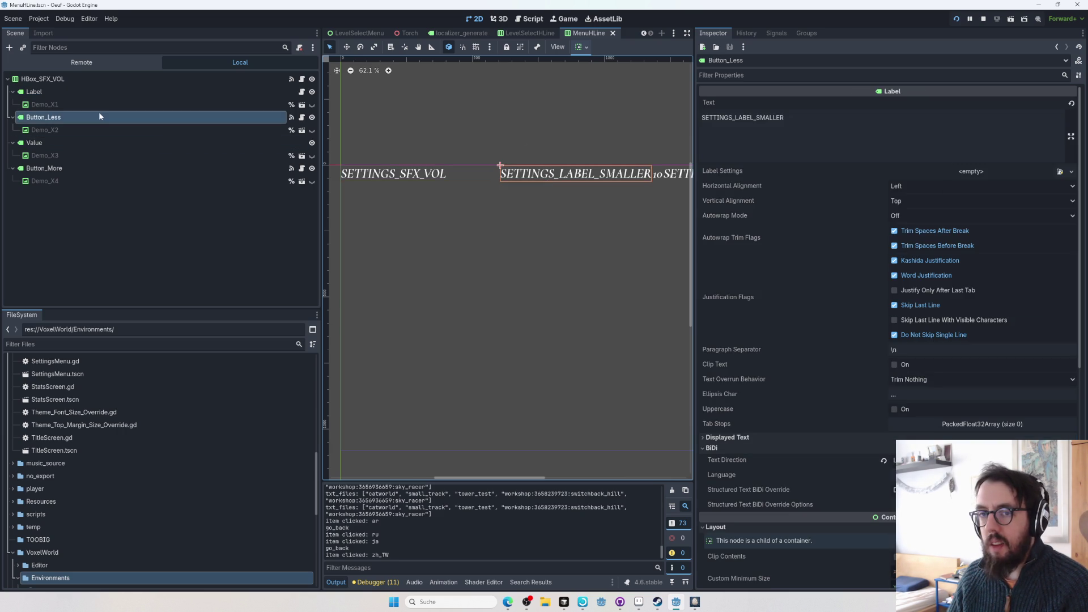
click(99, 126)
click(95, 95)
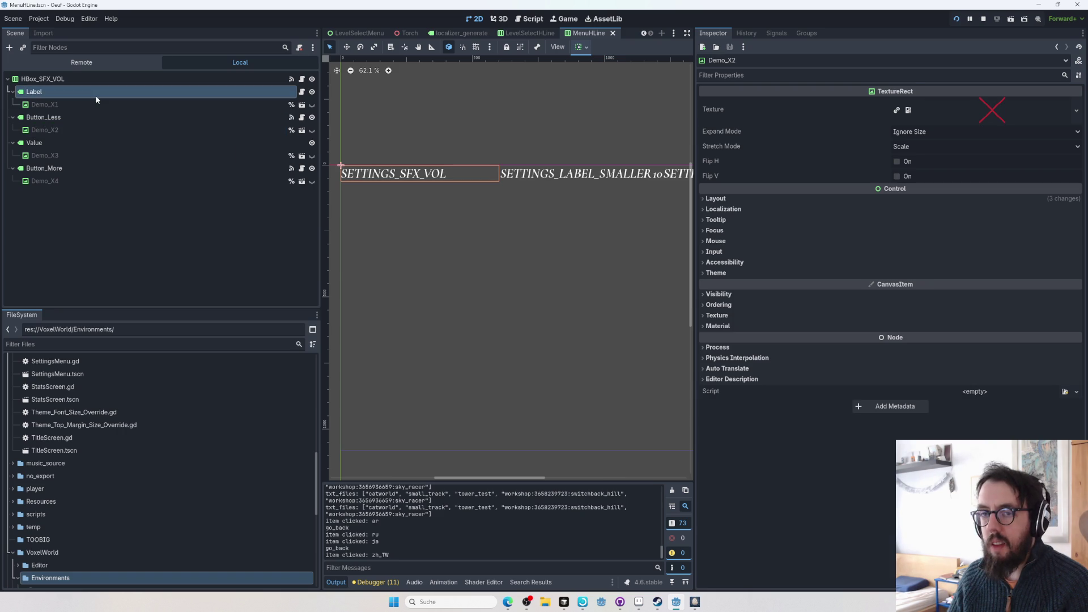
click(515, 33)
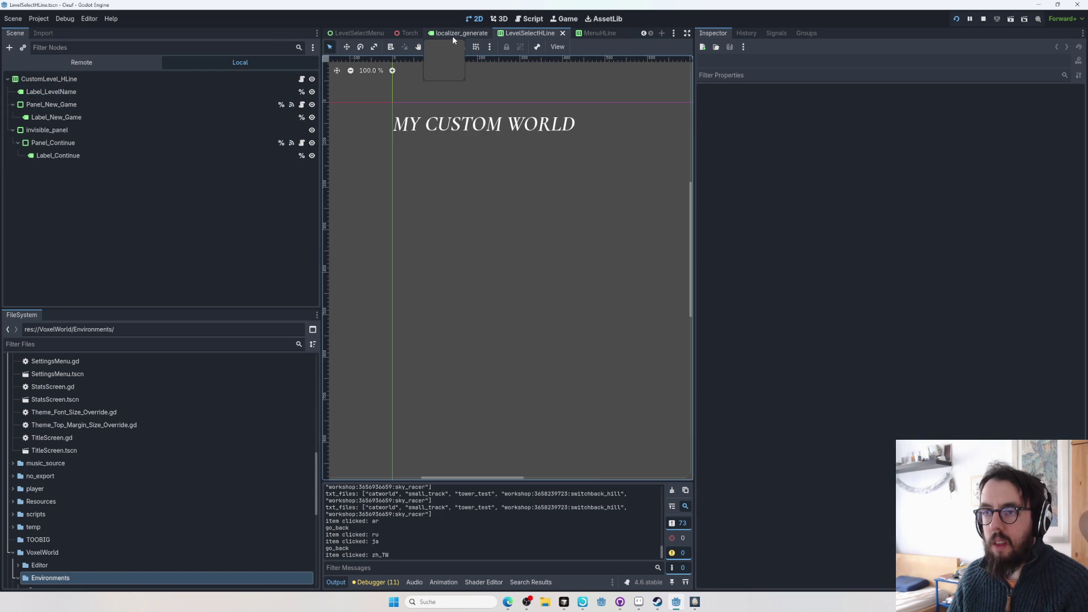
click(102, 79)
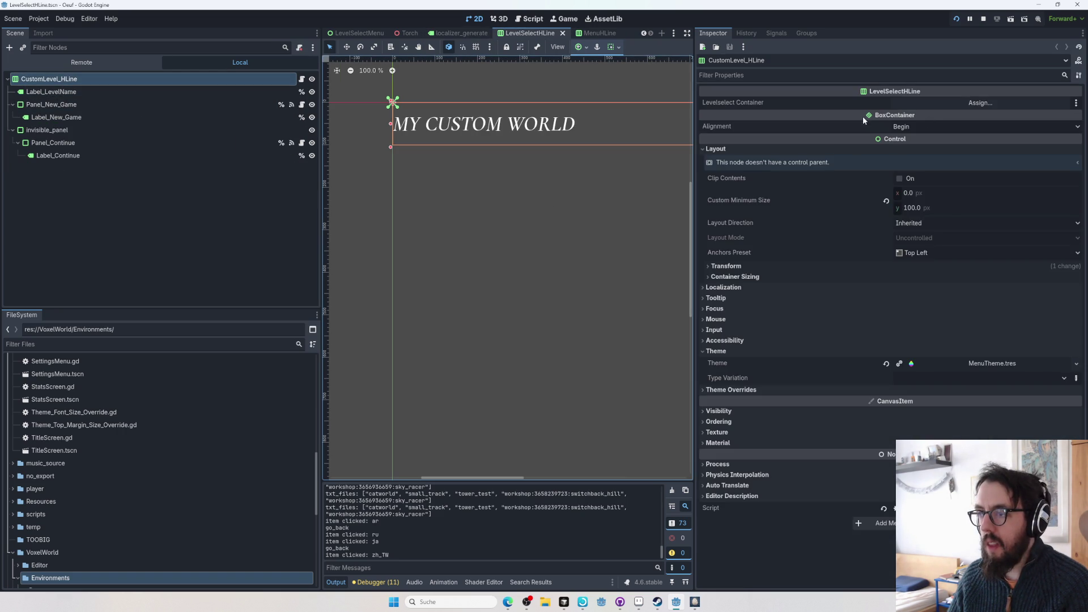
- Switch to the localizer_generate scene and widen the 2D viewport by resizing the docks
click(455, 33)
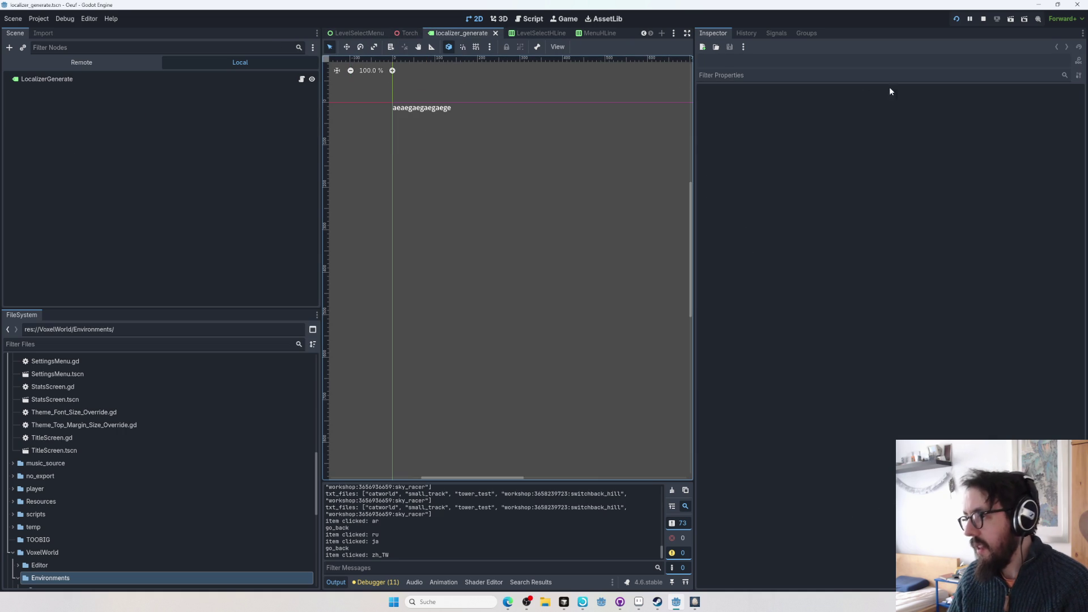
drag(692, 139, 919, 139)
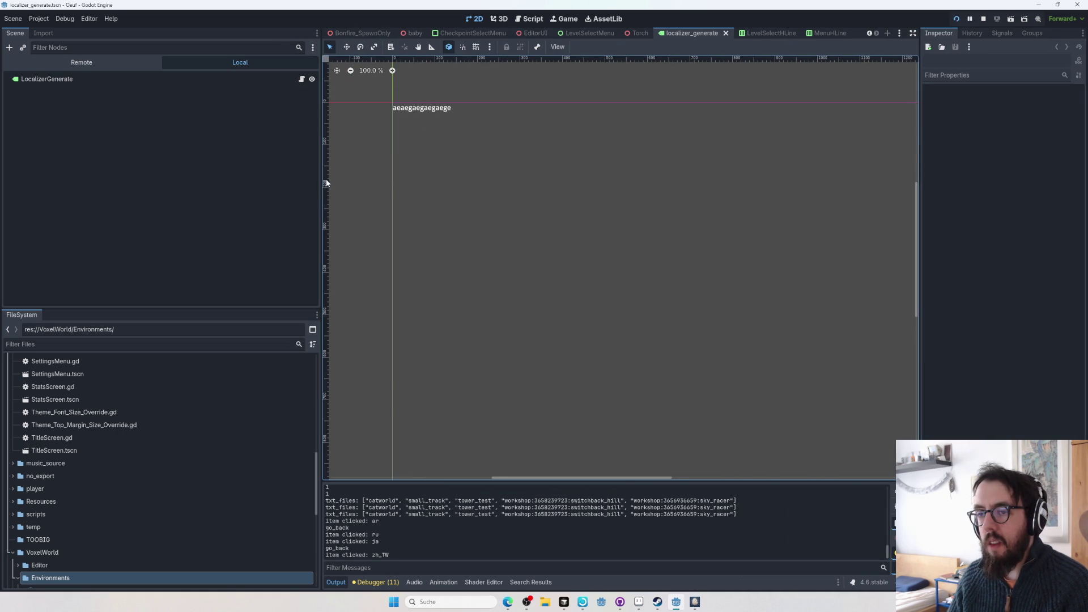
drag(320, 179, 168, 179)
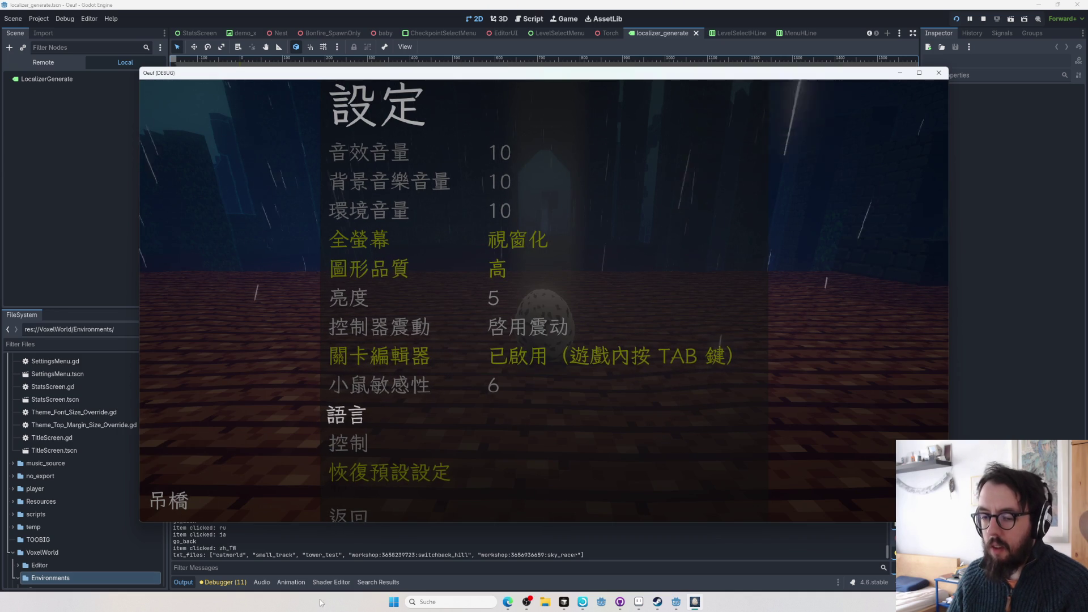
click(508, 602)
- File issue 'hide level name at pause screen if settings open' in egg-game with no description
key(ctrl+t)
text(egg-game/issu)
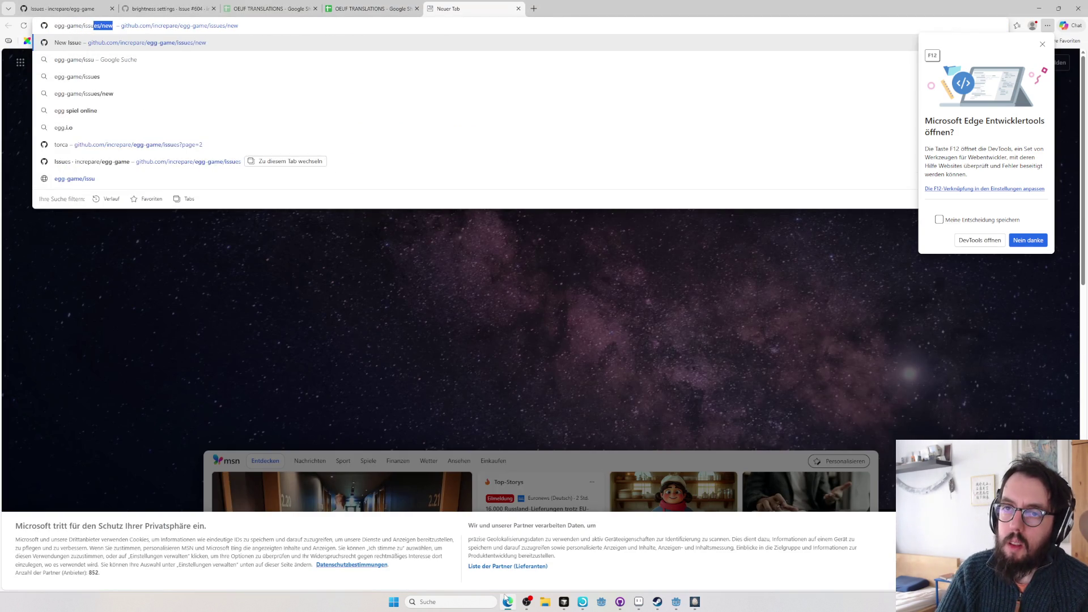
key(Return)
text(hide level name at pause screen if settings open)
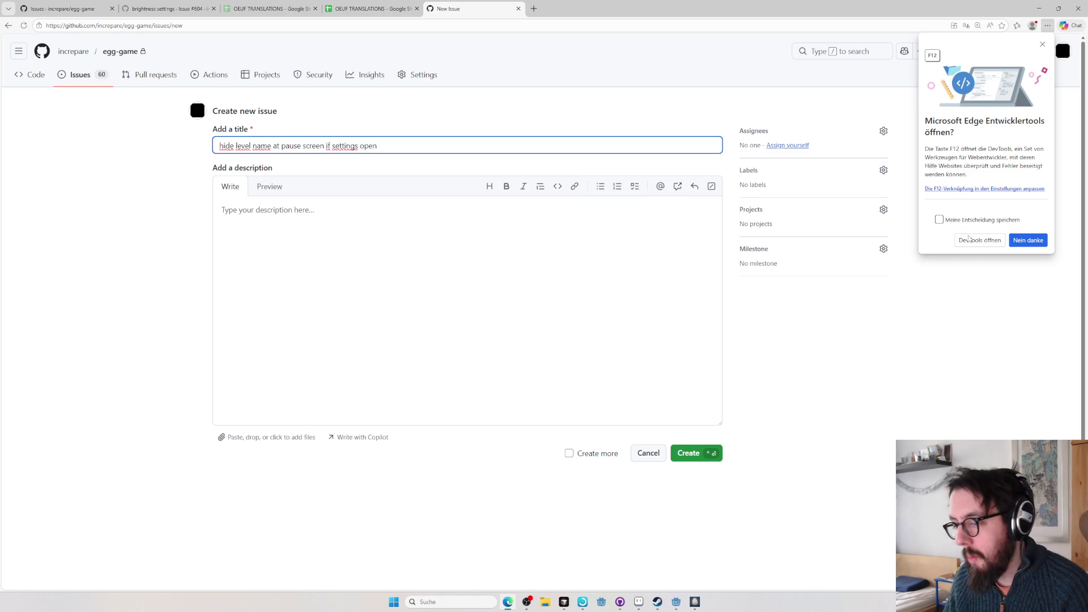
click(702, 452)
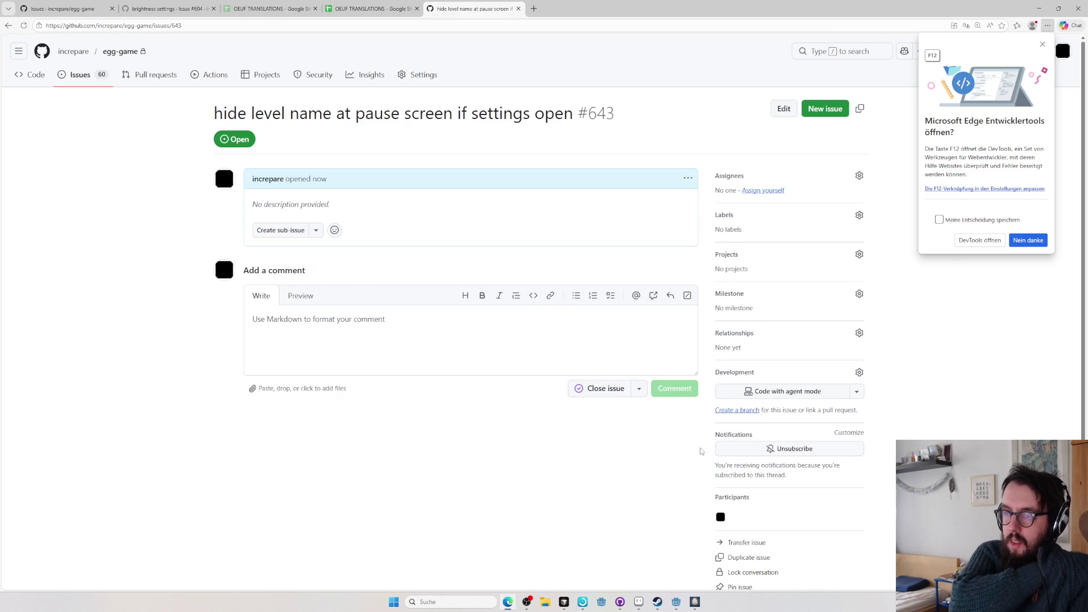
- Switch from the browser to the Cursor code editor
key(alt+Tab)
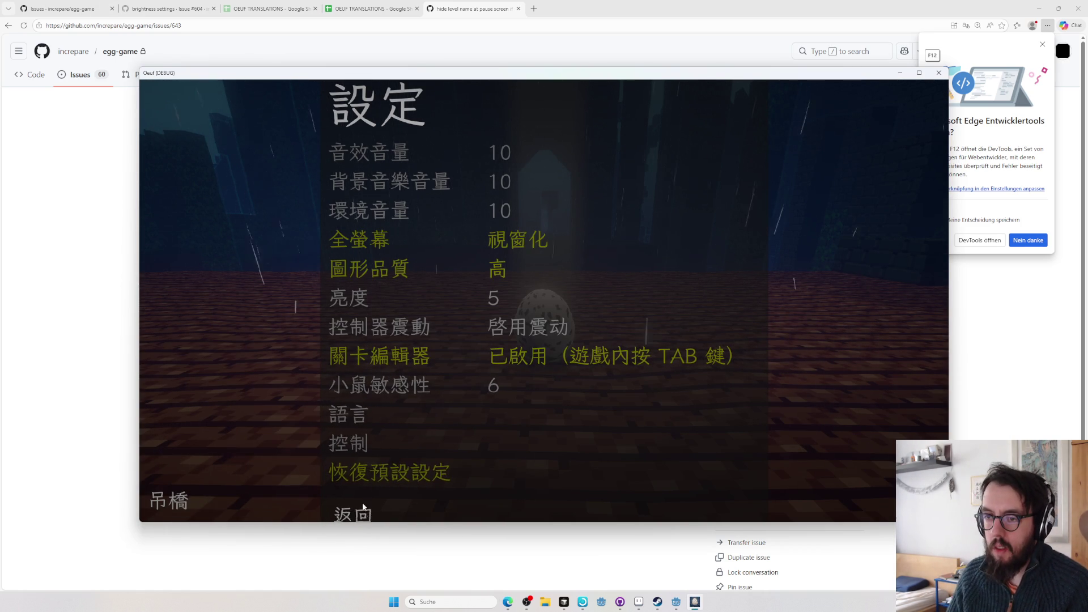
key(alt+Tab)
key(alt+Tab)
key(alt+Tab)
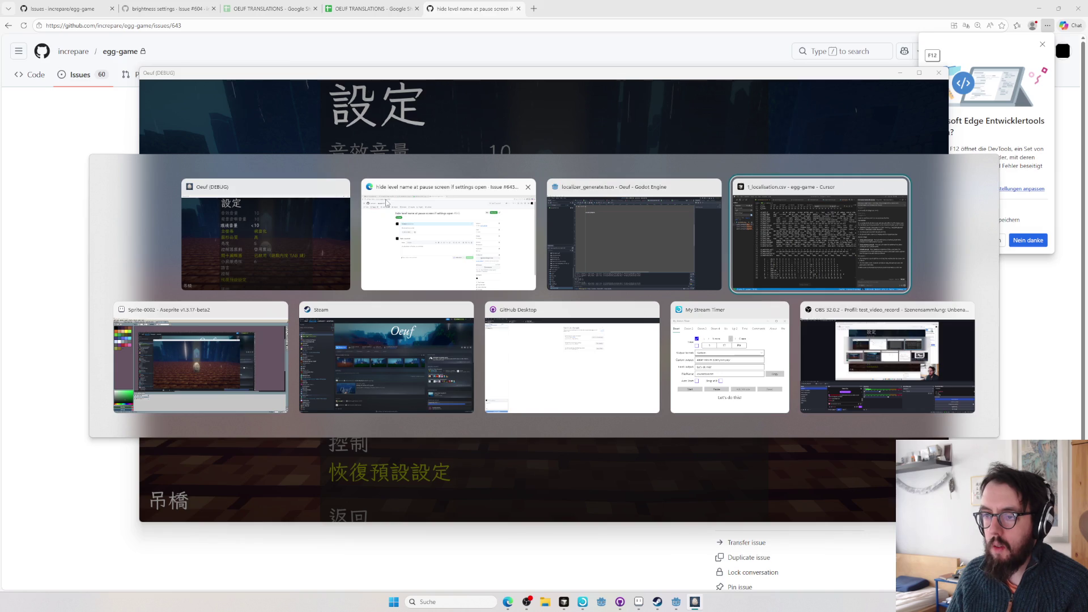
key(alt+Tab)
key(alt+Tab)
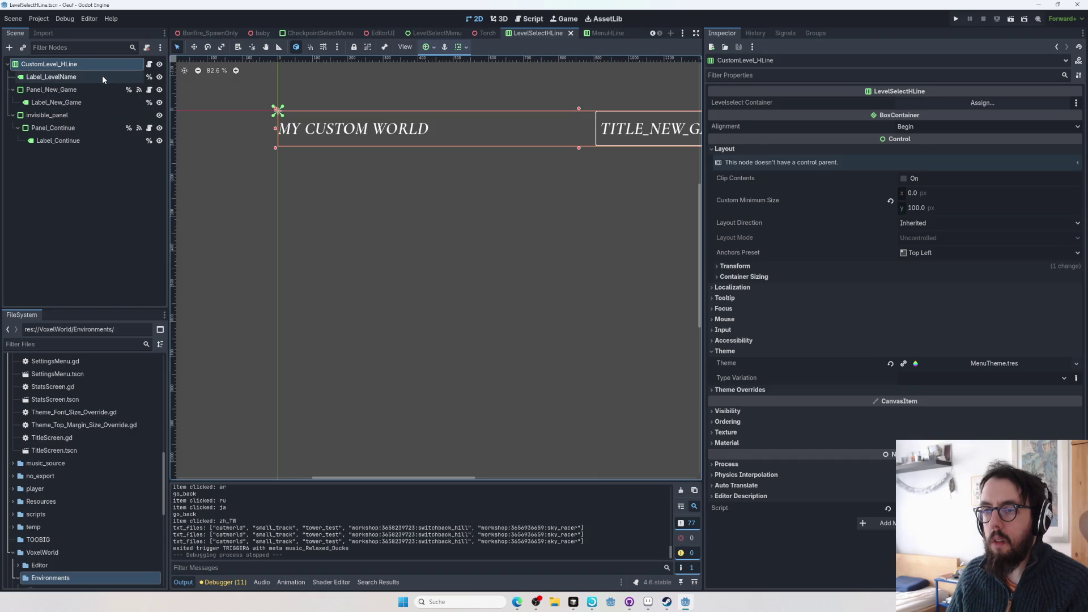
- Inspect the LevelSelectHLine labels, then close the LevelSelectHLine and Torch scenes to return to MenuHLine
click(102, 76)
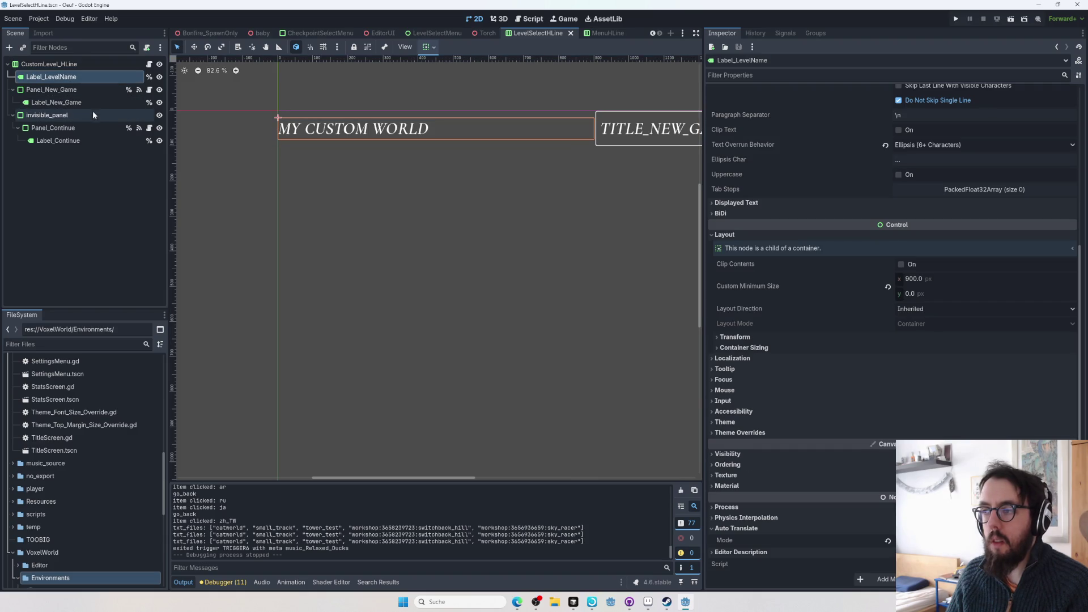
scroll(906, 309, up, 5)
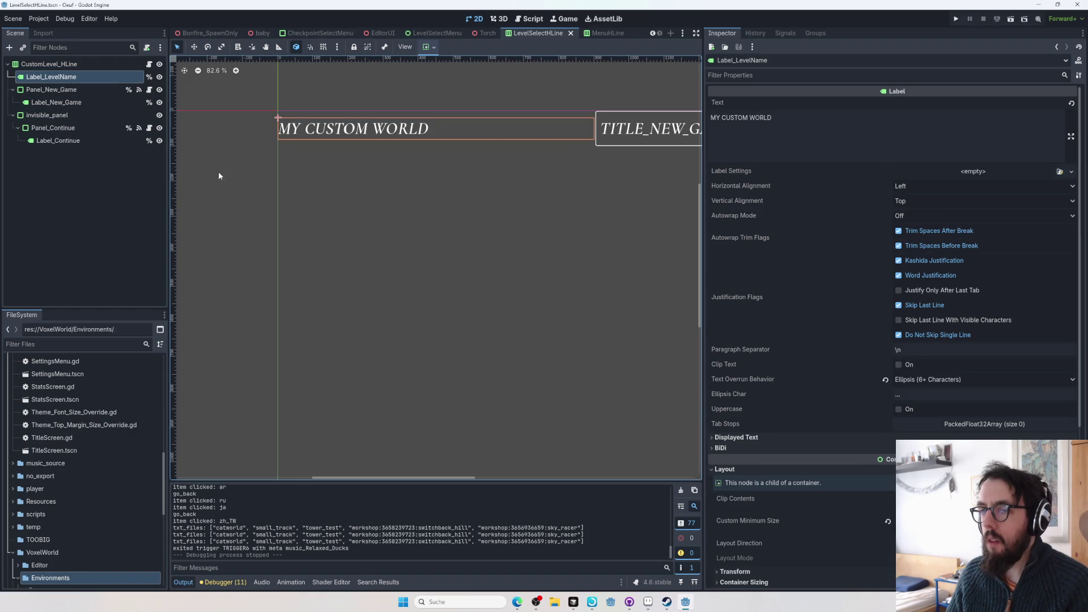
click(96, 92)
click(96, 103)
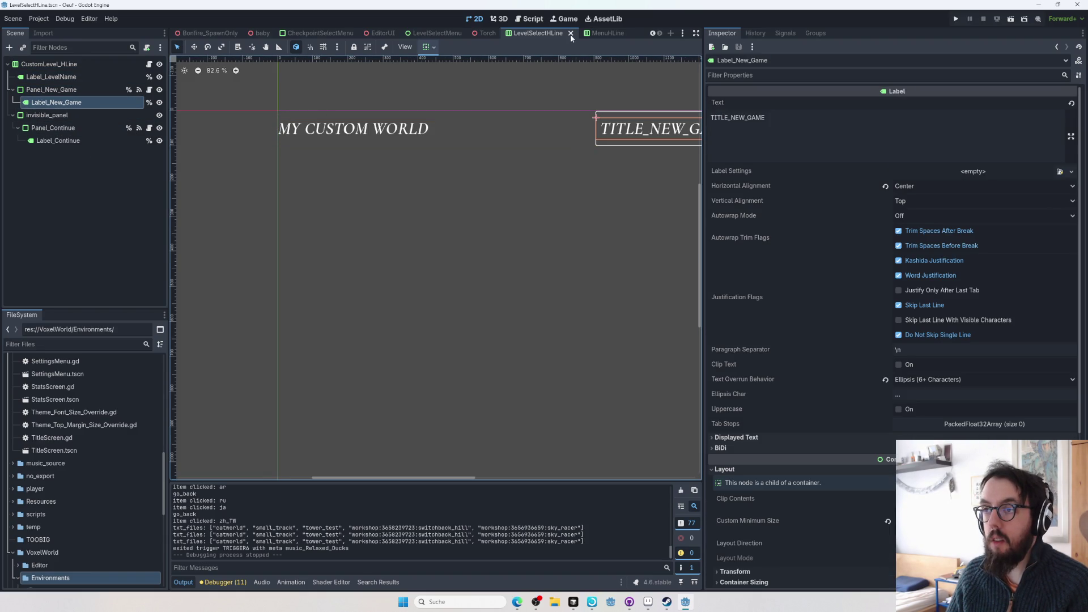
scroll(345, 266, down, 5)
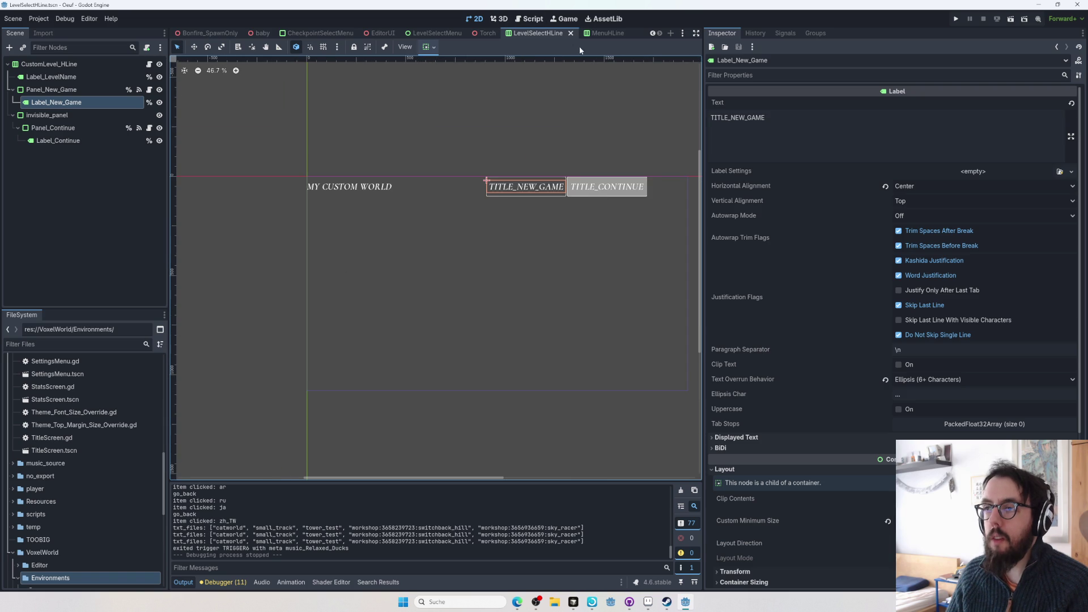
click(571, 33)
click(572, 33)
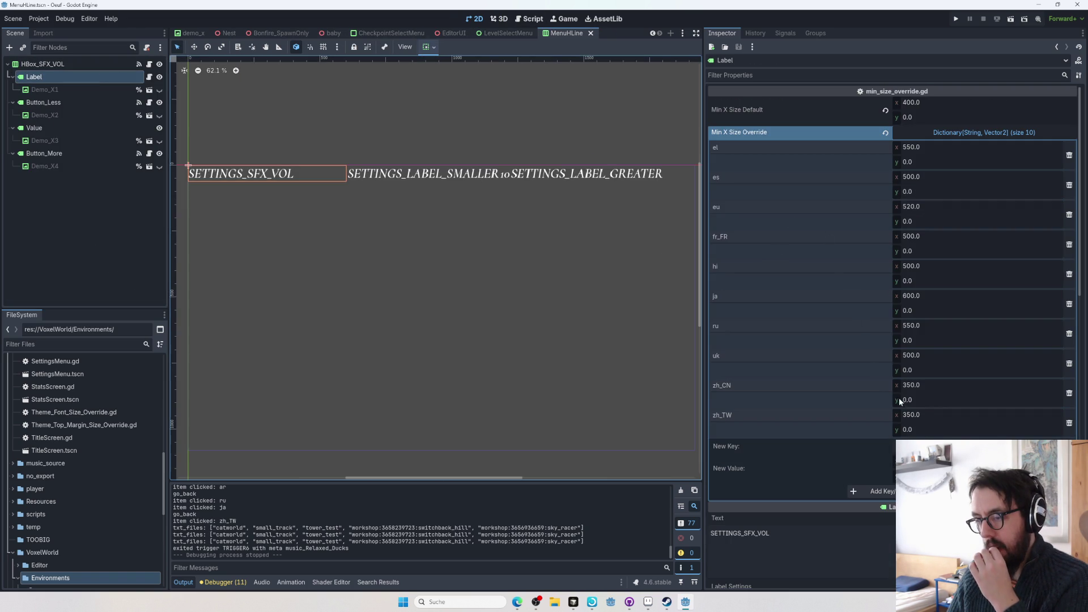
- Inspect the Demo_X1 and HBox_SFX_VOL nodes, returning to the Label's size override dictionary
scroll(927, 386, down, 2)
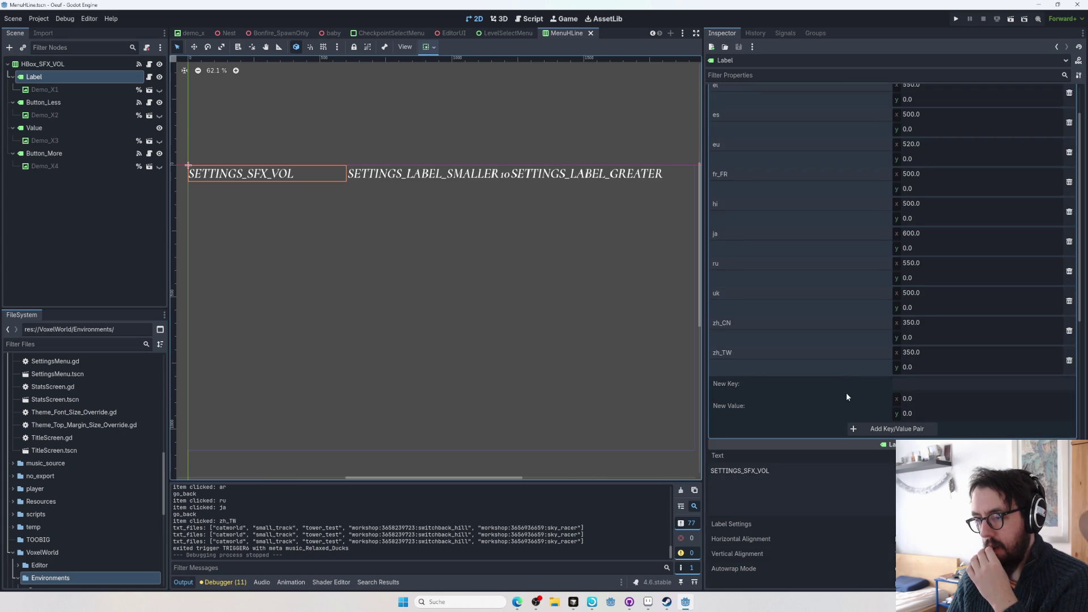
scroll(845, 392, up, 2)
click(101, 93)
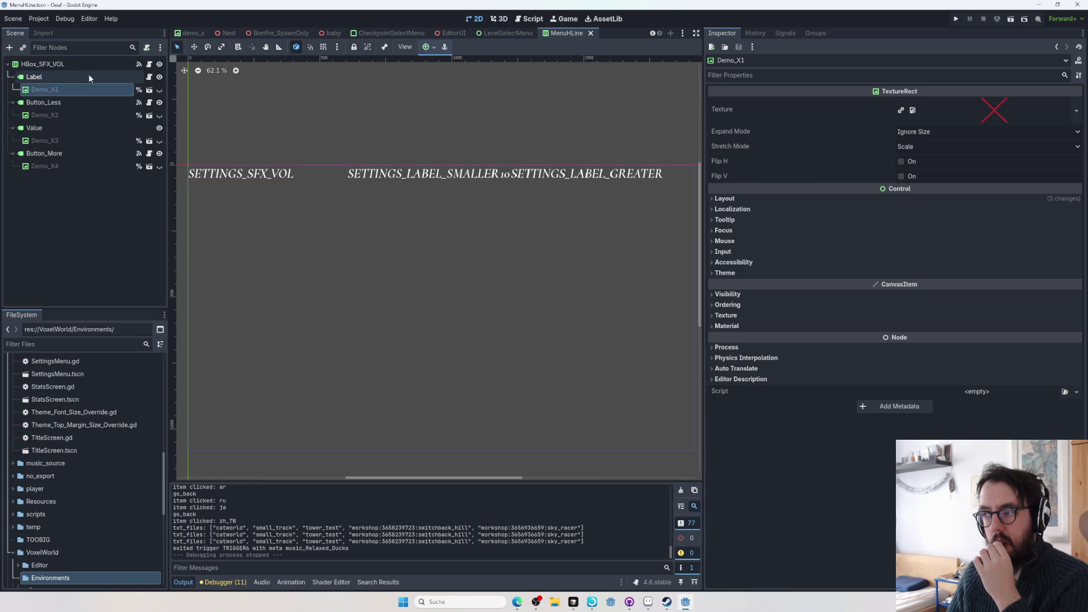
click(88, 75)
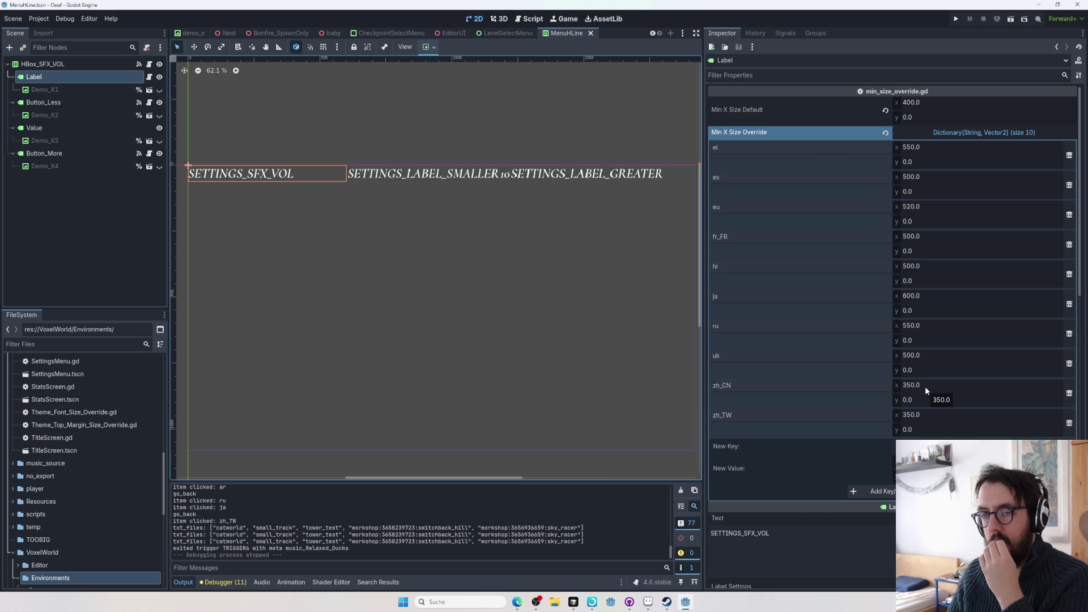
click(91, 64)
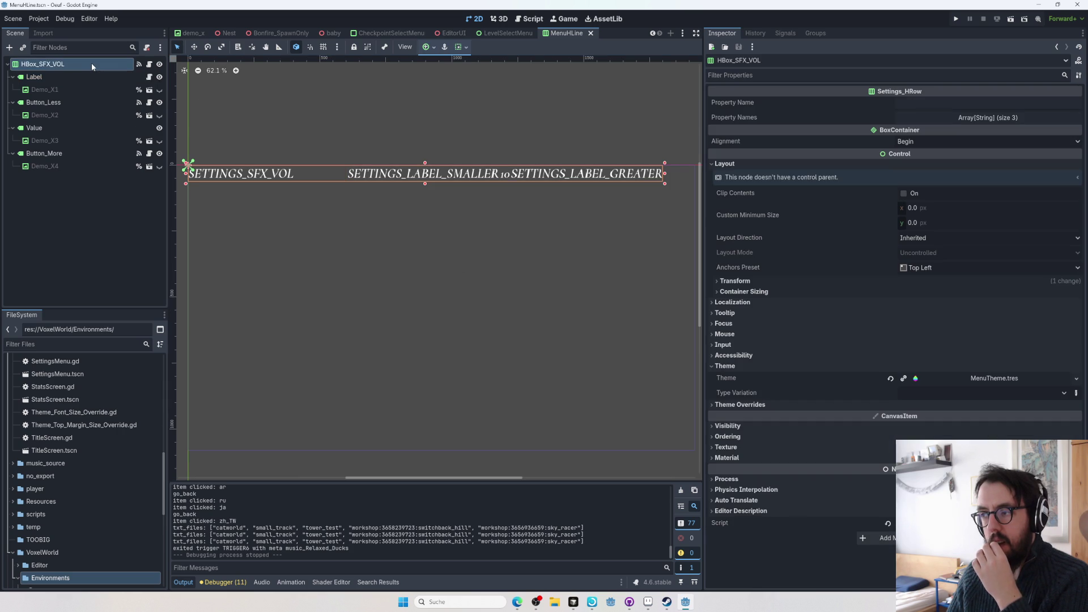
click(102, 89)
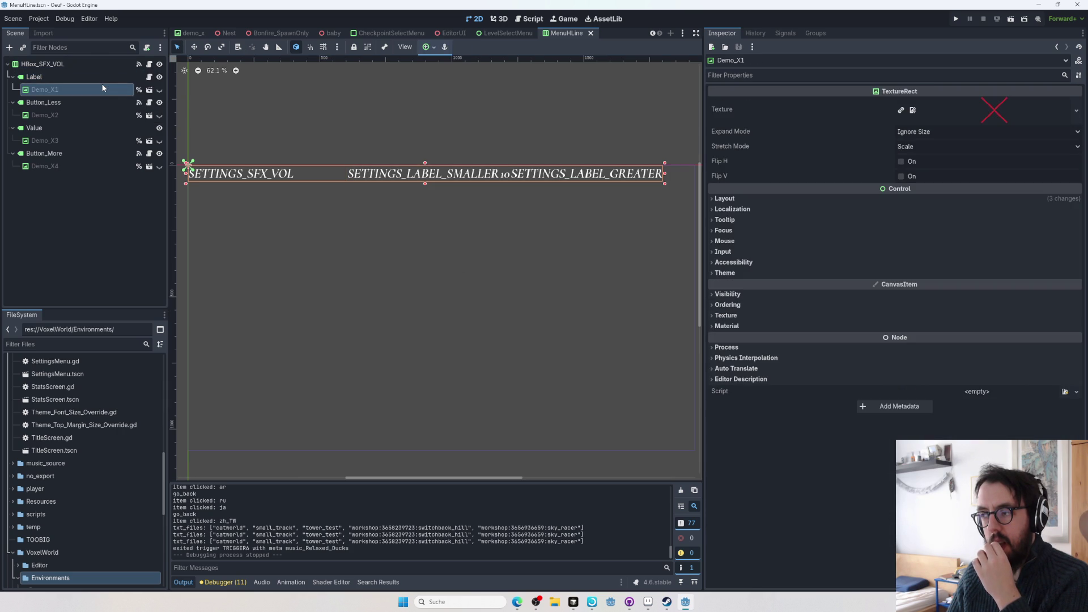
click(99, 75)
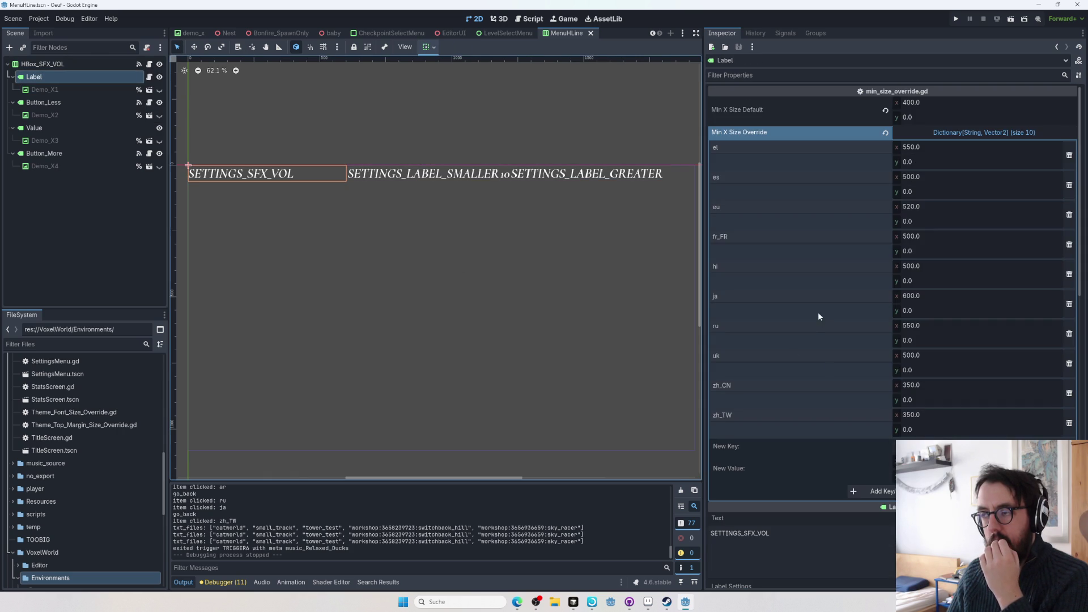
- Set the Label's zh_CN and zh_TW minimum widths to 300 and launch a test run
click(921, 385)
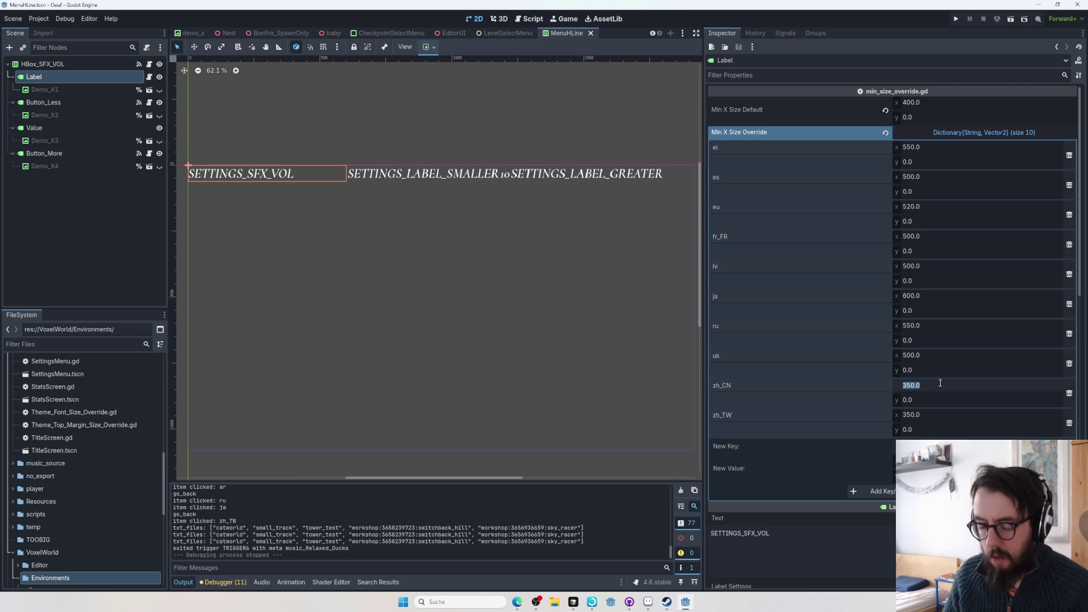
text(300)
key(Tab)
key(Tab)
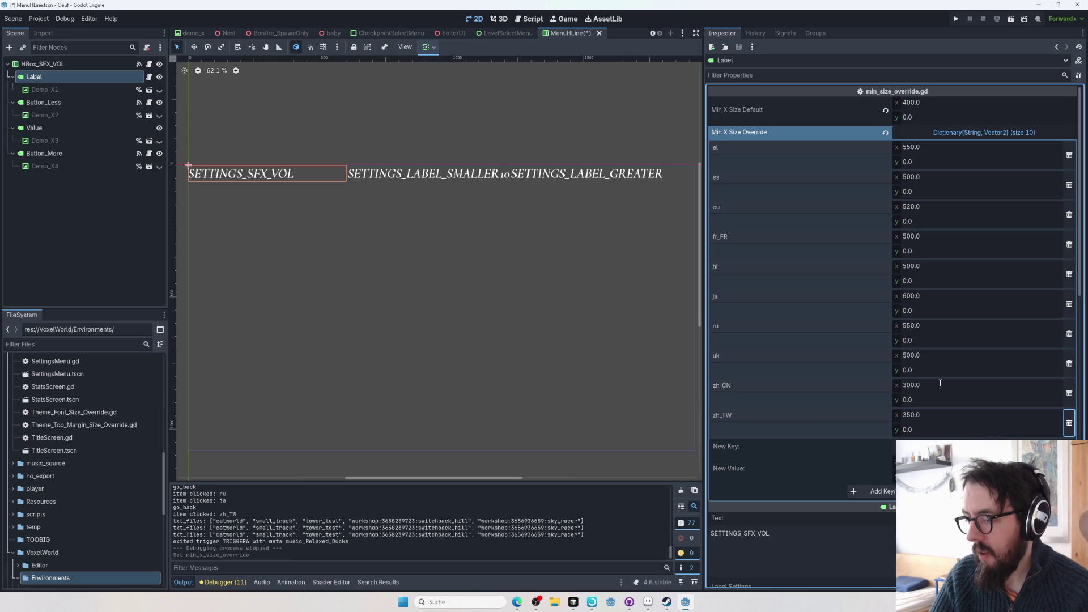
text(30)
key(Return)
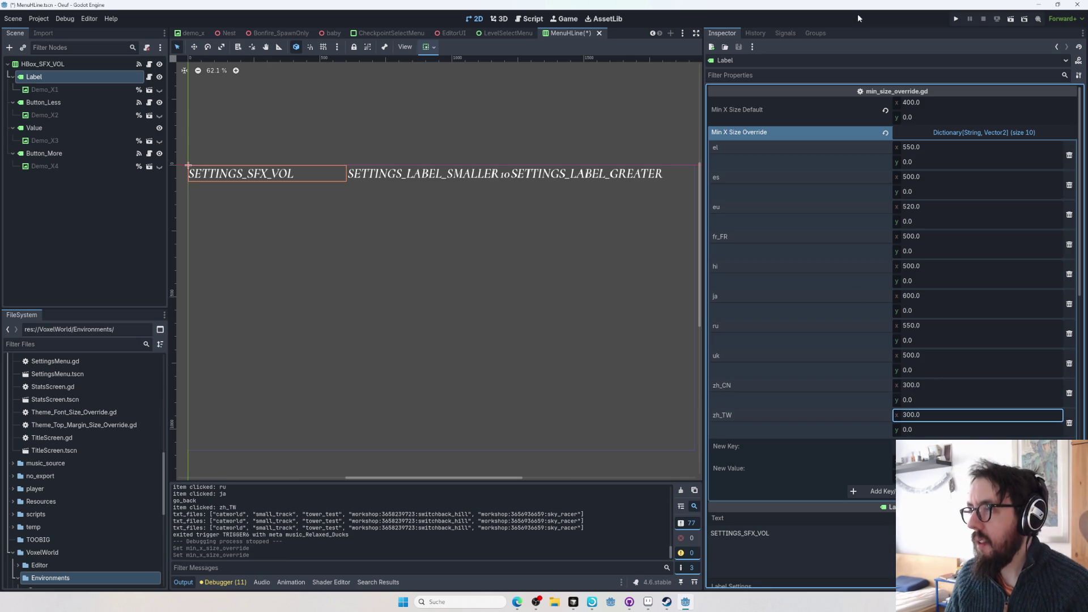
click(960, 17)
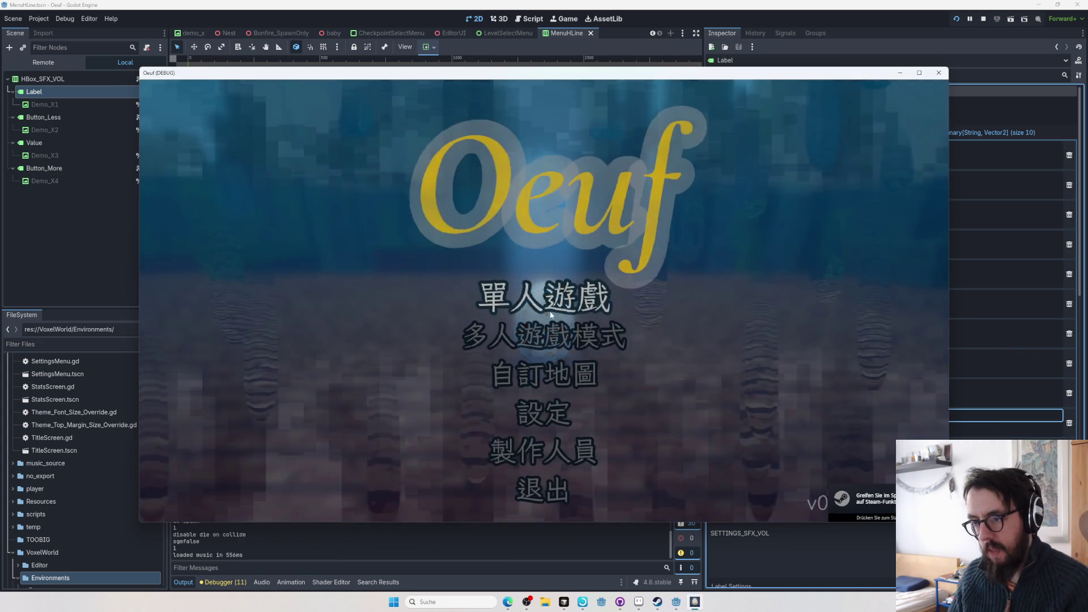
- Check the game's Settings menu, save MenuHLine, rerun and recheck Settings, then stop with F8
click(532, 412)
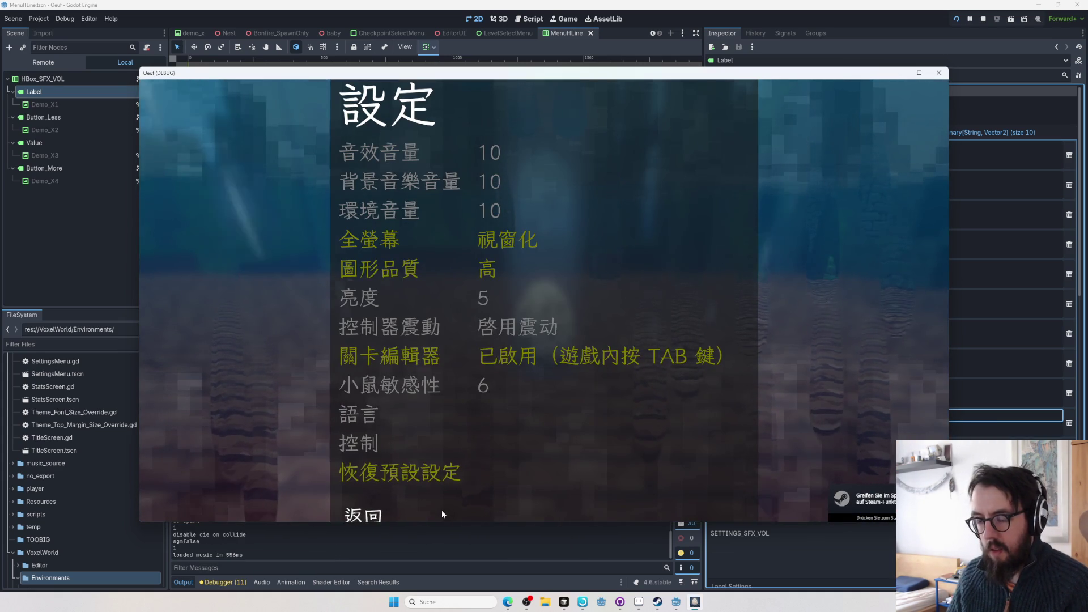
click(938, 72)
key(ctrl+s)
click(957, 19)
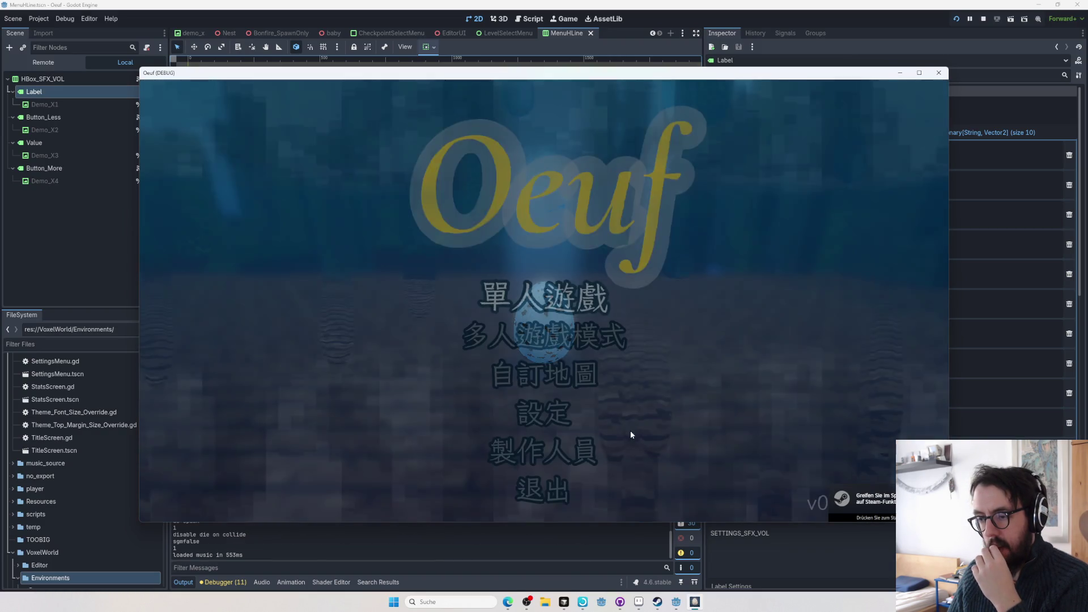
click(559, 411)
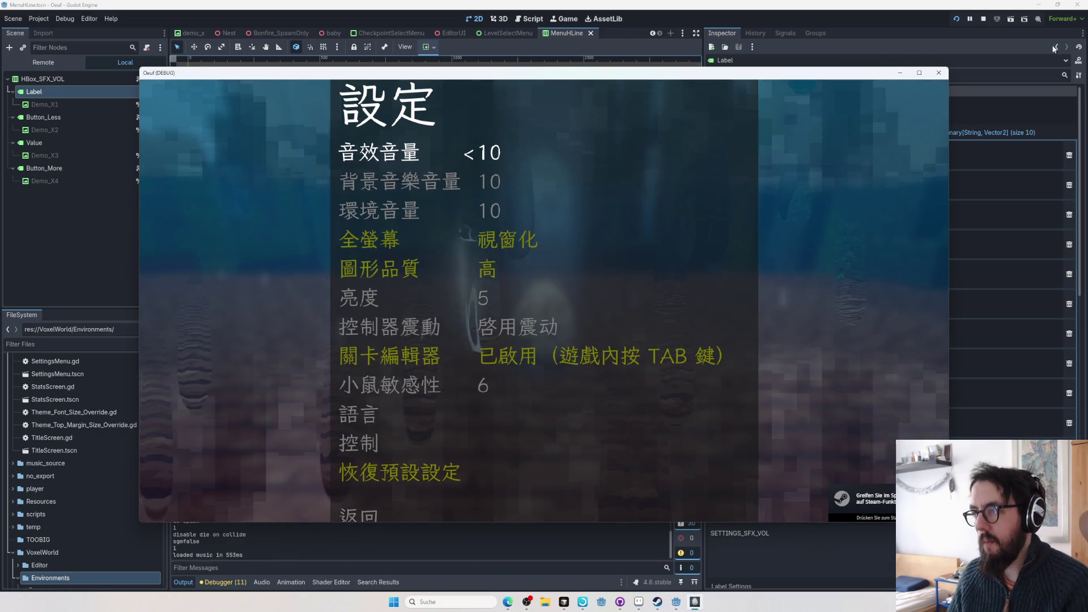
key(F8)
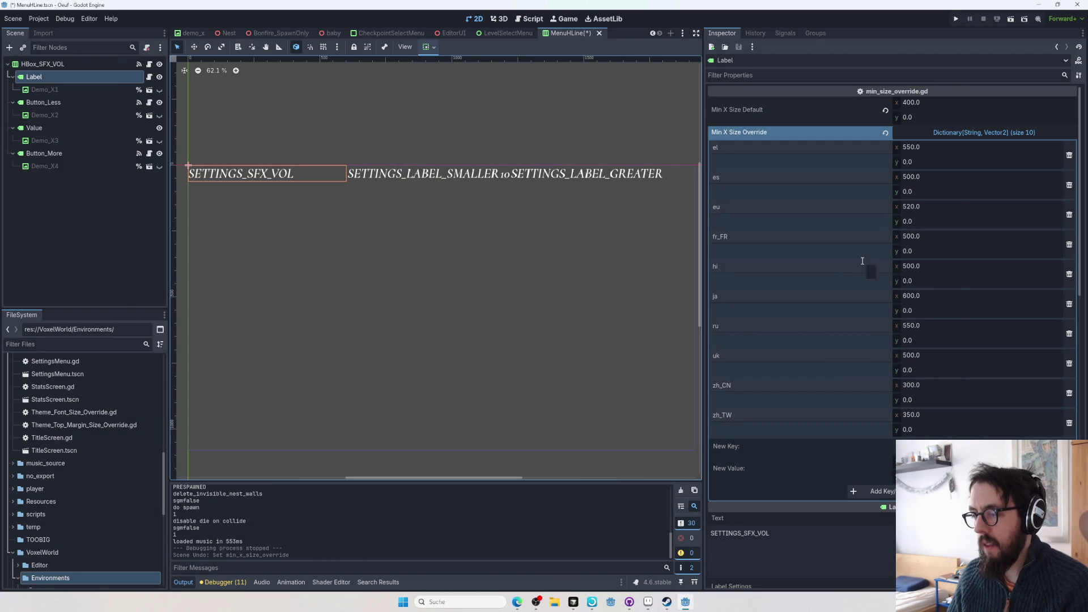
- Close the LevelSelectMenu and EditorUI scenes, then close all remaining open scenes
click(492, 33)
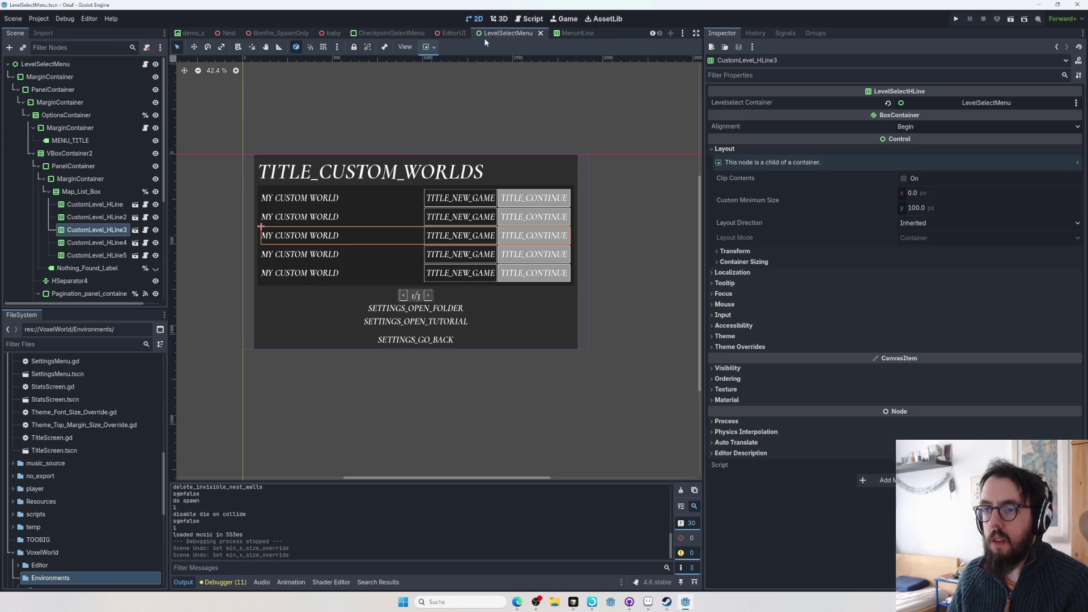
click(540, 32)
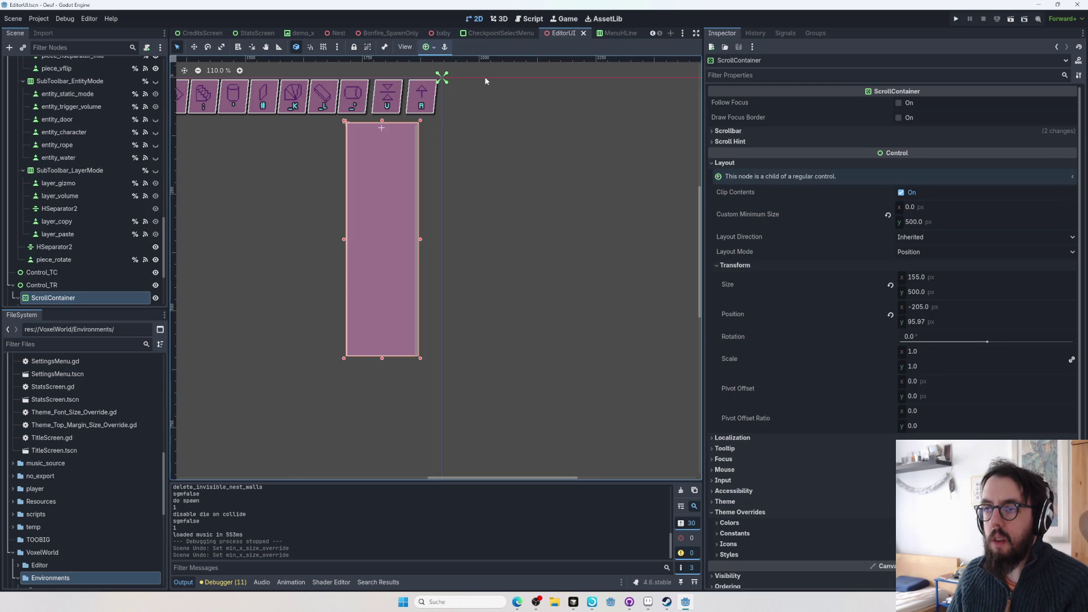
click(585, 33)
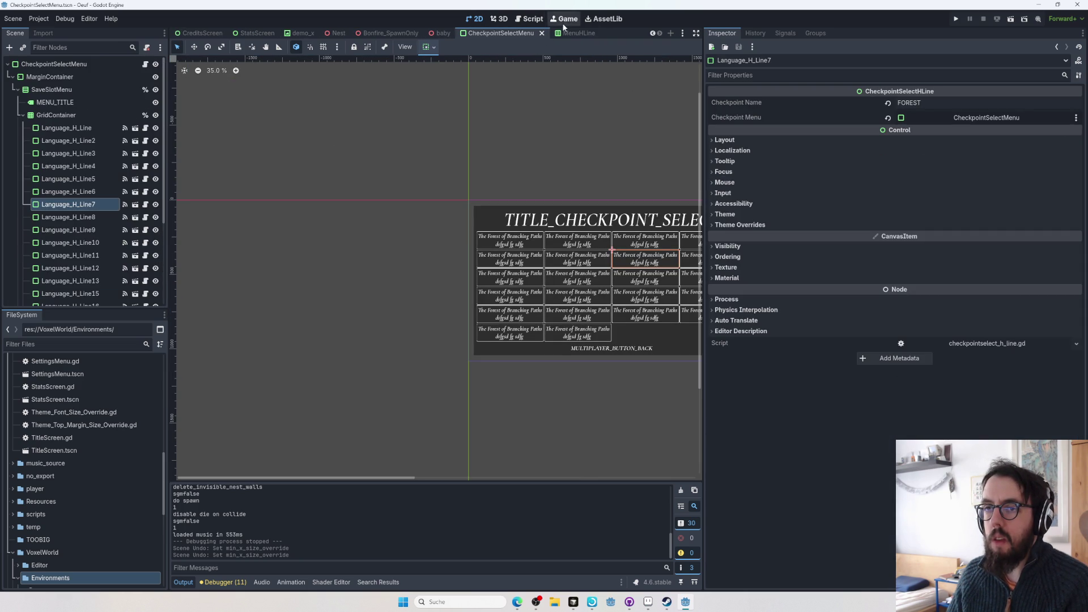
right_click(509, 30)
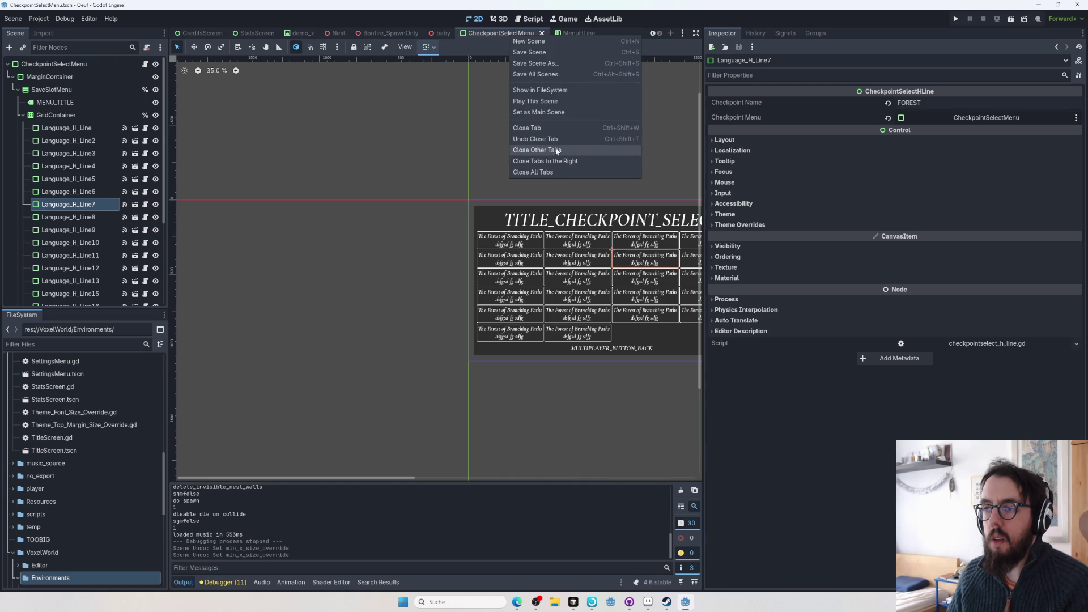
click(558, 170)
- Quick-open SettingsMenu.tscn and inspect its settings rows and the Settings_HRow script
key(shift+alt+o)
text(settings tsc)
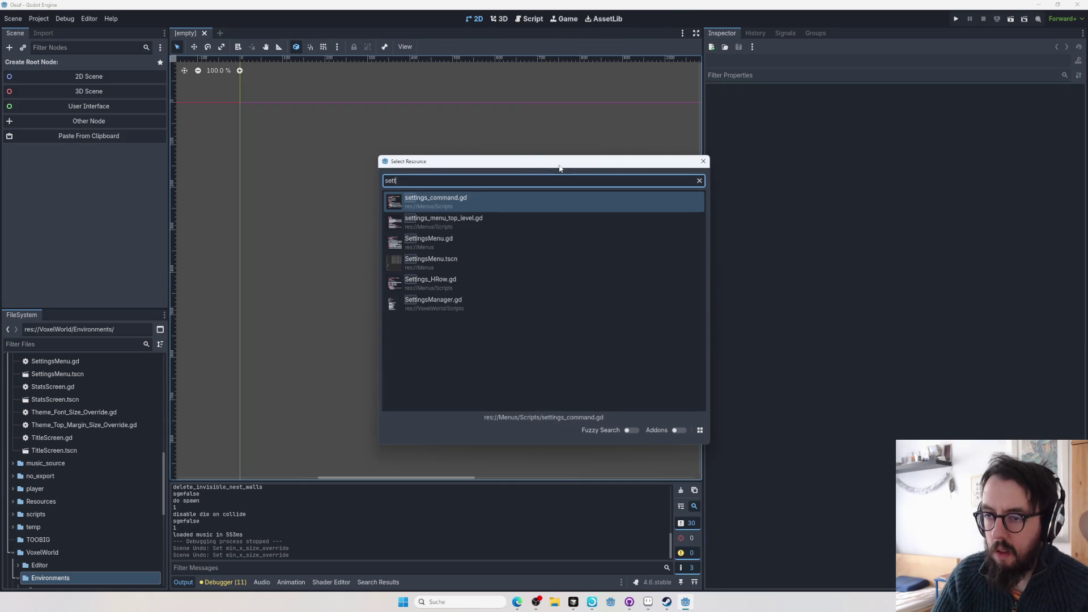
key(Return)
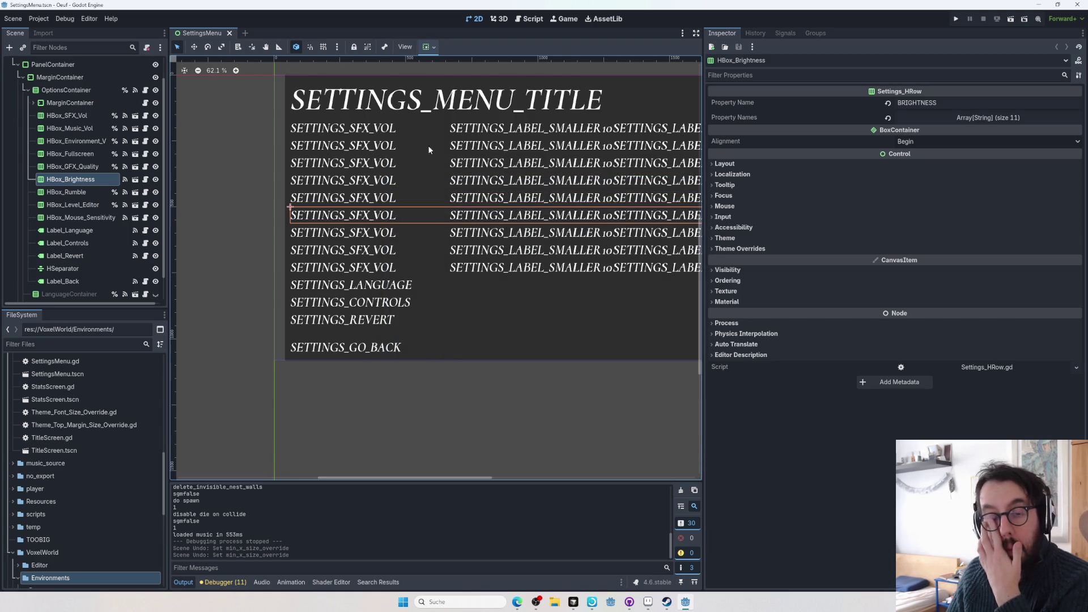
click(66, 90)
click(88, 115)
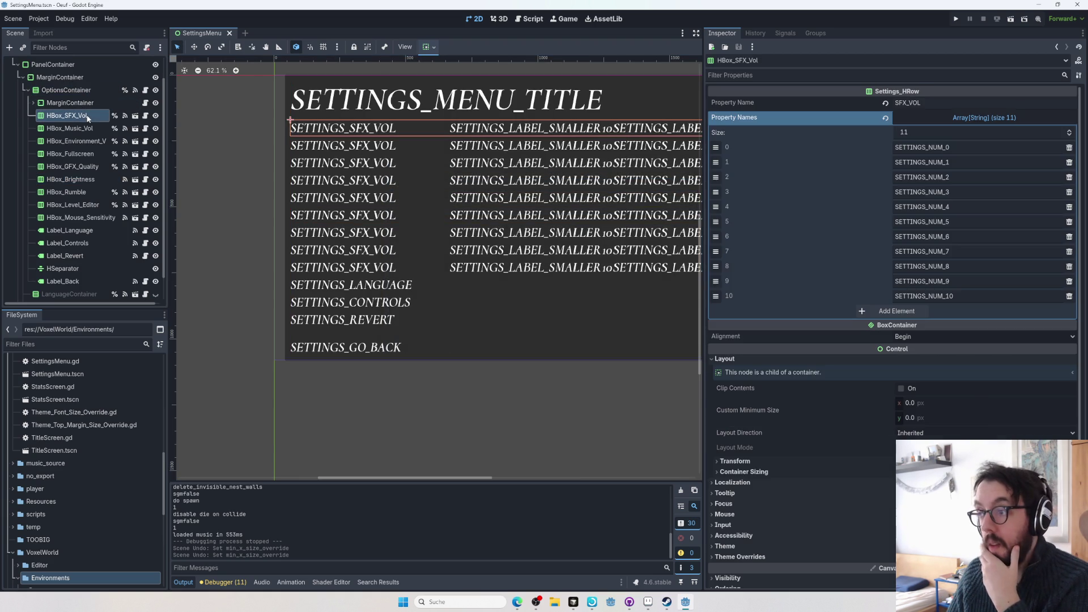
click(78, 92)
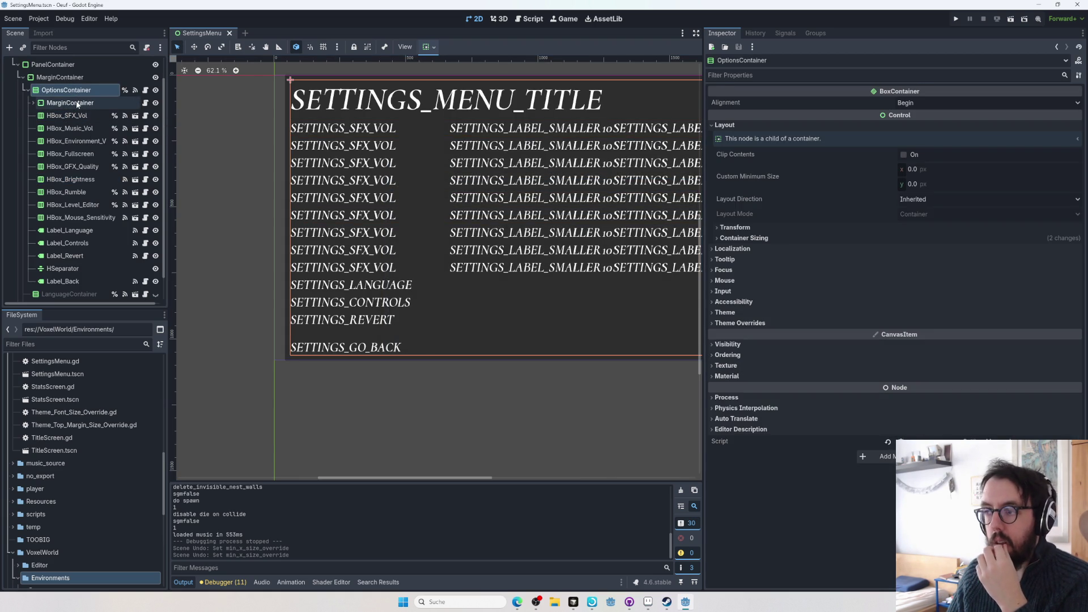
click(73, 141)
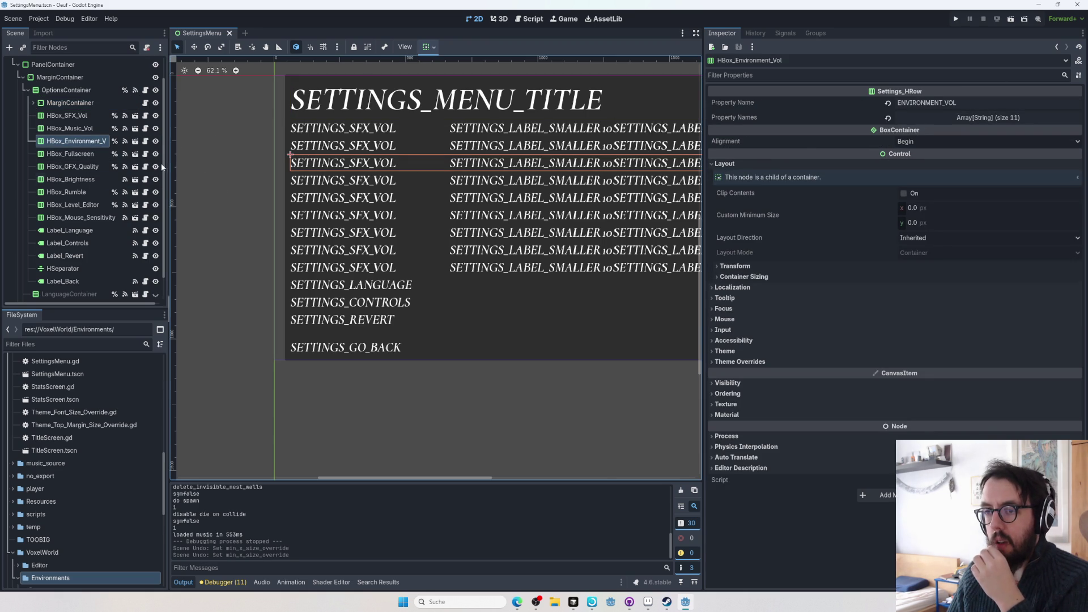
click(143, 142)
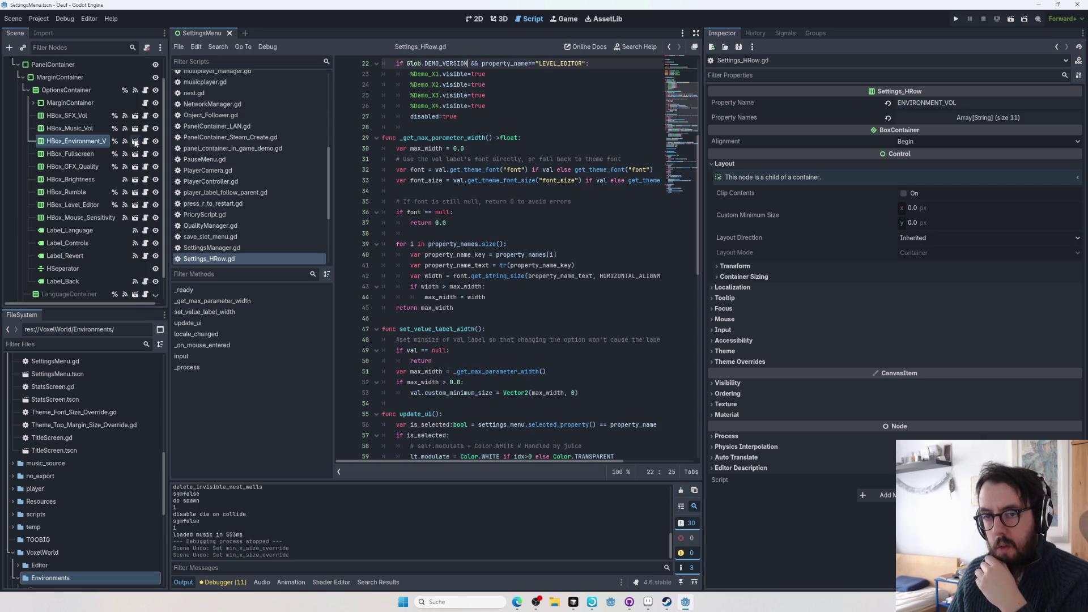
- Reopen MenuHLine, select the SETTINGS_LABEL_SMALLER and SETTINGS_SFX_VOL labels, then return to the GitHub issue
click(135, 141)
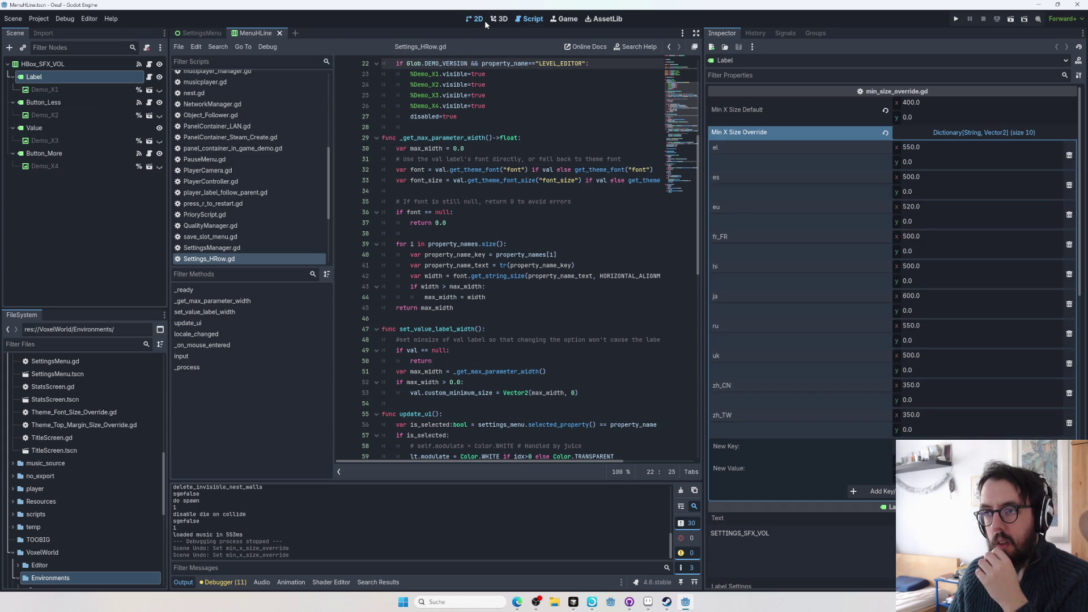
click(484, 21)
click(361, 178)
click(298, 176)
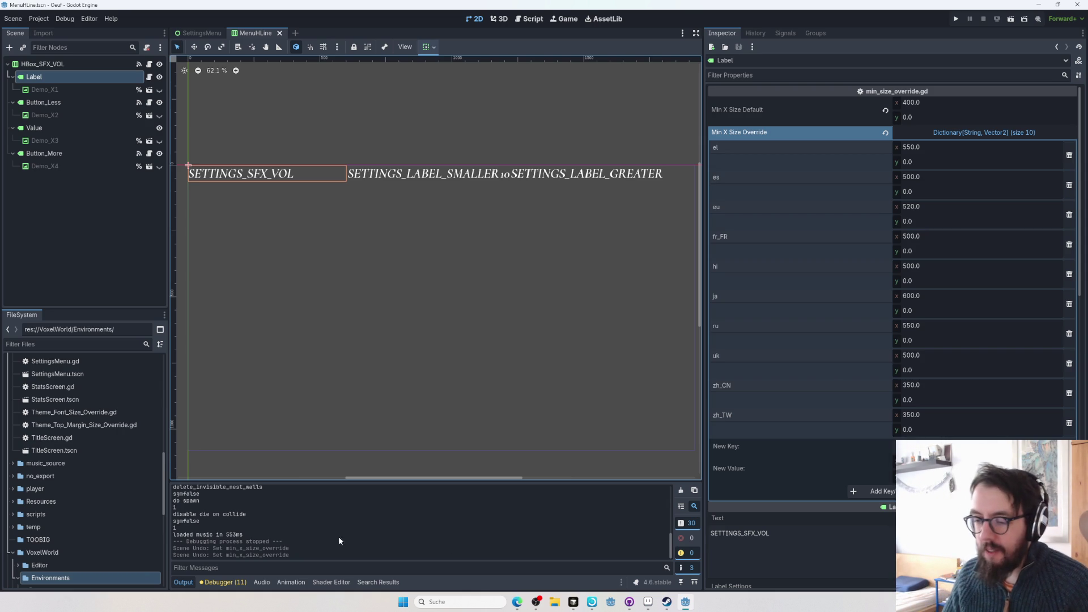
click(515, 602)
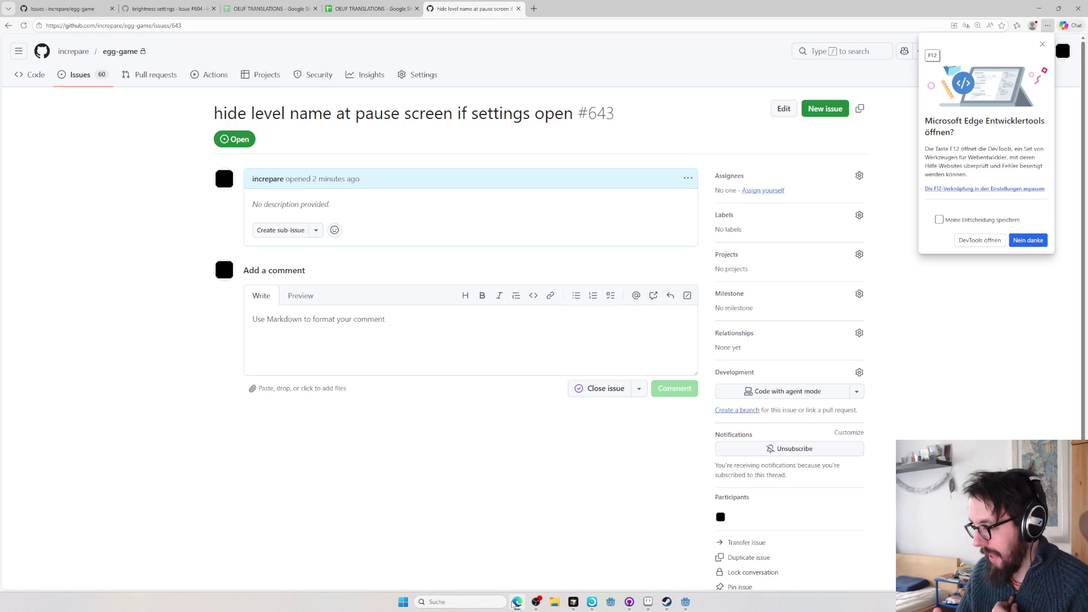
- Search Google Images for 'steam popup unity launcher', then with 'steam popup' quoted
key(ctrl+t)
text(steam popup unity launch)
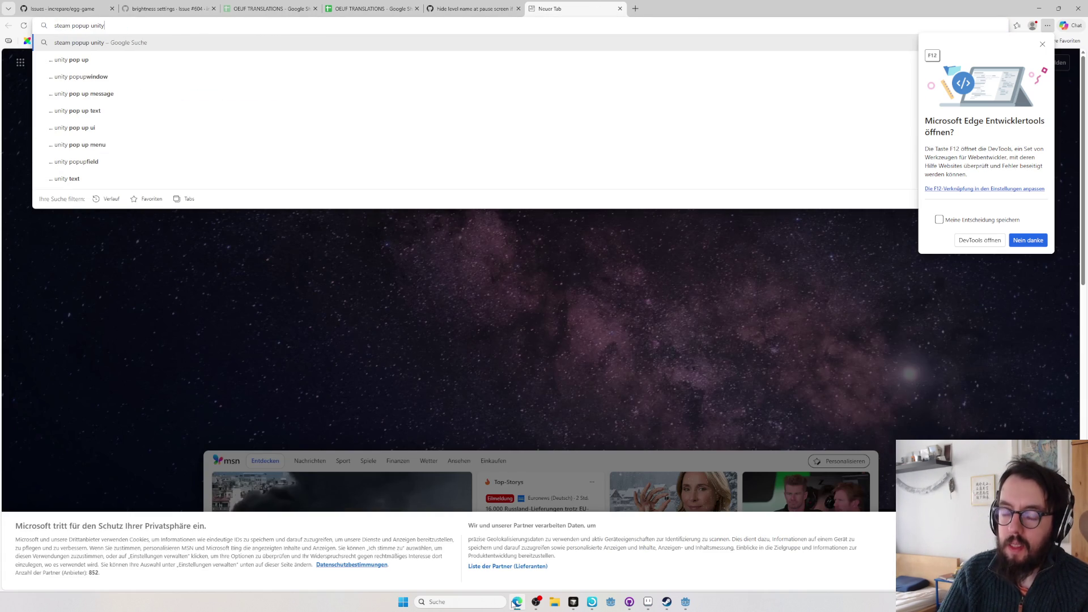
text(er)
key(Return)
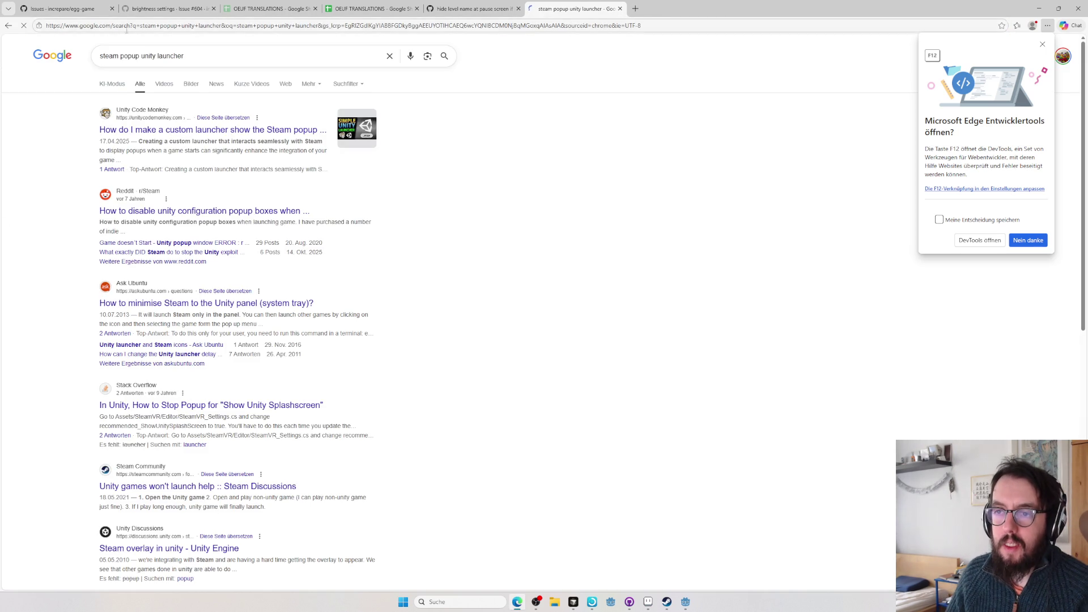
click(191, 85)
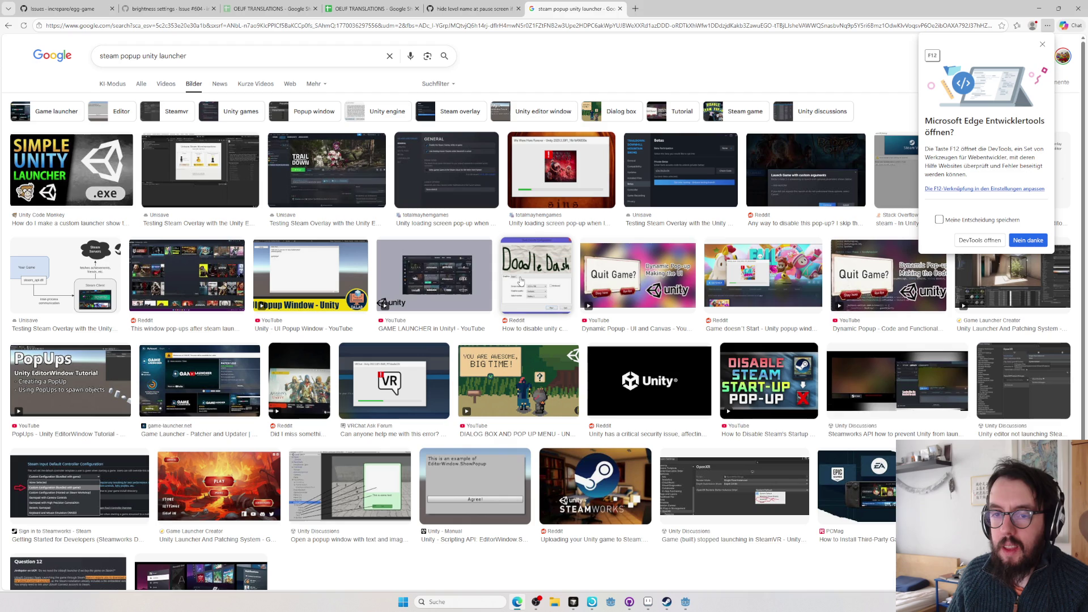
click(140, 53)
text(")
key(Home)
text(")
key(Return)
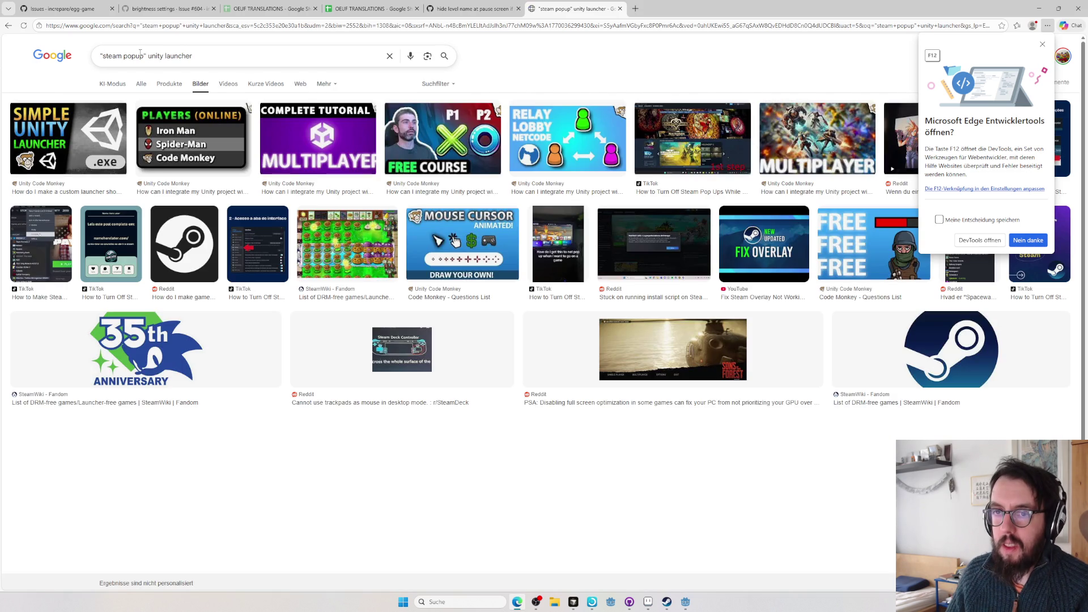
- Refine the image search by removing 'steam popup', leaving 'unity launcher', and preview a result
drag(146, 55, 99, 59)
text(steam popup)
key(Return)
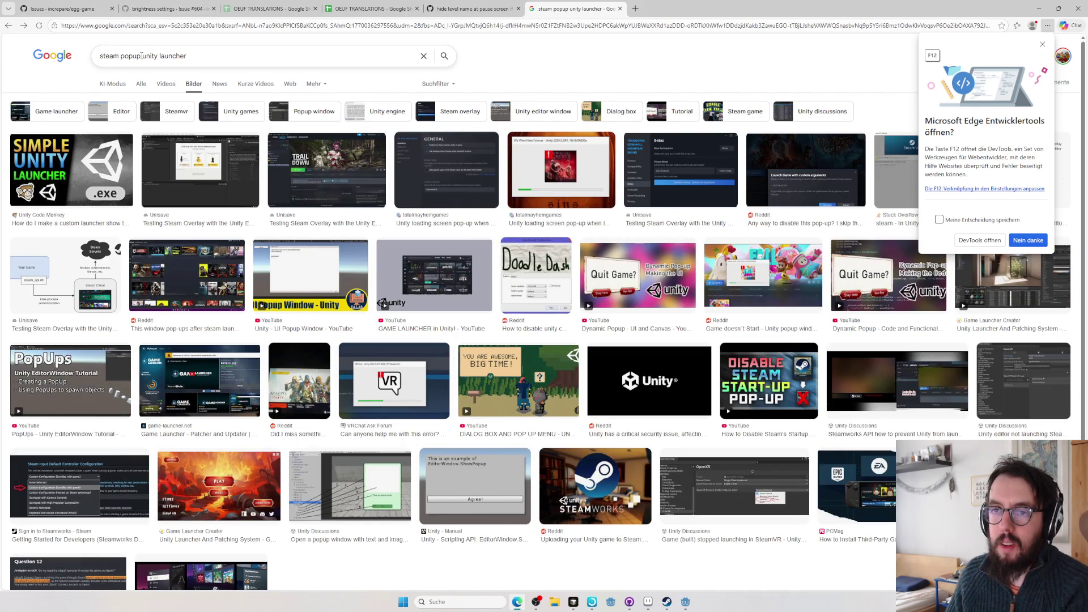
drag(142, 56, 99, 56)
key(BackSpace)
key(Return)
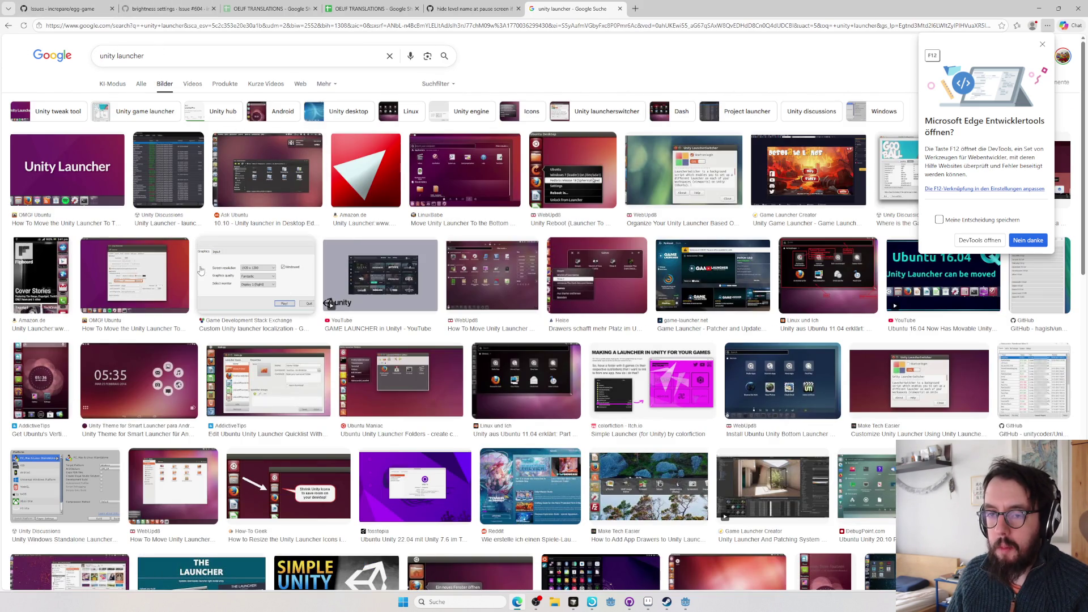
click(134, 276)
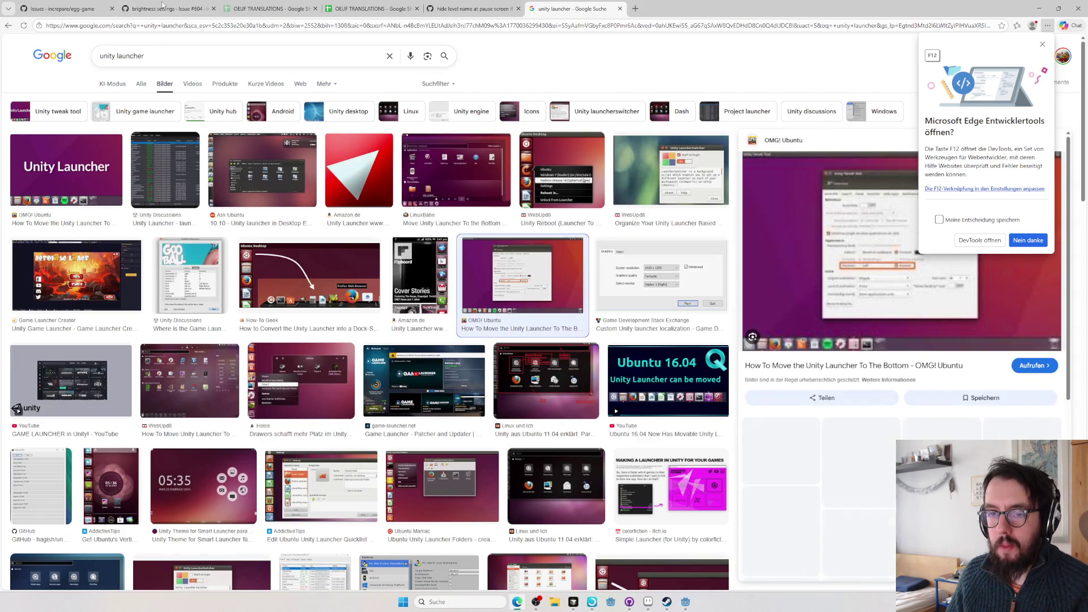
- Search images for 'unity game launcher', then close the search tab
click(117, 56)
text(game)
key(Return)
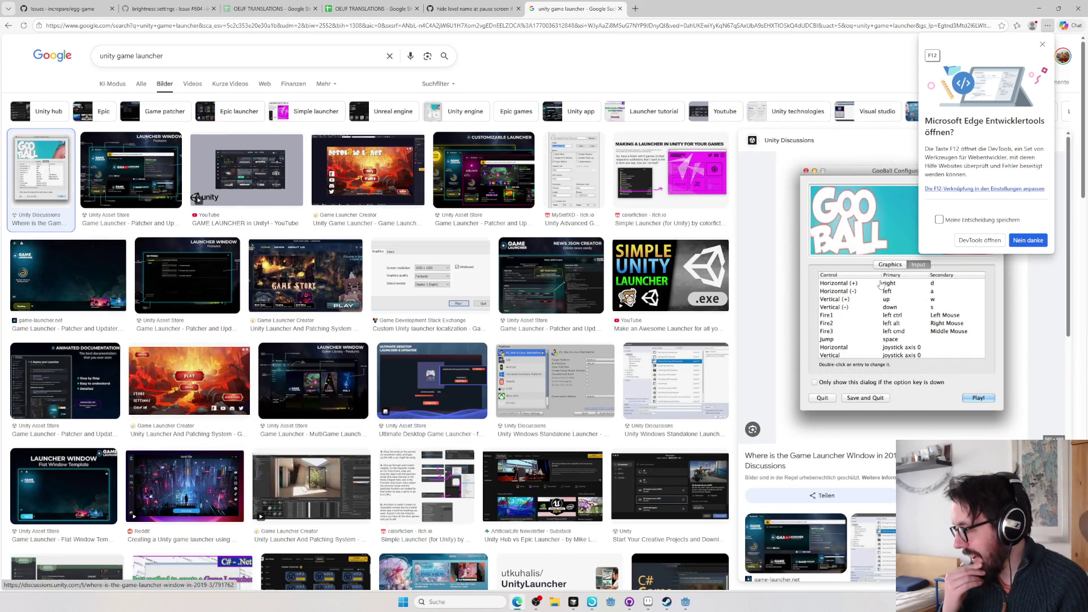
key(ctrl+w)
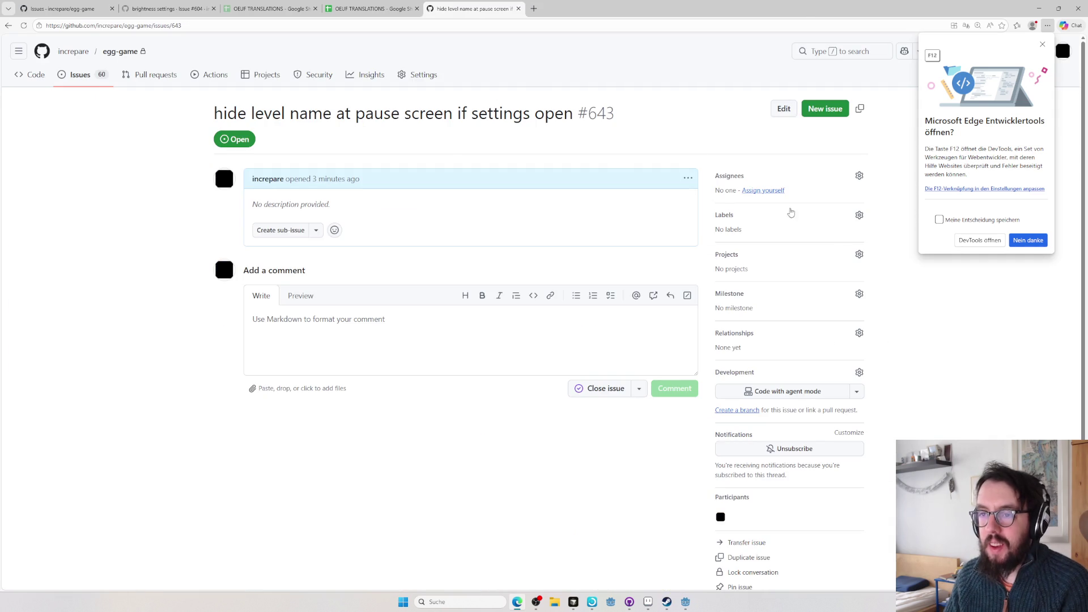
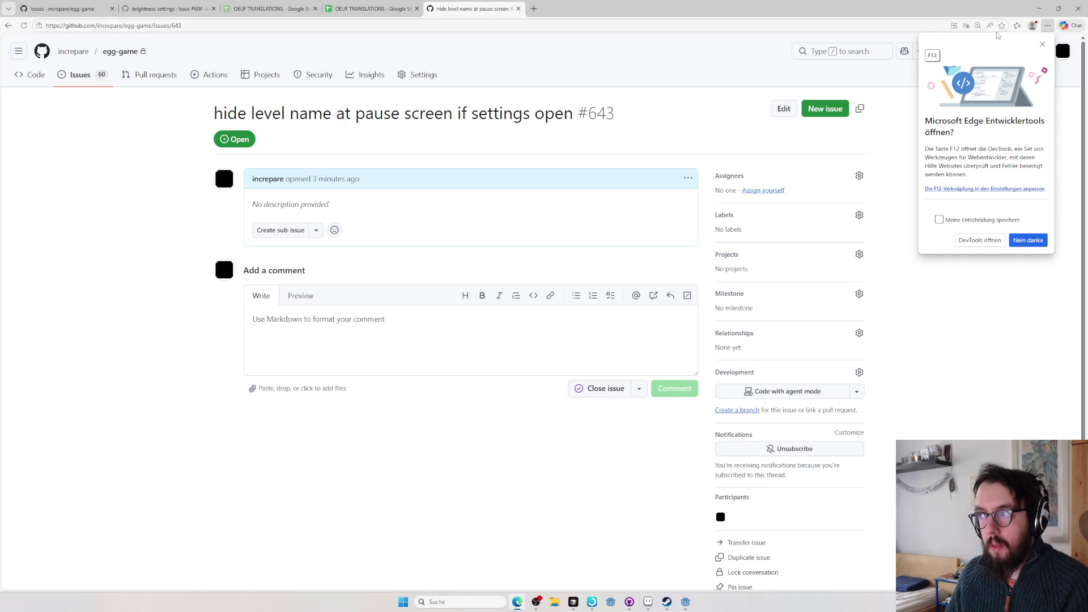
- Dismiss the Edge DevTools prompt and switch back to the Godot editor
click(1042, 44)
key(alt+Tab)
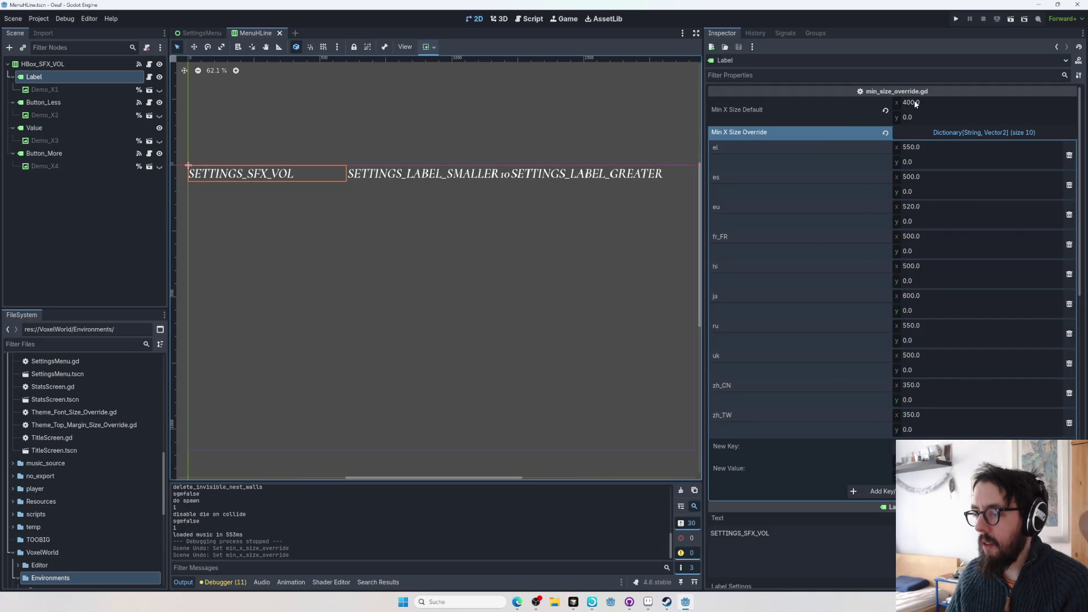
scroll(909, 409, down, 15)
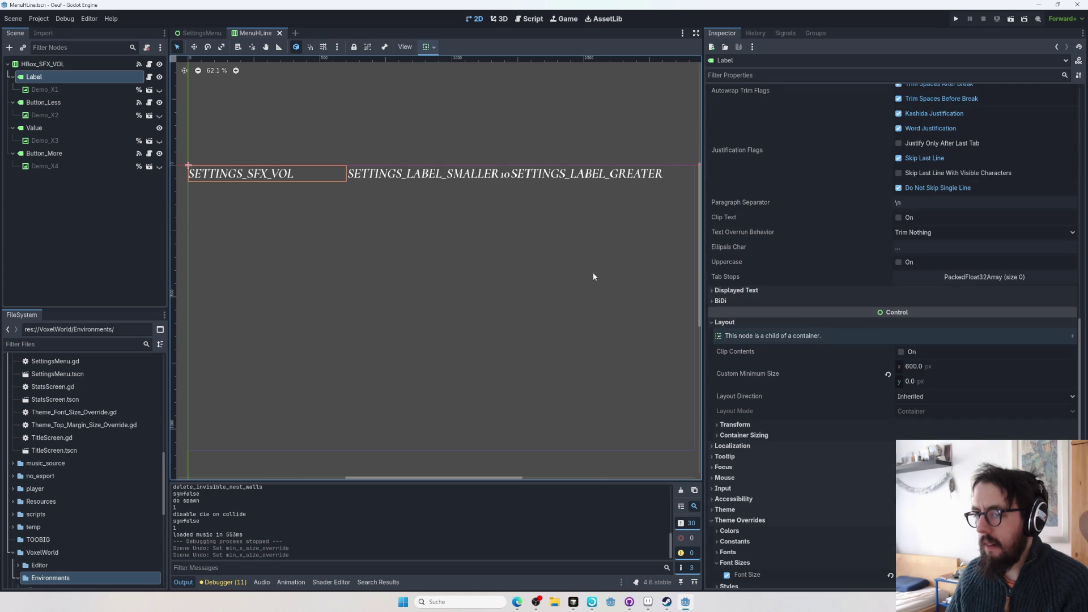
scroll(838, 252, up, 15)
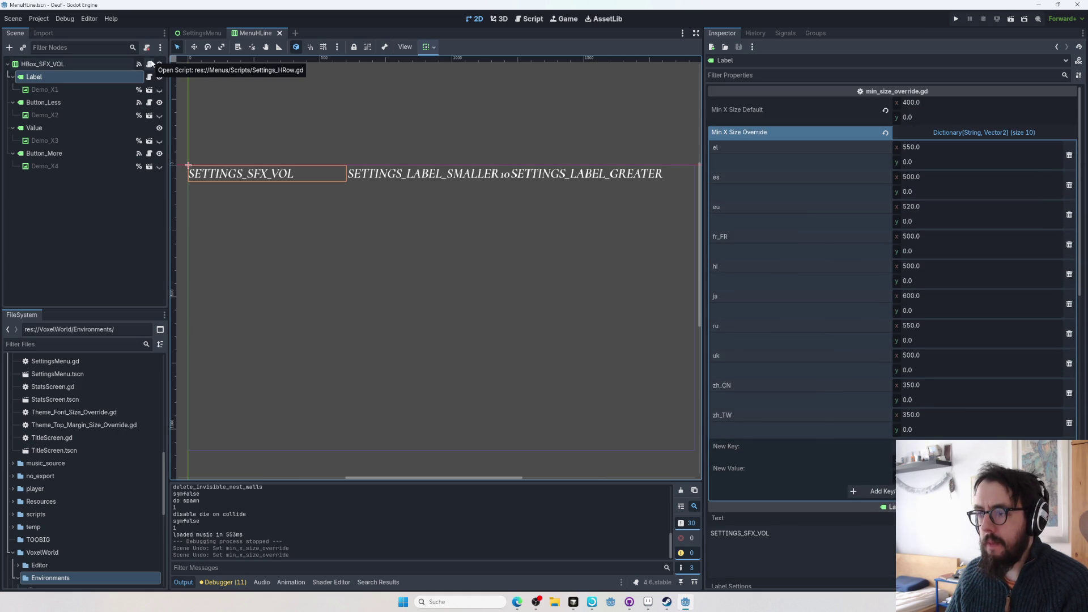
click(114, 103)
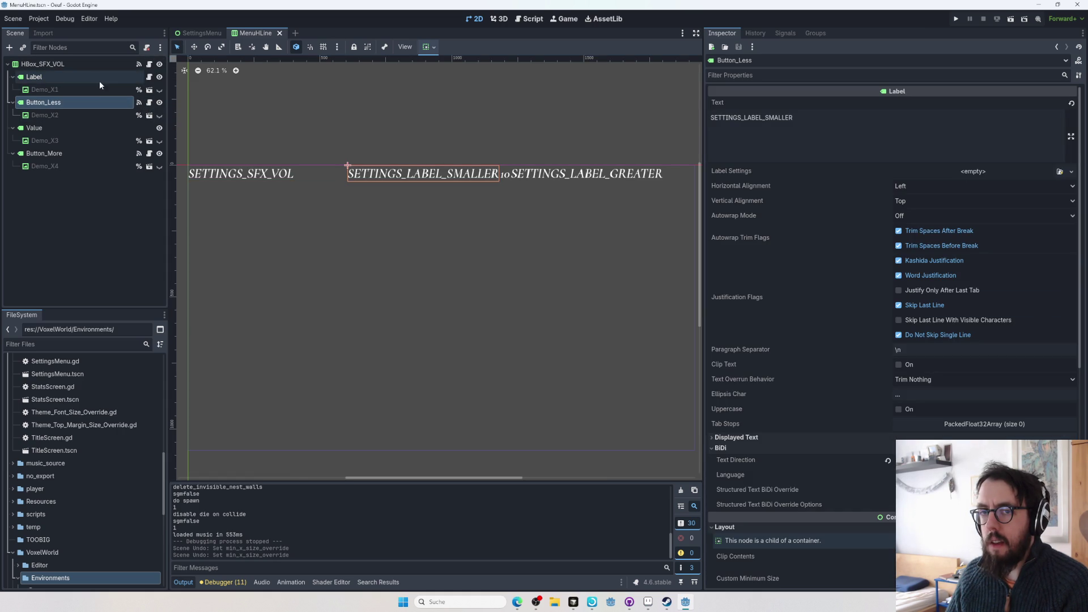
click(117, 81)
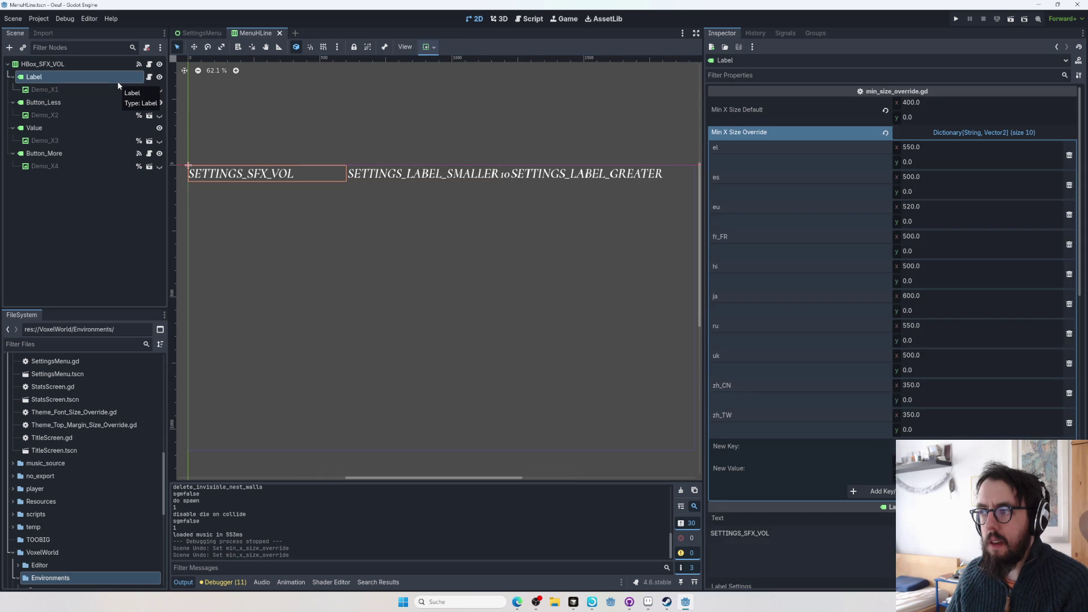
click(107, 103)
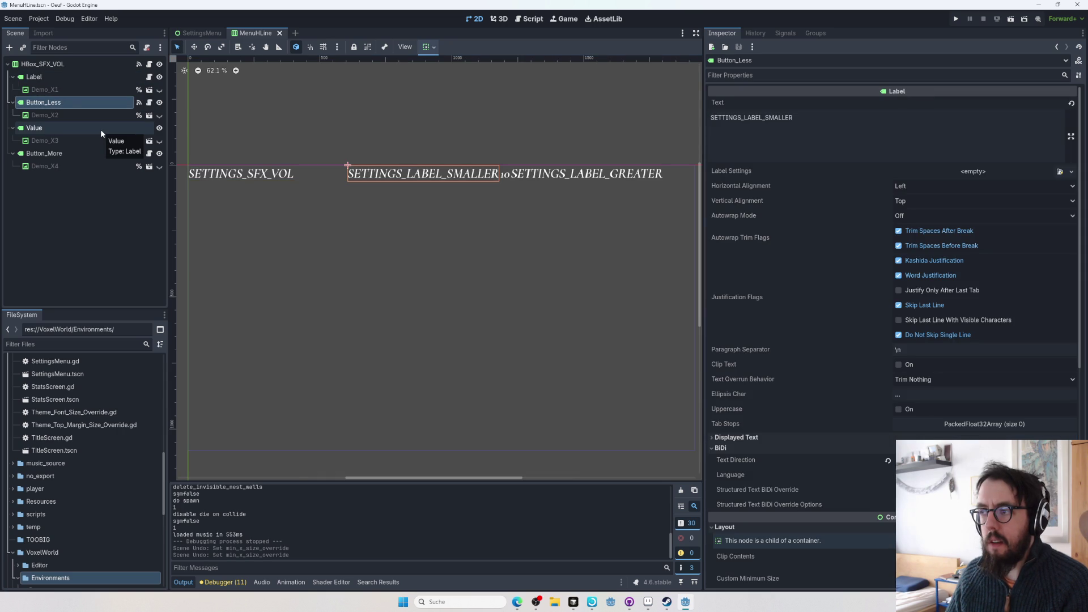
click(100, 129)
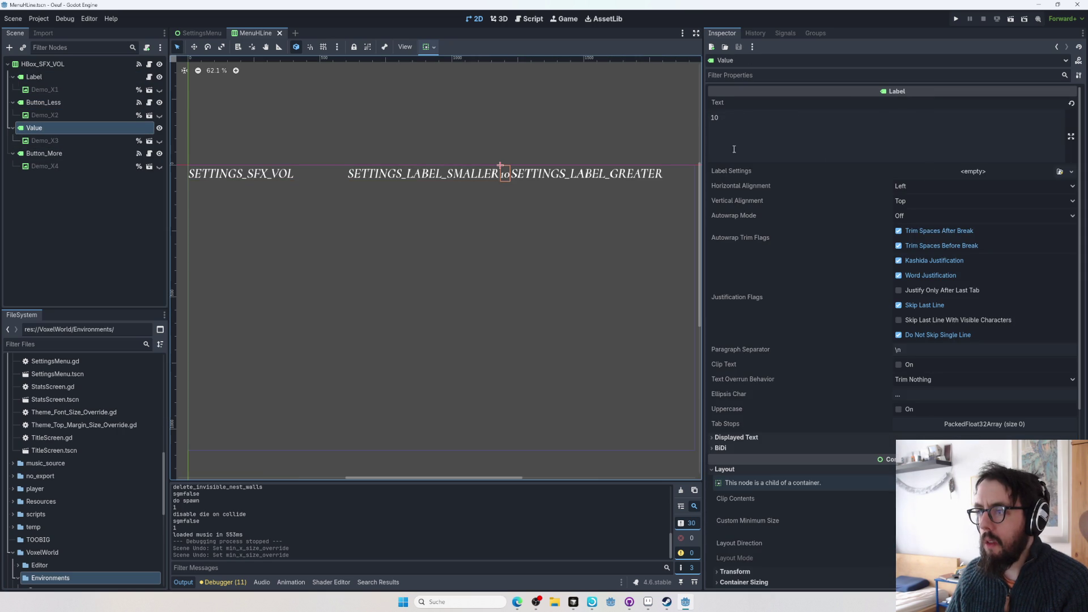
click(89, 77)
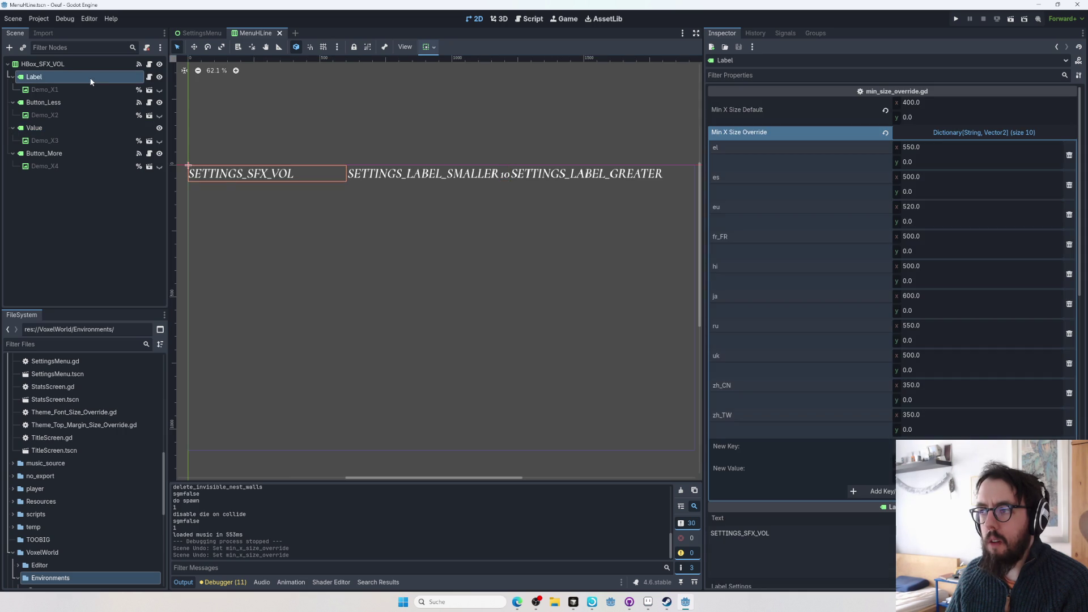
right_click(89, 77)
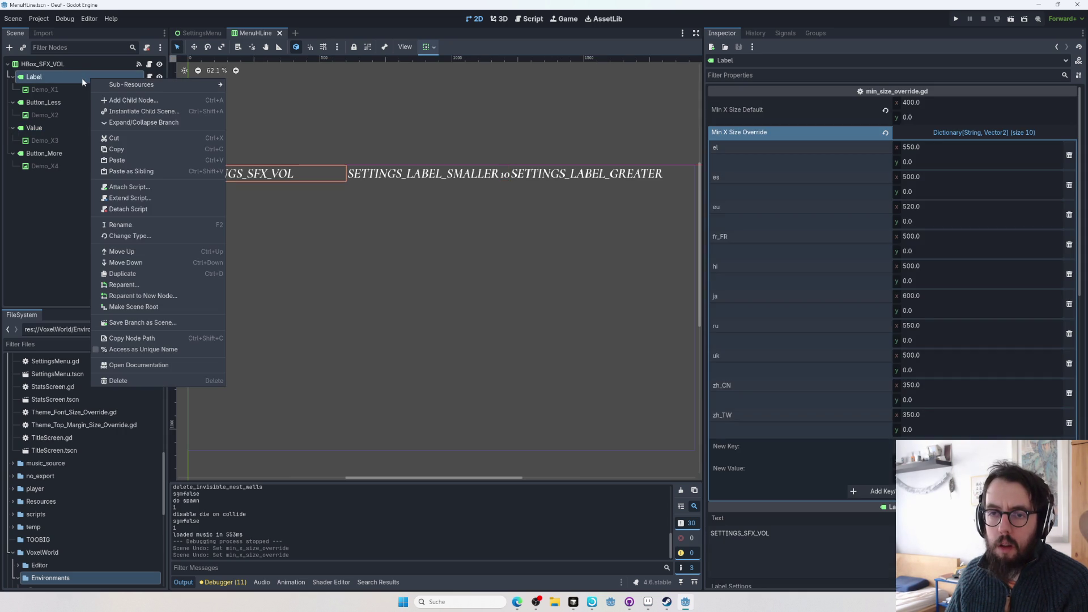
click(82, 77)
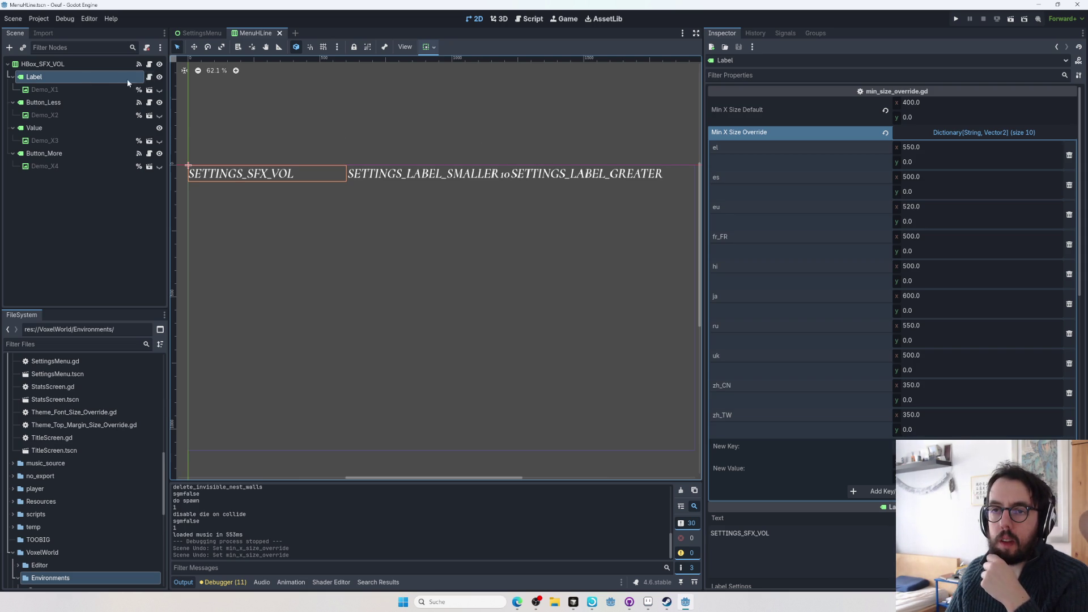
right_click(101, 79)
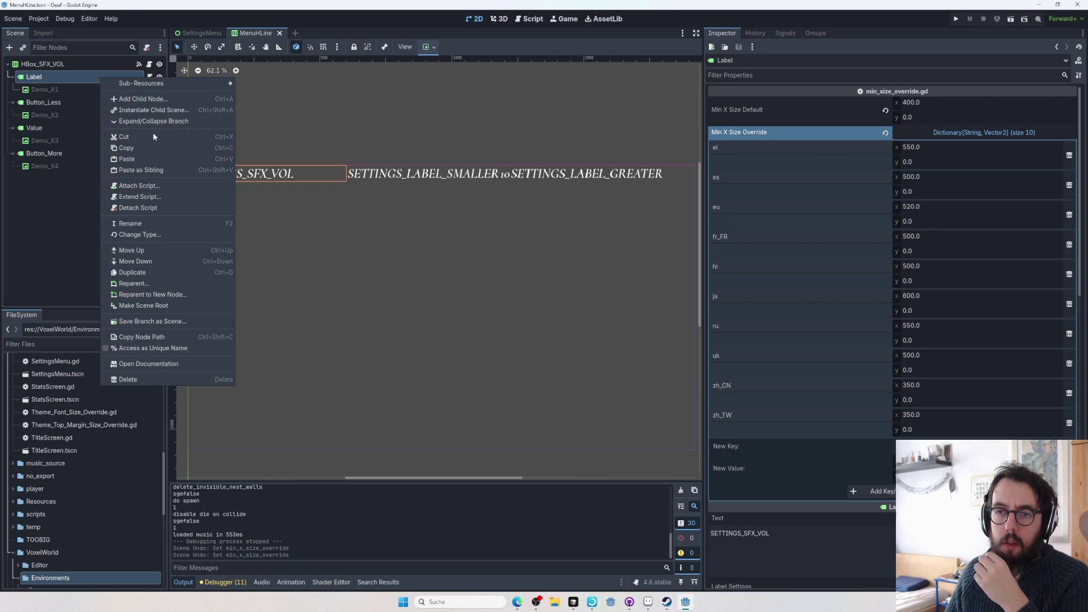
click(155, 151)
click(79, 104)
right_click(80, 105)
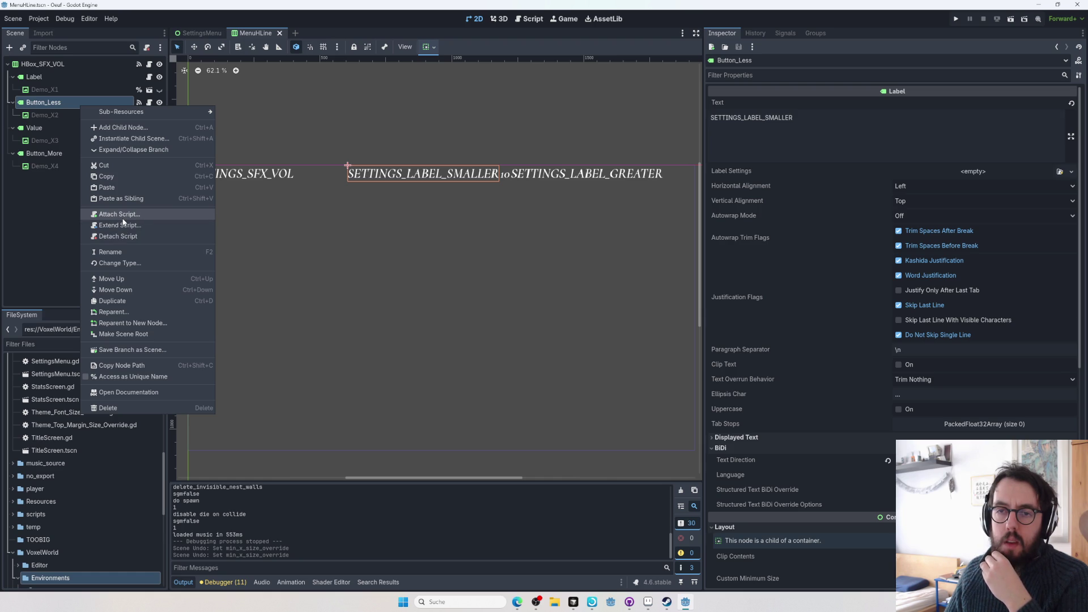
mouse_move(129, 114)
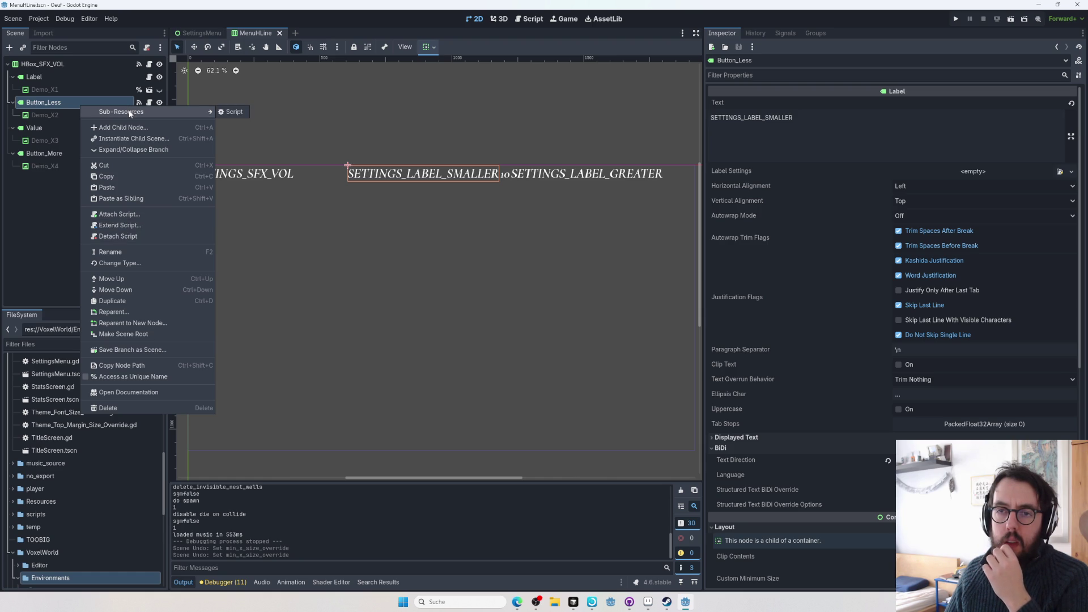
click(233, 111)
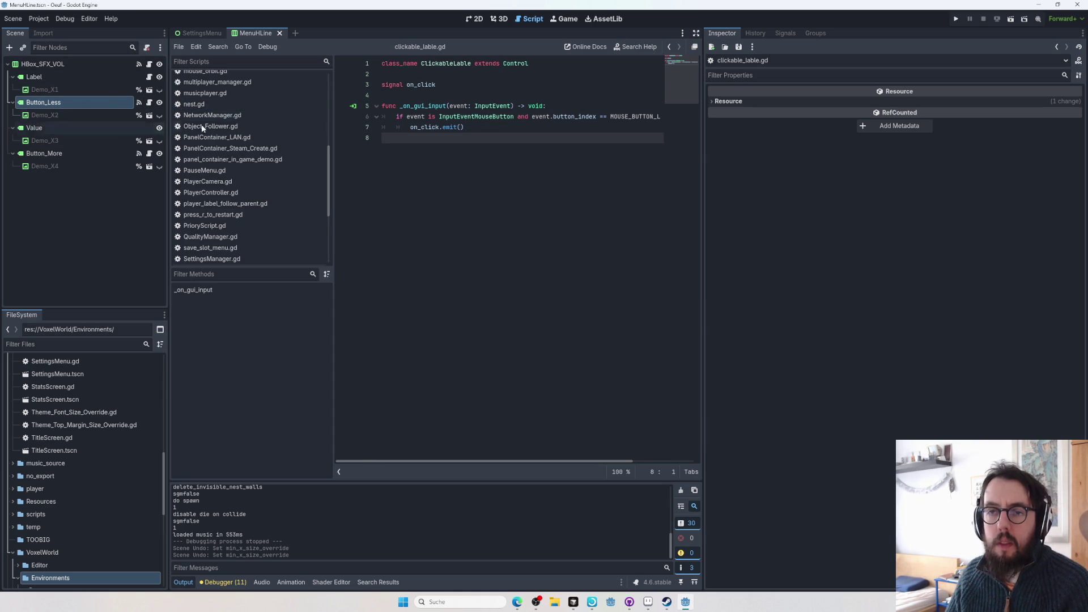
click(498, 19)
click(475, 19)
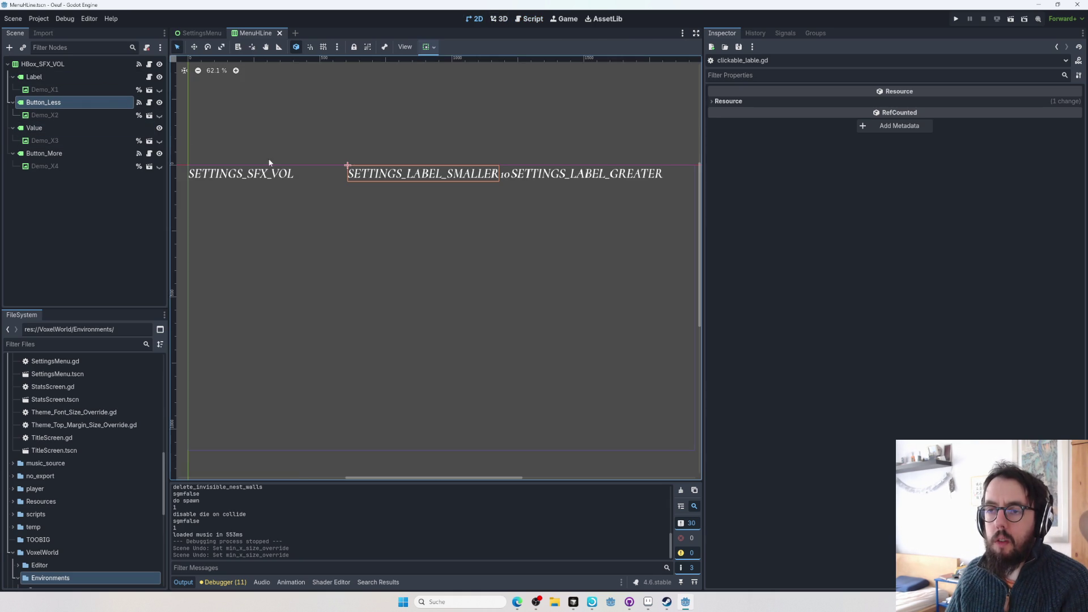
click(105, 78)
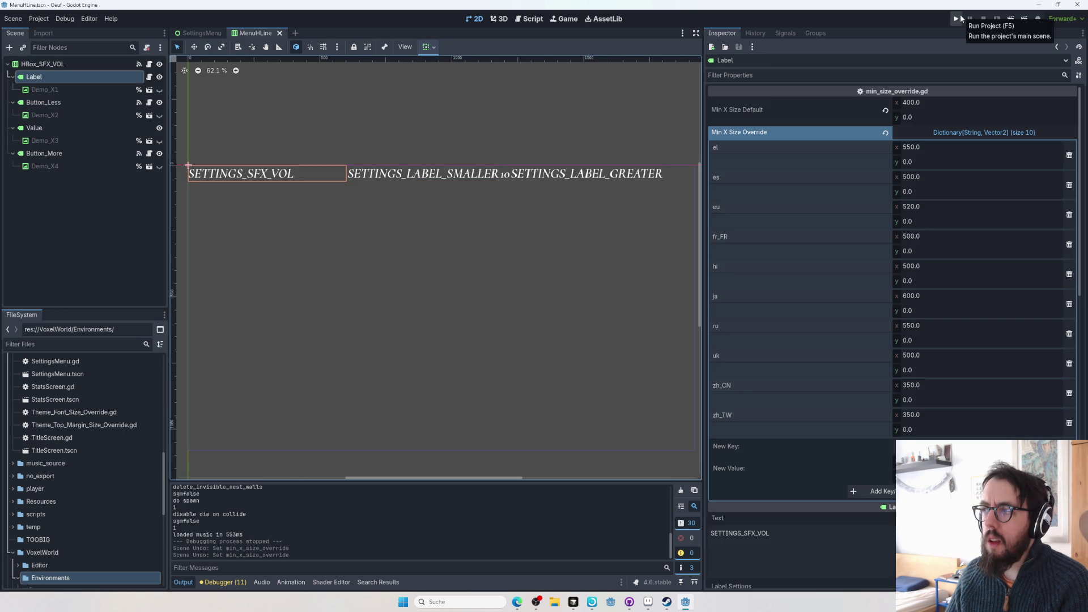
- Run the project and step through the Traditional Chinese settings menu, then return to the editor
click(70, 66)
click(956, 18)
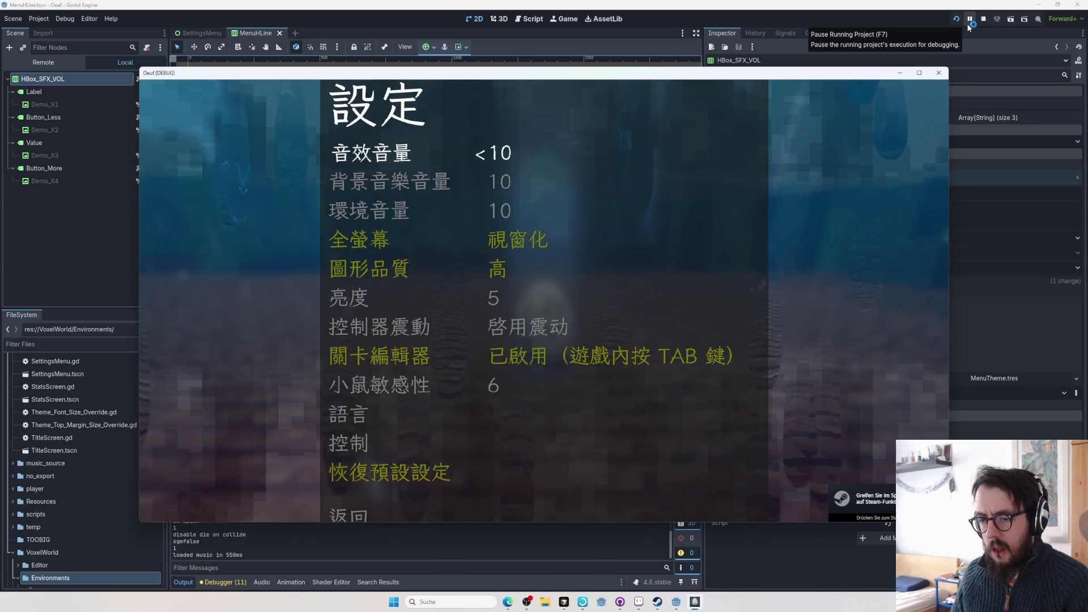
key(Down)
key(Down)
key(Down)
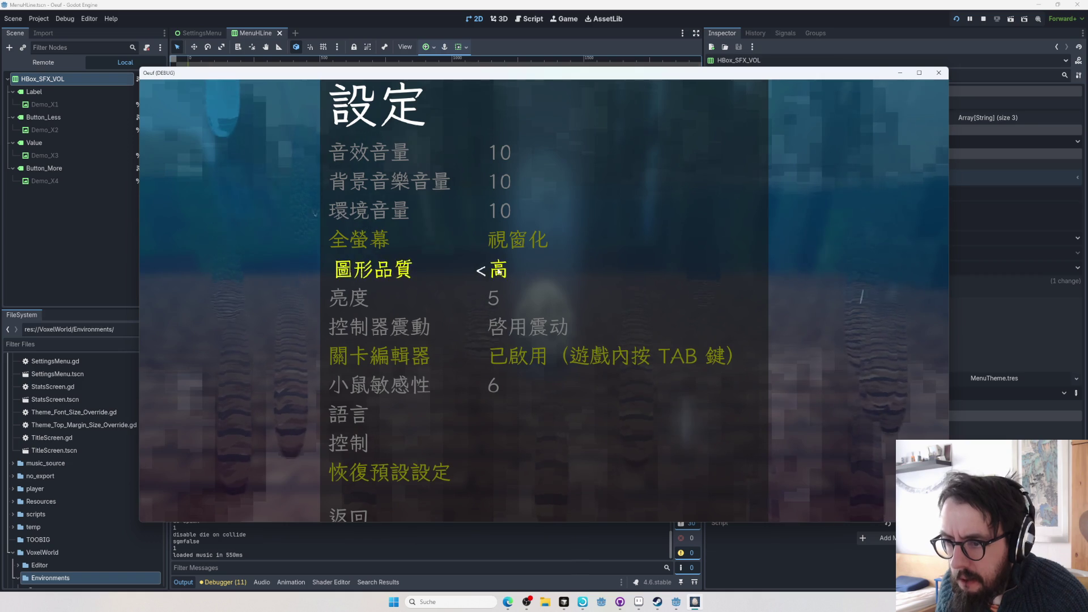
click(68, 130)
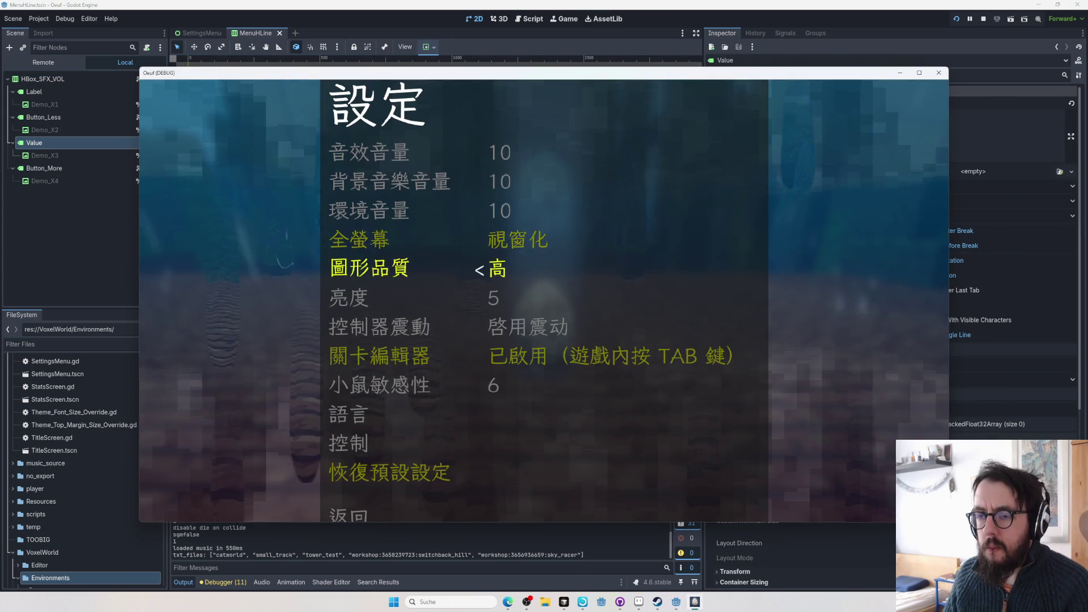
- Stop the game and open Settings_HRow.gd from the SettingsMenu music volume row
click(56, 80)
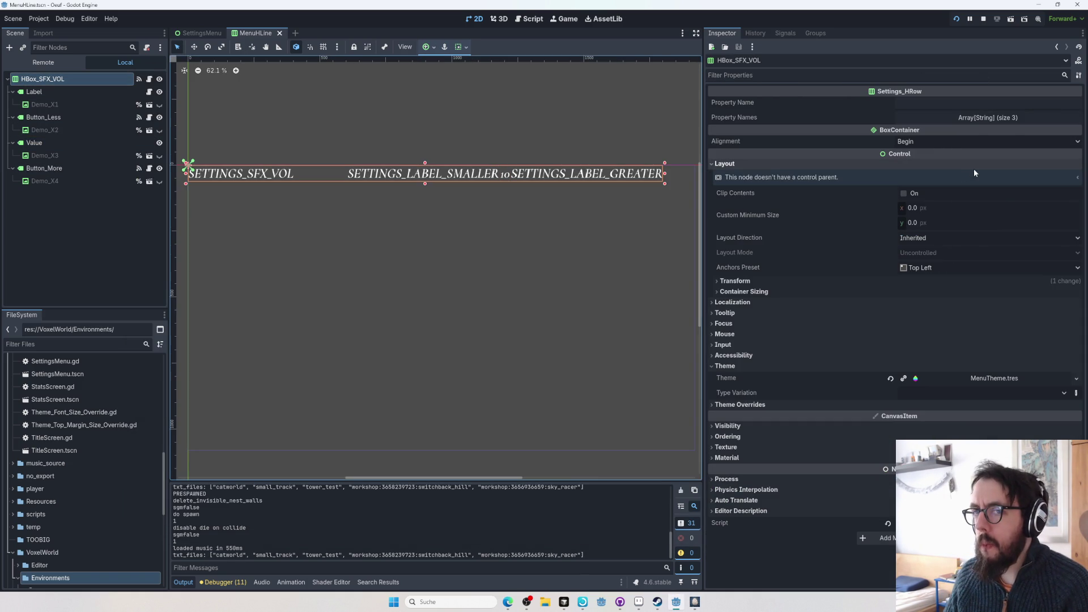
click(980, 18)
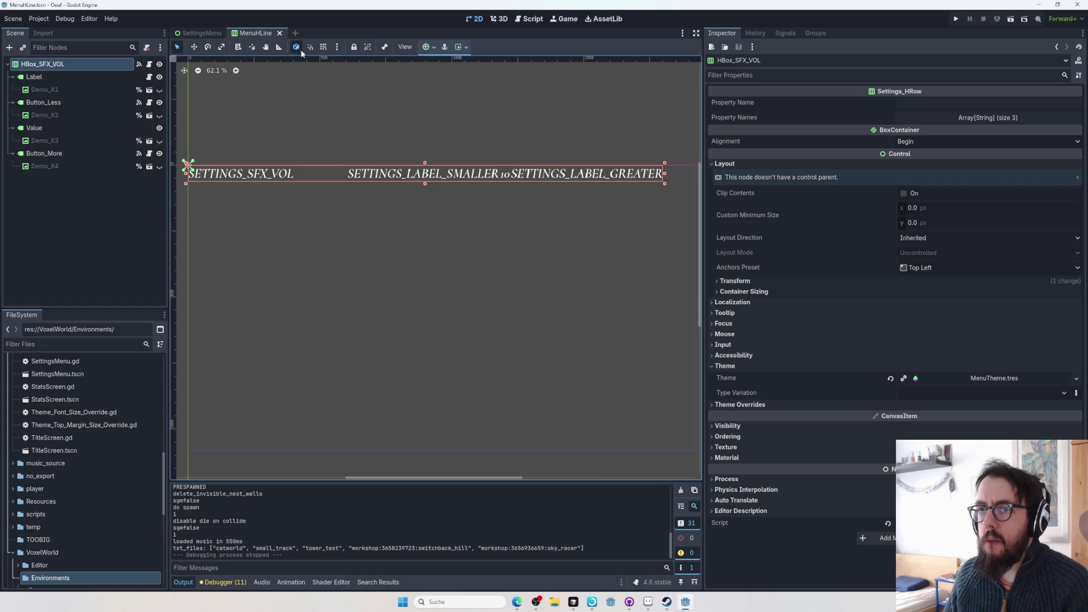
click(279, 33)
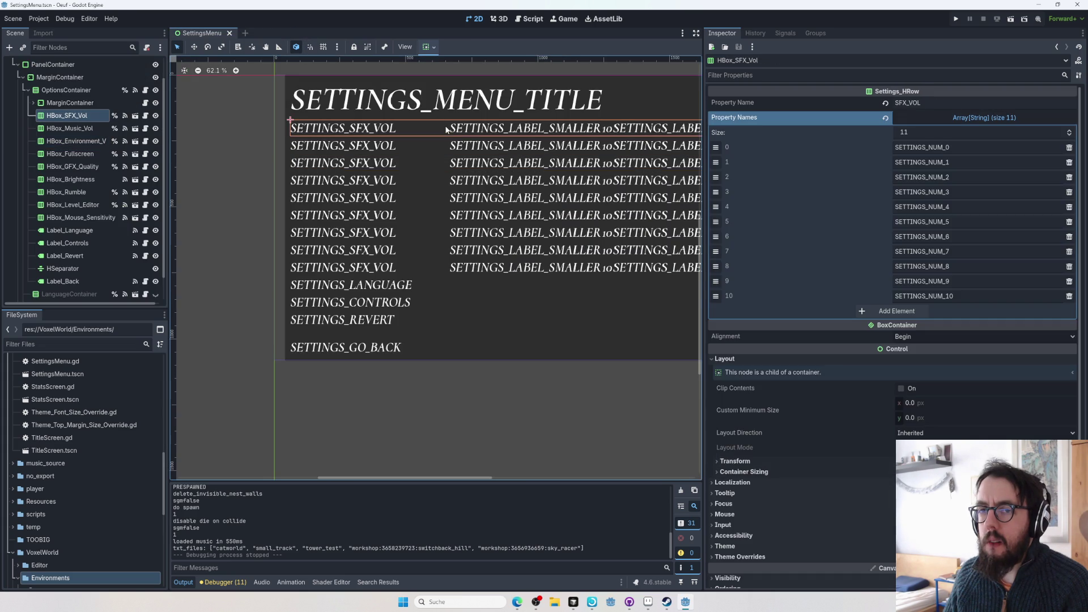
click(469, 148)
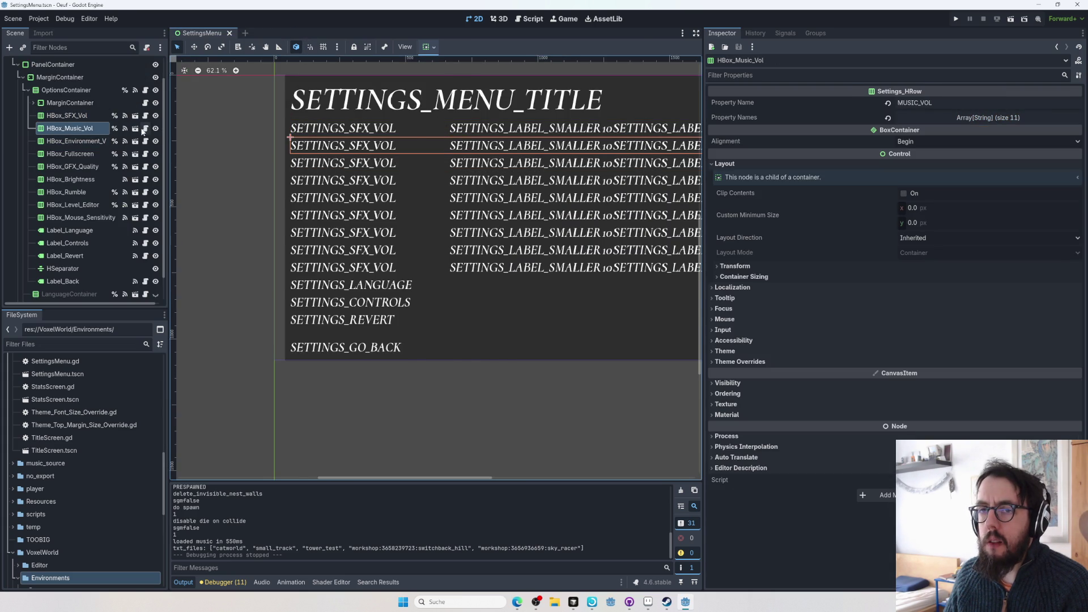
click(146, 129)
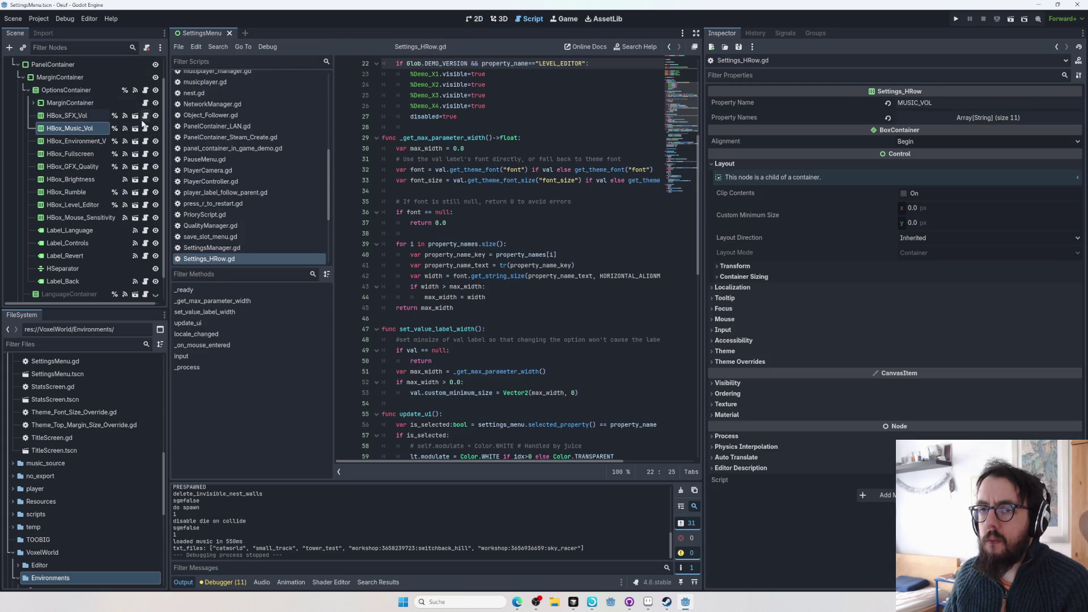
- Back in MenuHLine, inspect the Label's Min X Size overrides (default 400, zh_CN/zh_TW 350)
click(136, 128)
click(114, 66)
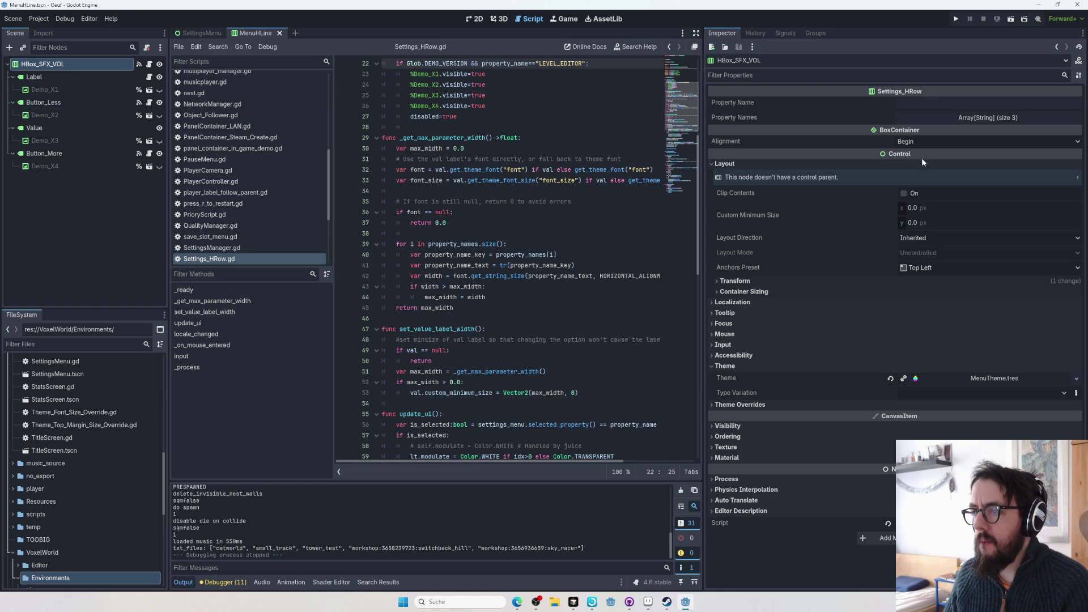
click(947, 118)
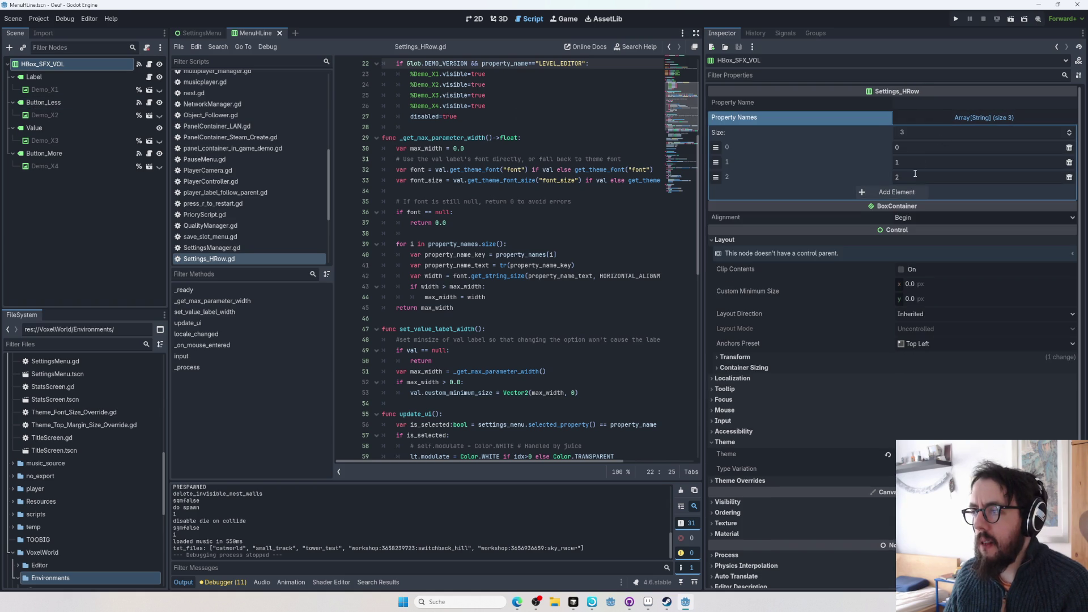
click(67, 77)
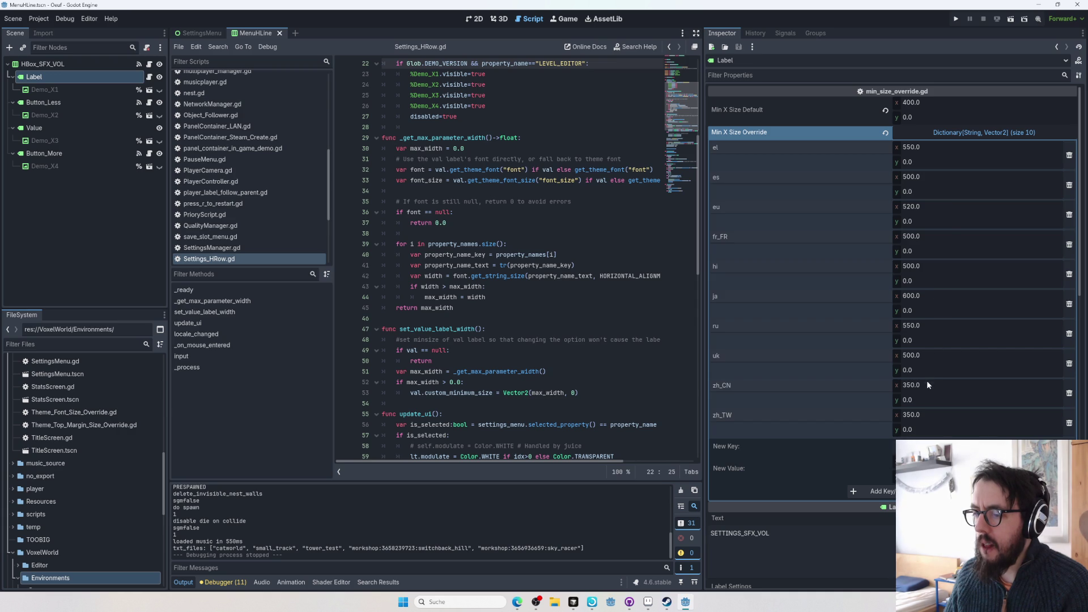
scroll(867, 421, down, 3)
scroll(868, 421, up, 3)
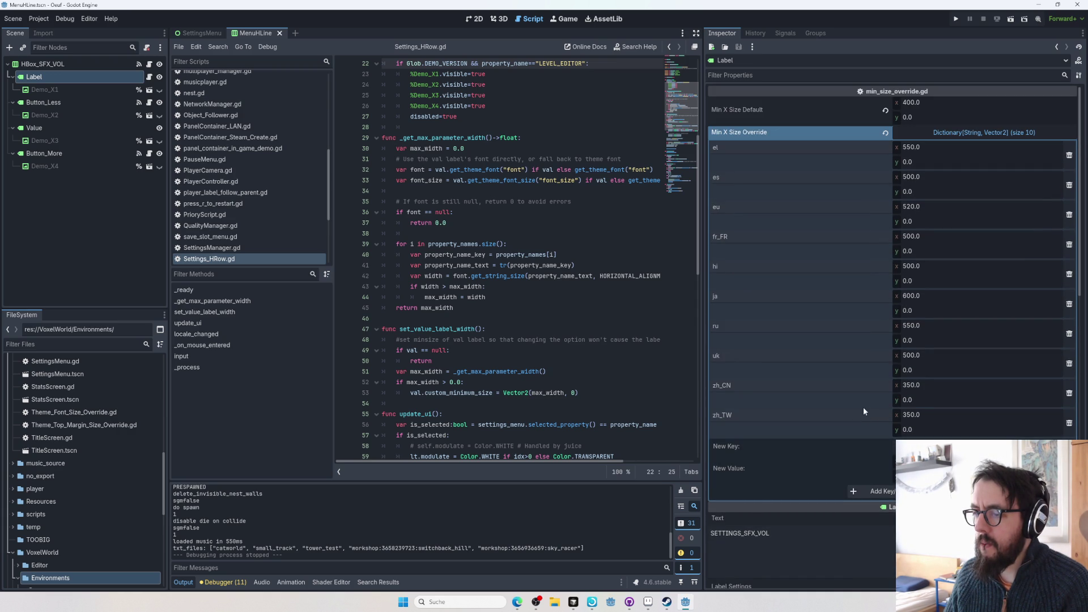
- Set the Label's zh_CN and zh_TW minimum-width overrides to 200
click(920, 388)
text(200)
key(Return)
click(923, 416)
text(200)
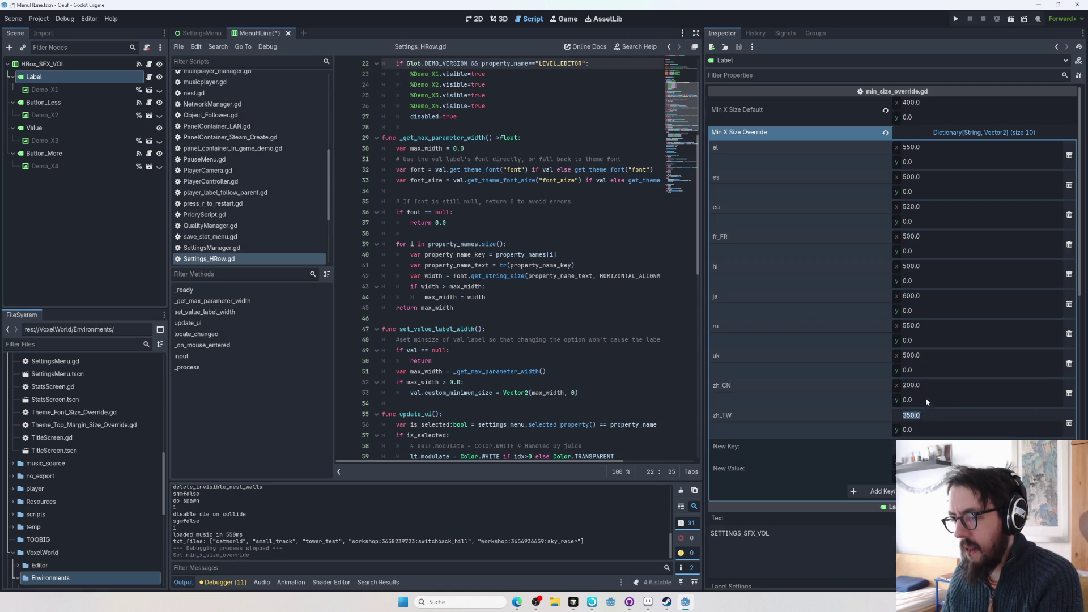
key(Return)
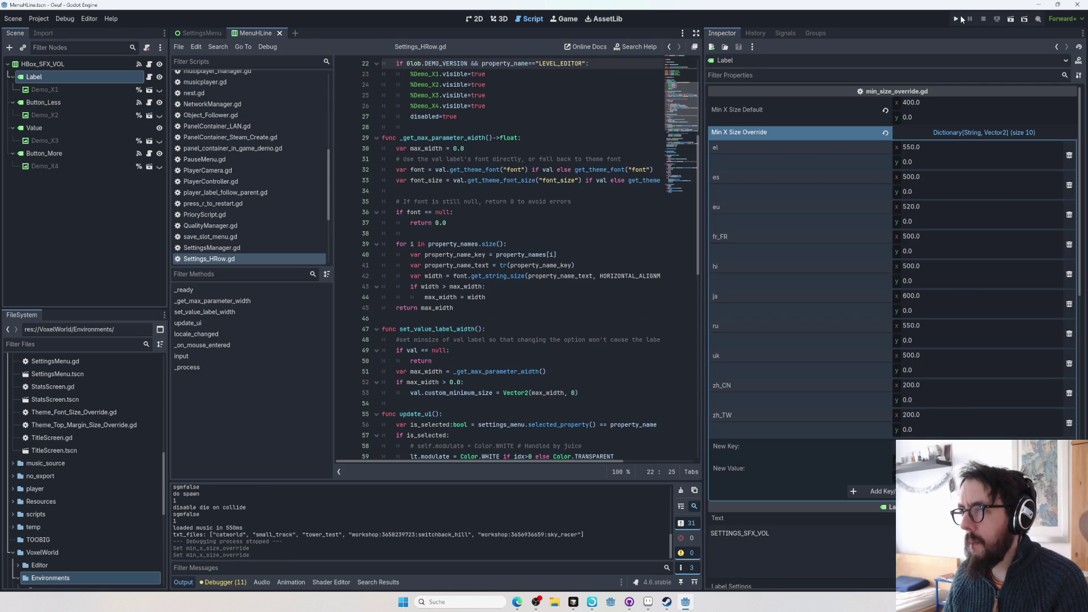
- Test the narrower Chinese labels in the game's settings menu, then stop the run
click(955, 19)
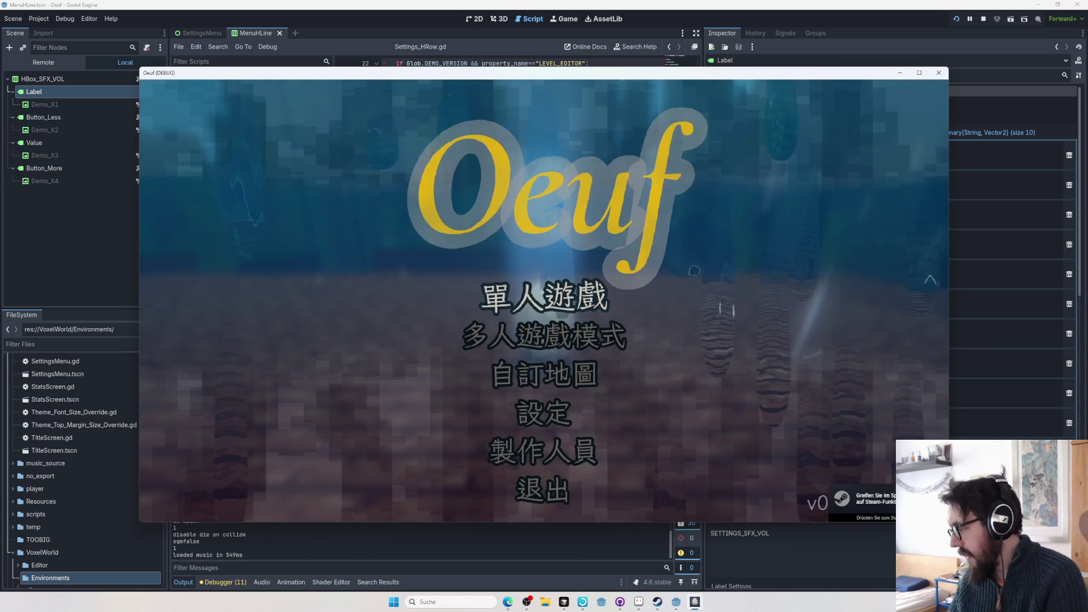
click(548, 417)
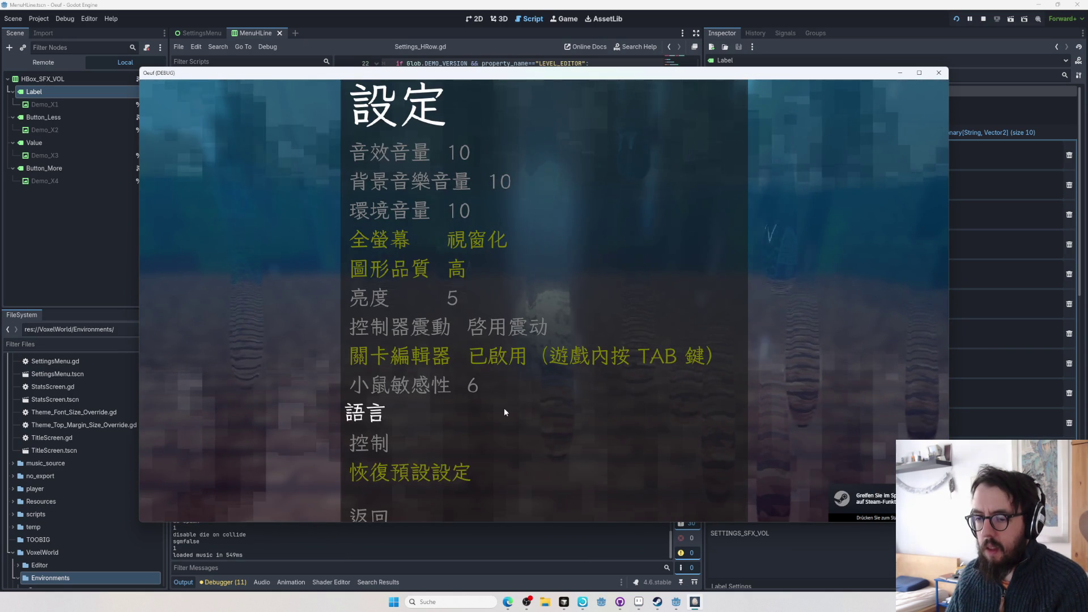
key(F8)
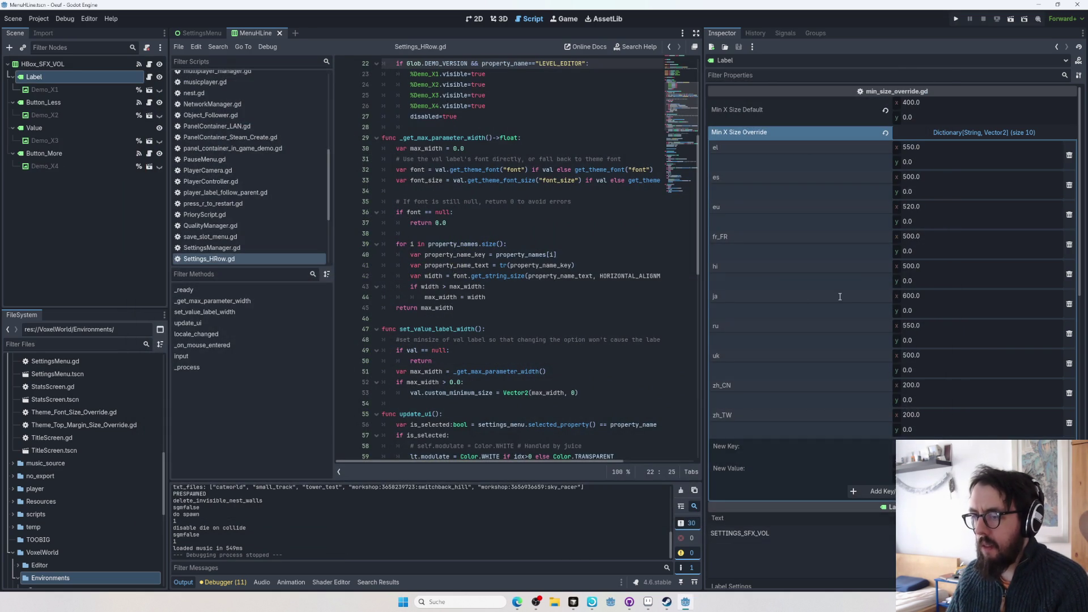
- Revert the last width change and set the zh_CN minimum width to 50
key(ctrl+z)
key(ctrl+z)
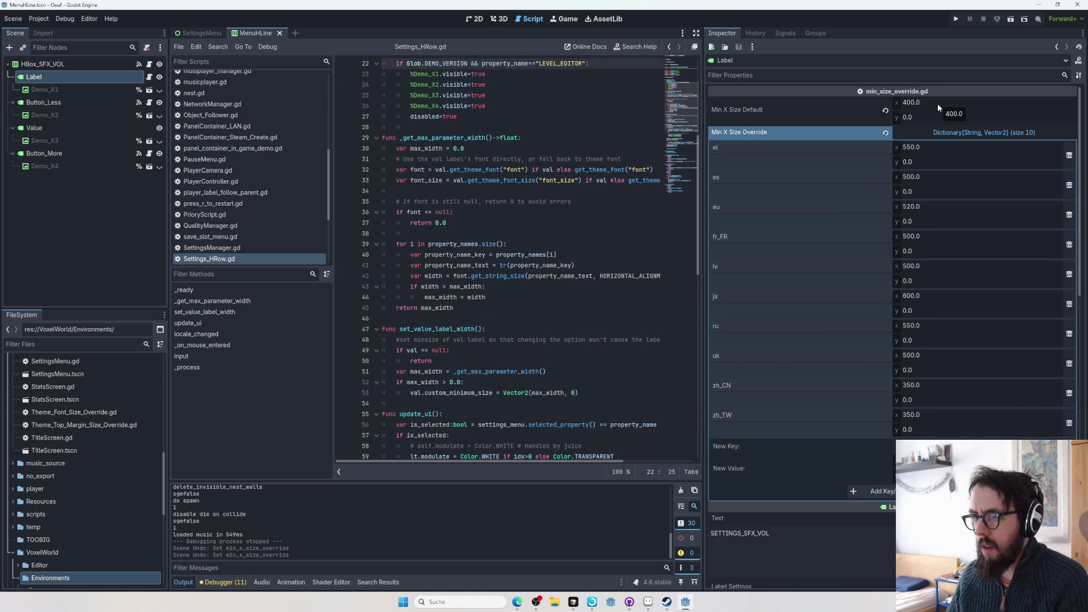
scroll(787, 230, down, 5)
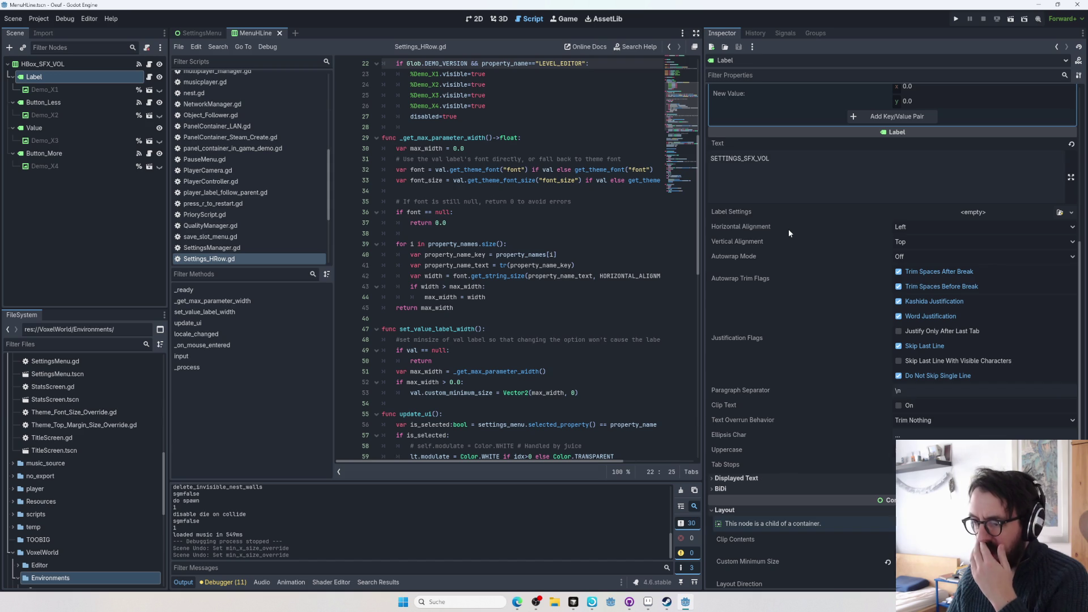
scroll(787, 230, down, 3)
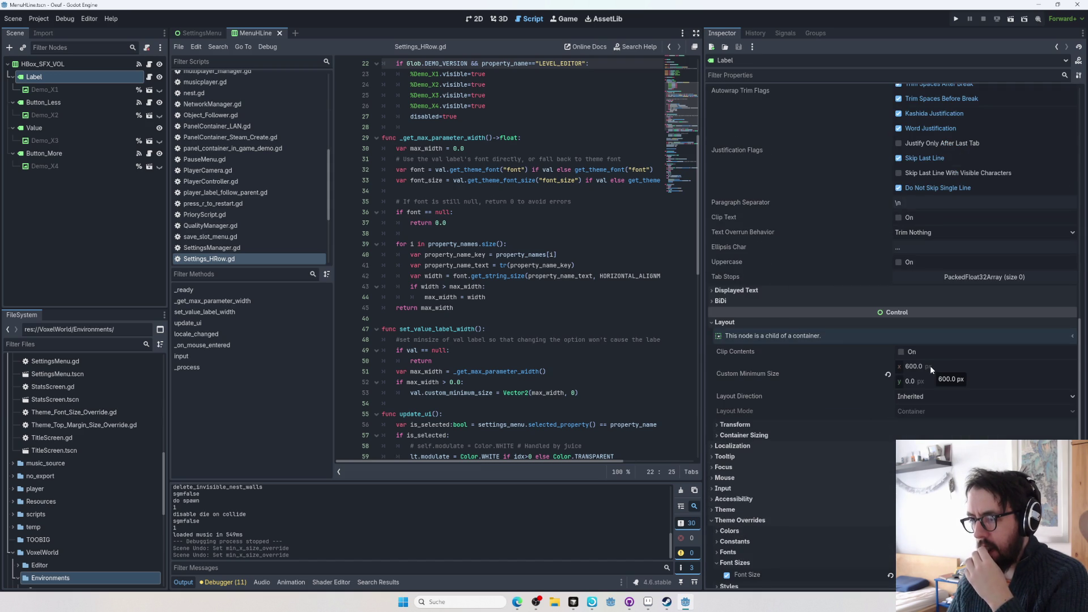
scroll(929, 365, up, 8)
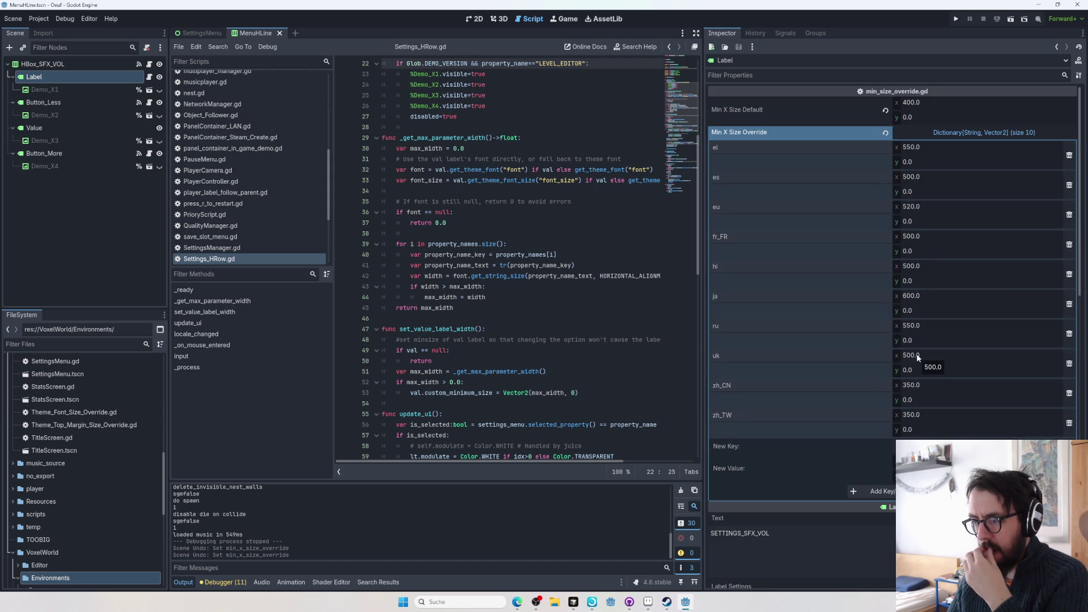
click(912, 386)
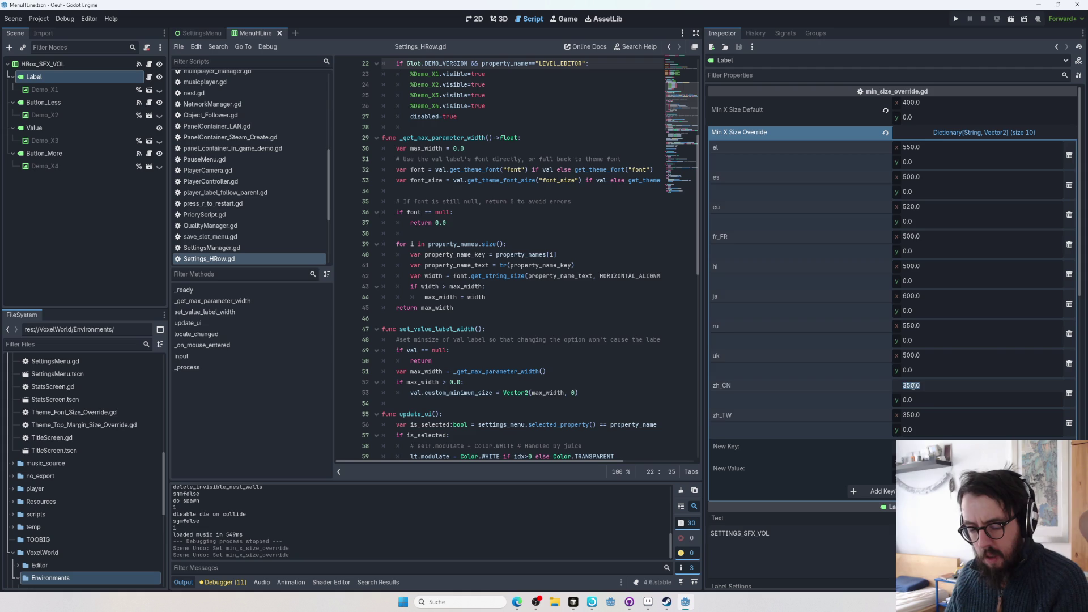
text(50)
key(Return)
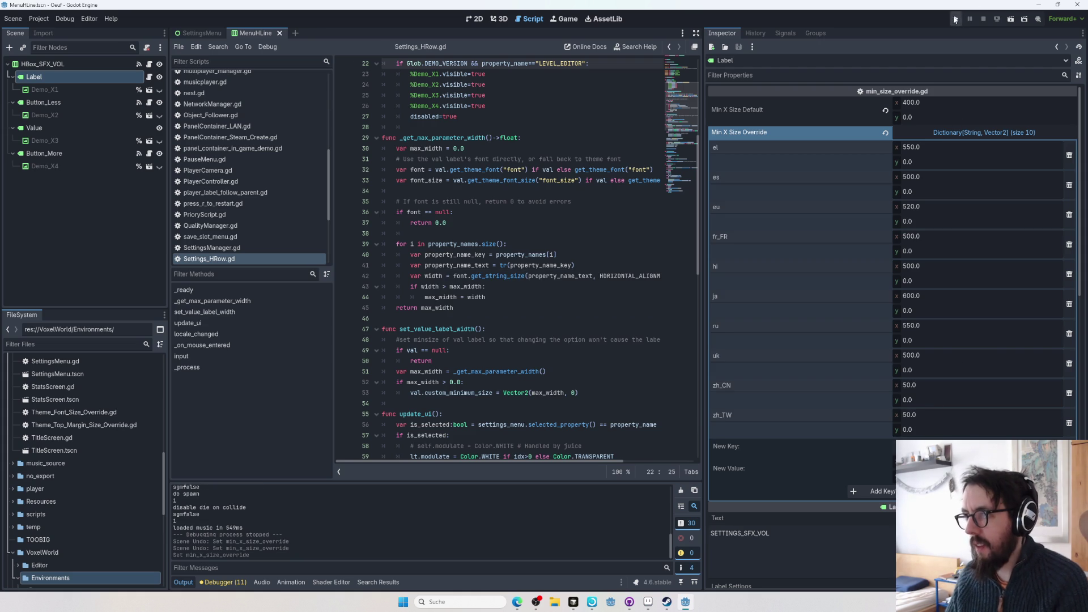
- Test the 50 width in the game's settings menu, then undo it back to 350
click(955, 19)
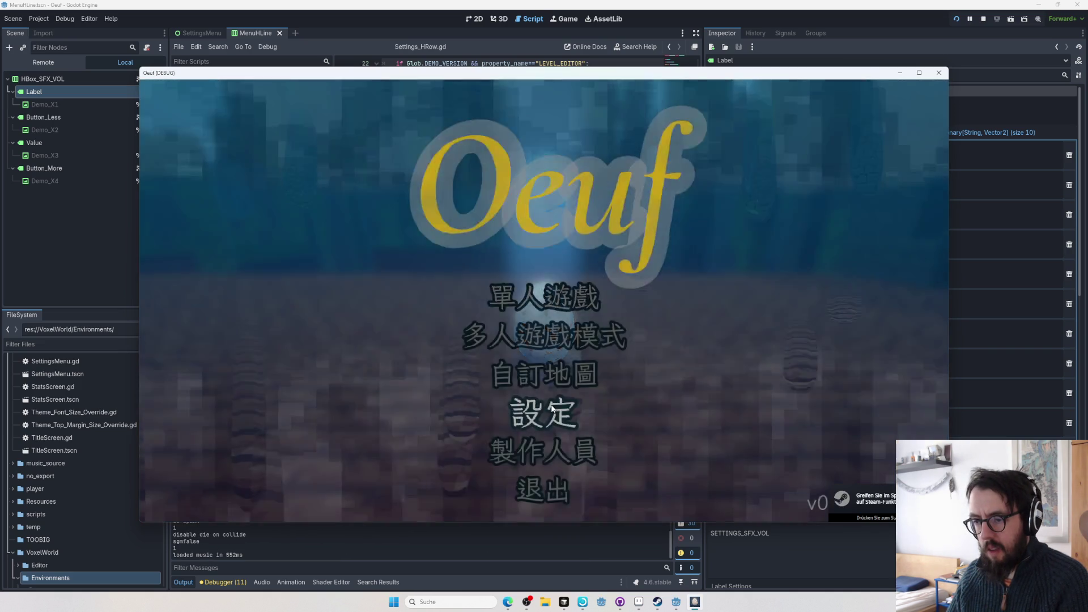
click(550, 403)
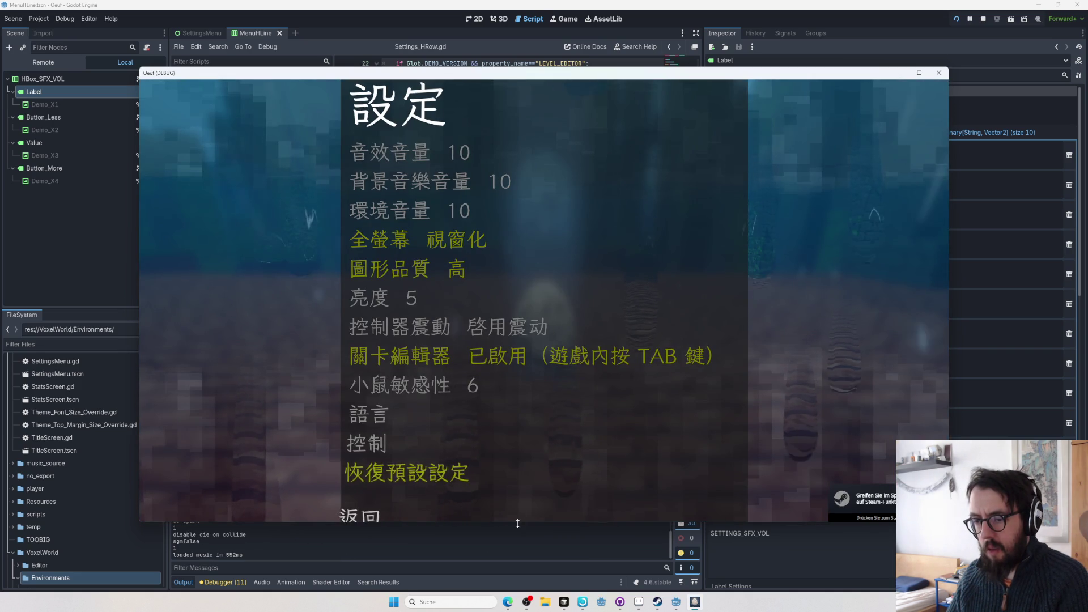
click(938, 73)
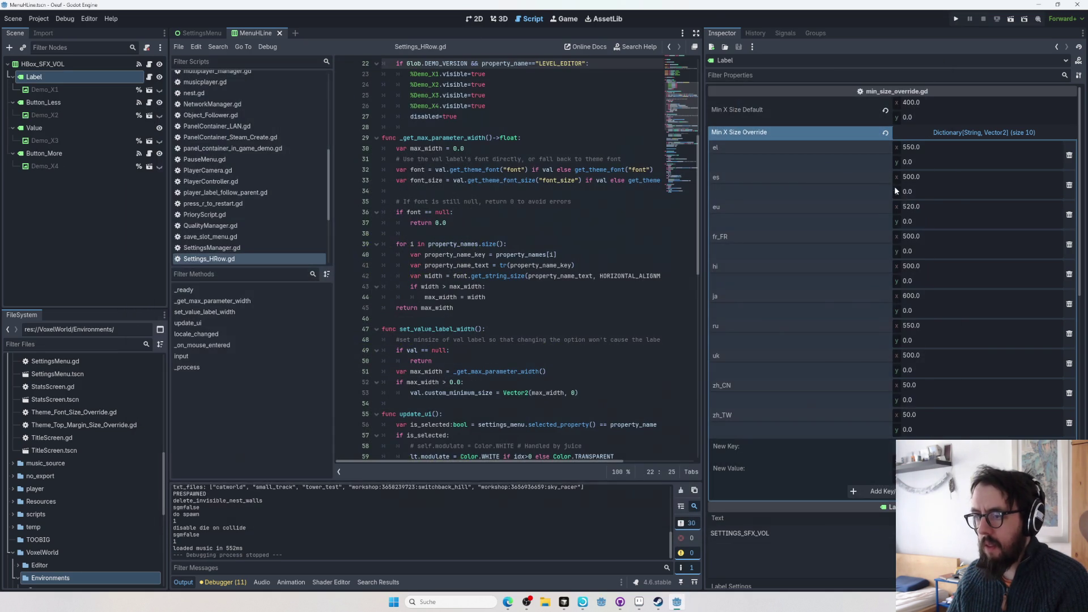
key(ctrl+z)
click(481, 21)
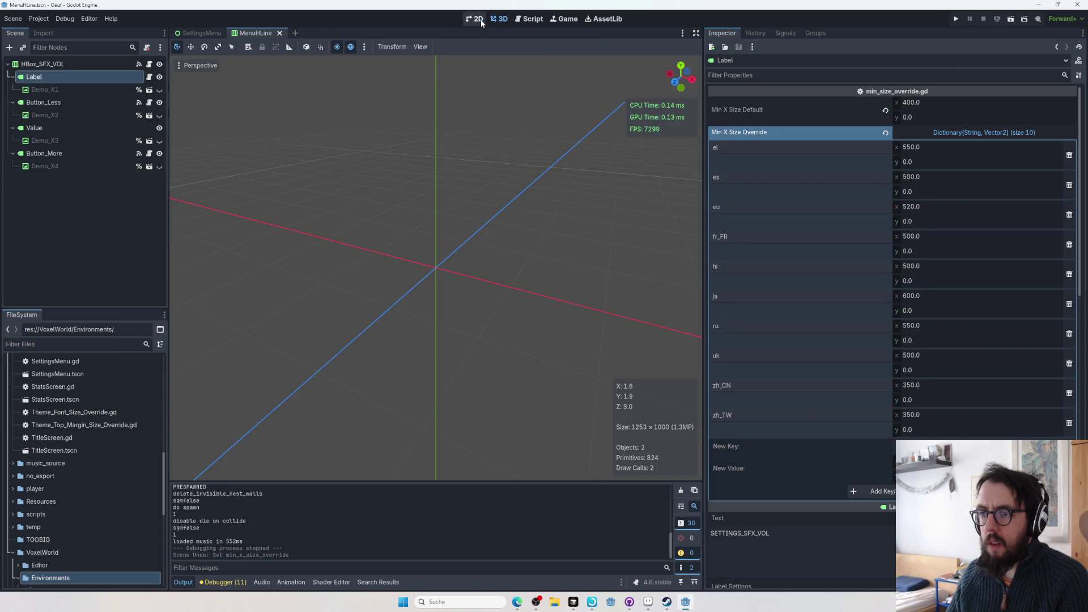
- Open the SettingsMenu scene and inspect its OptionsContainer, MarginContainer and PanelContainer nodes
click(195, 35)
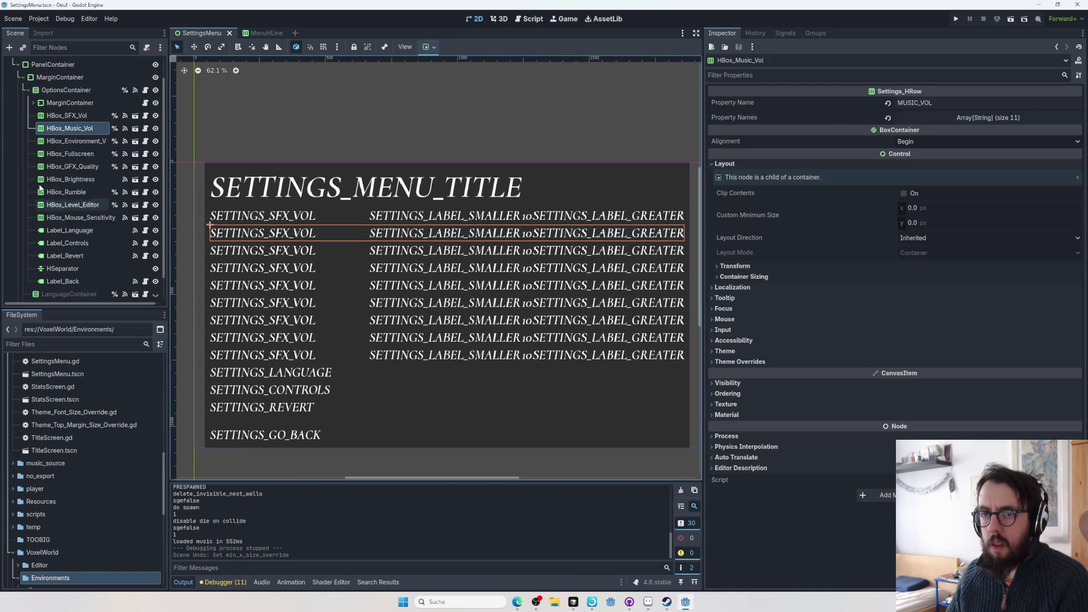
click(52, 91)
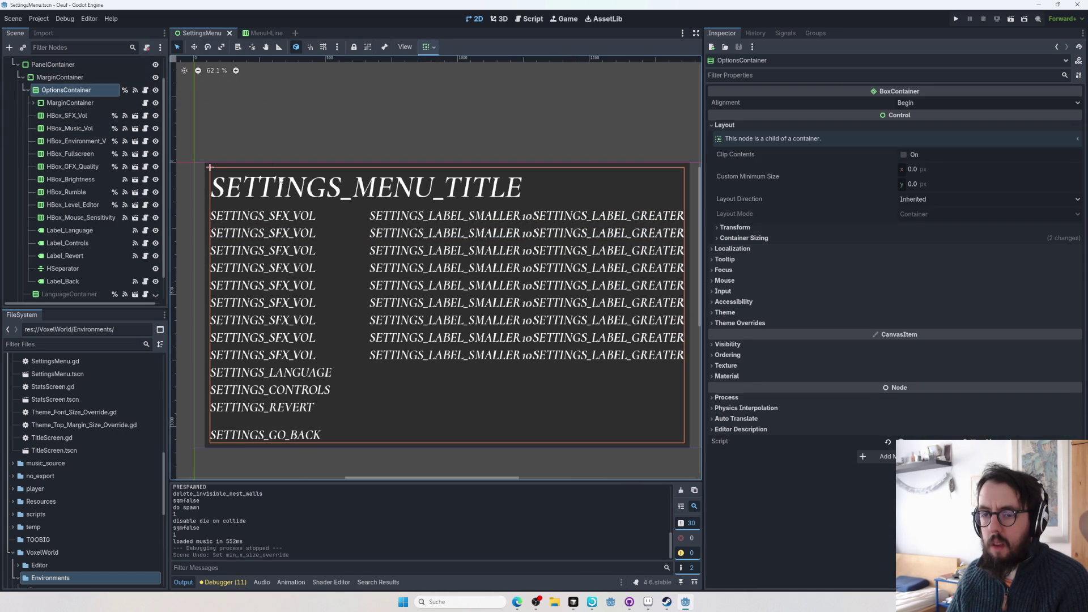
click(64, 79)
click(57, 65)
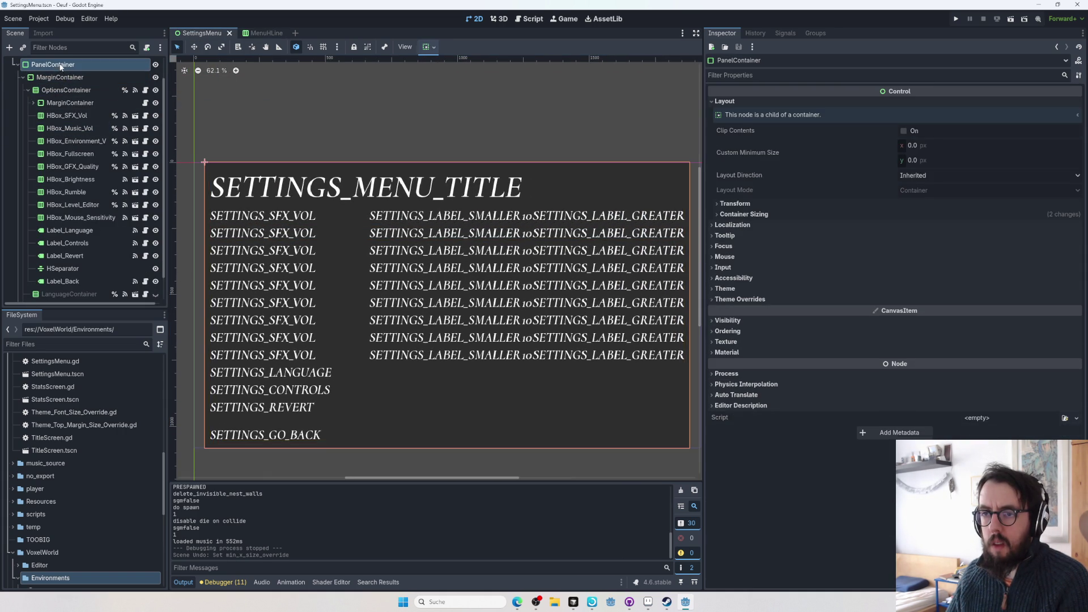
scroll(344, 198, down, 2)
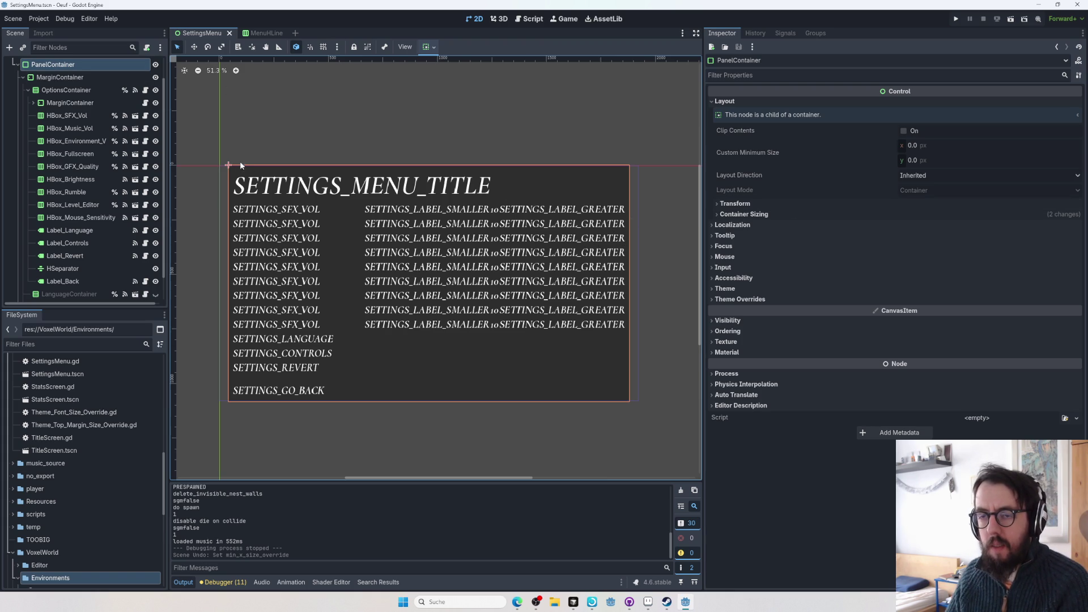
- Try resizing the outer MarginContainer, undoing each change
drag(229, 164, 247, 183)
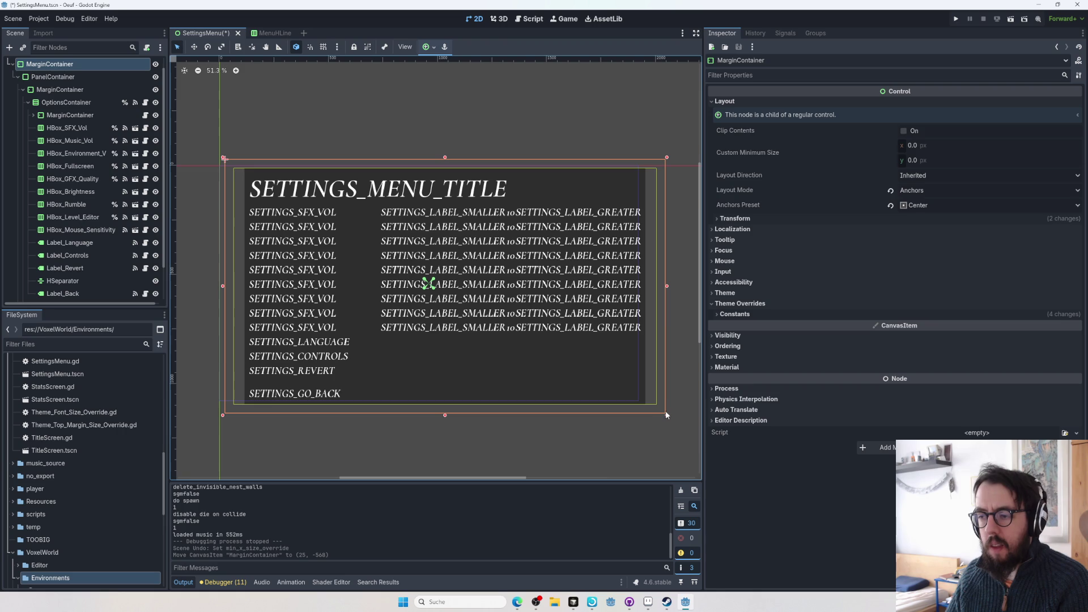
drag(668, 418, 614, 384)
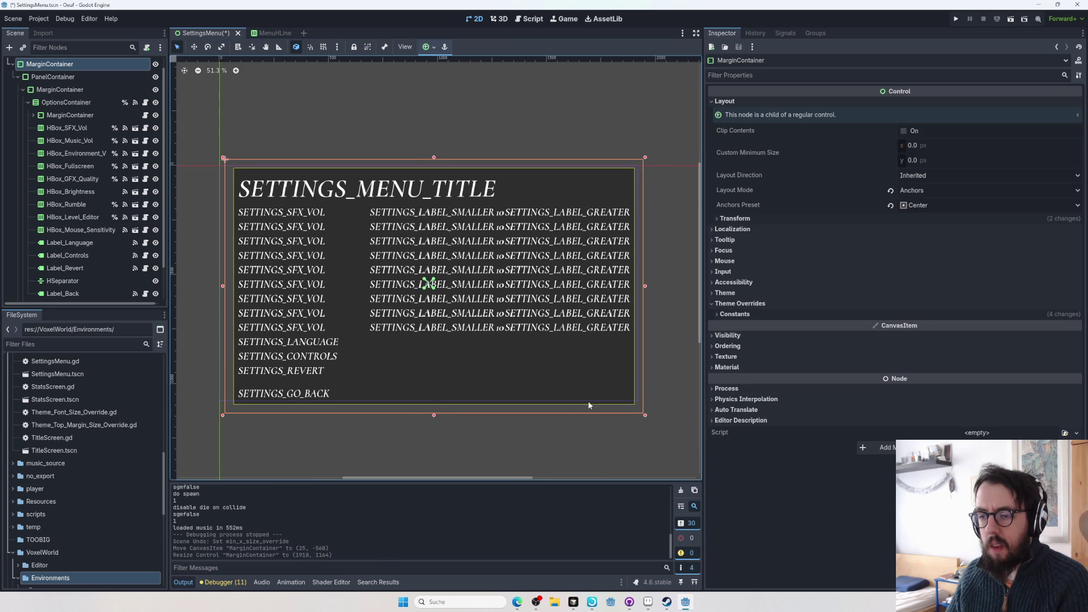
key(ctrl+z)
mouse_move(446, 433)
mouse_down()
mouse_move(445, 456)
mouse_move(446, 424)
mouse_up()
key(ctrl+z)
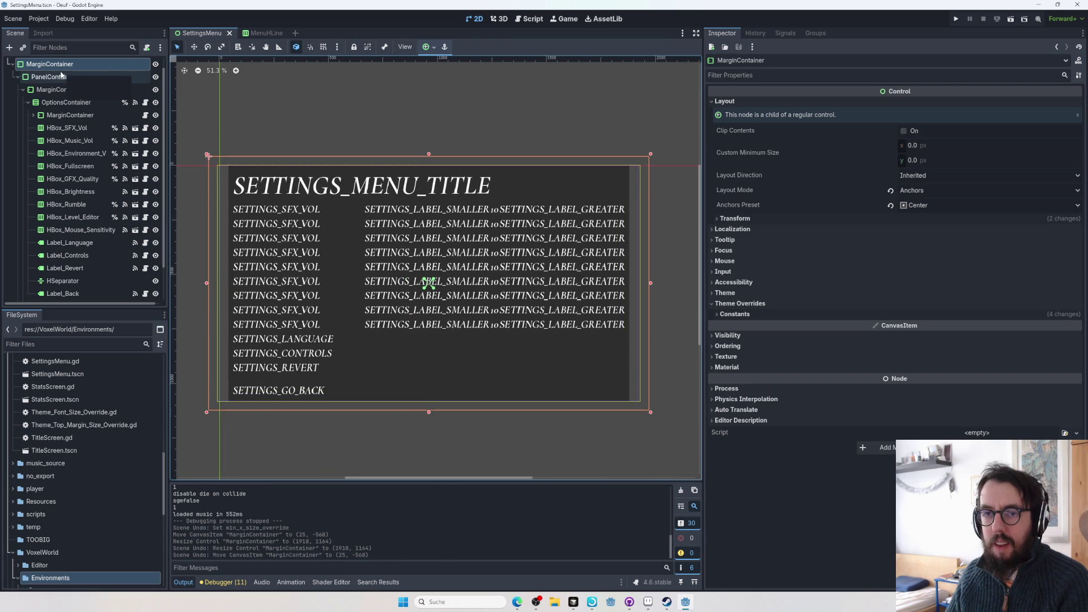
- Inspect the container and row nodes, then open OptionsContainer's SettingsMenu.gd script
click(62, 77)
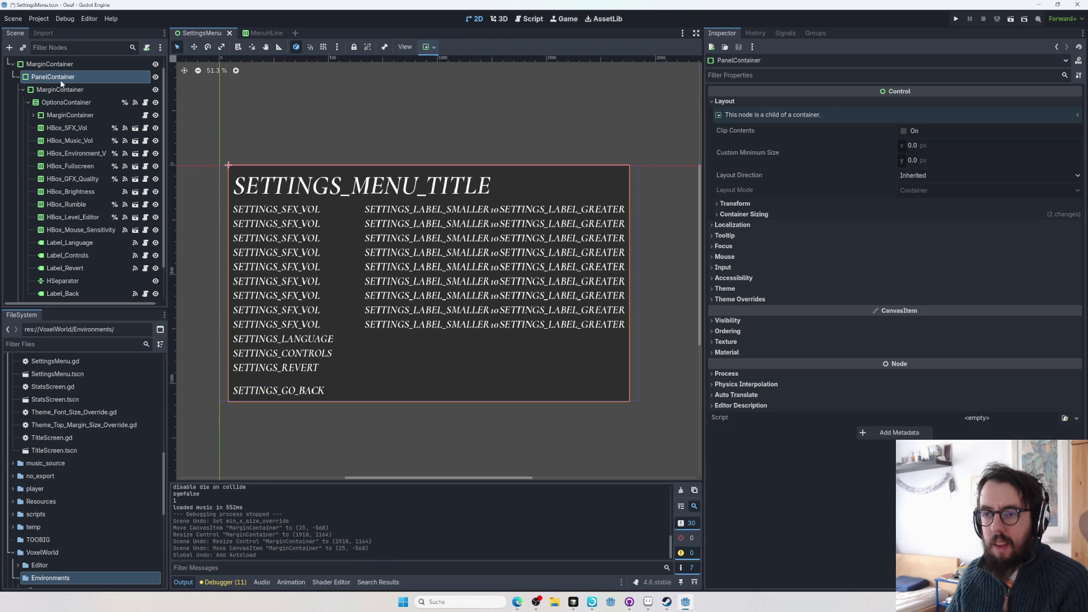
click(85, 89)
click(86, 102)
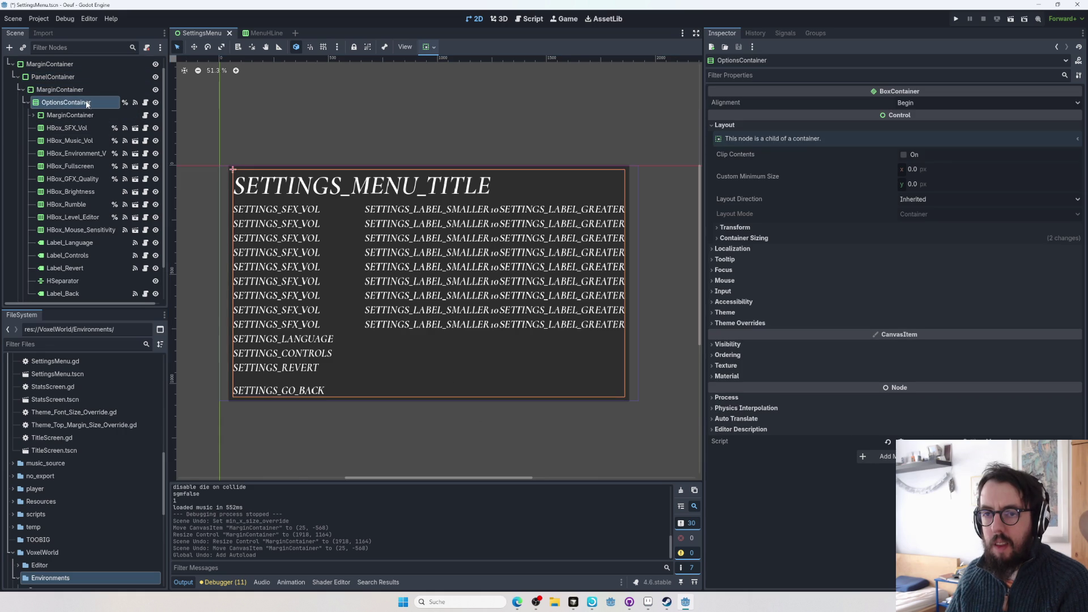
click(86, 117)
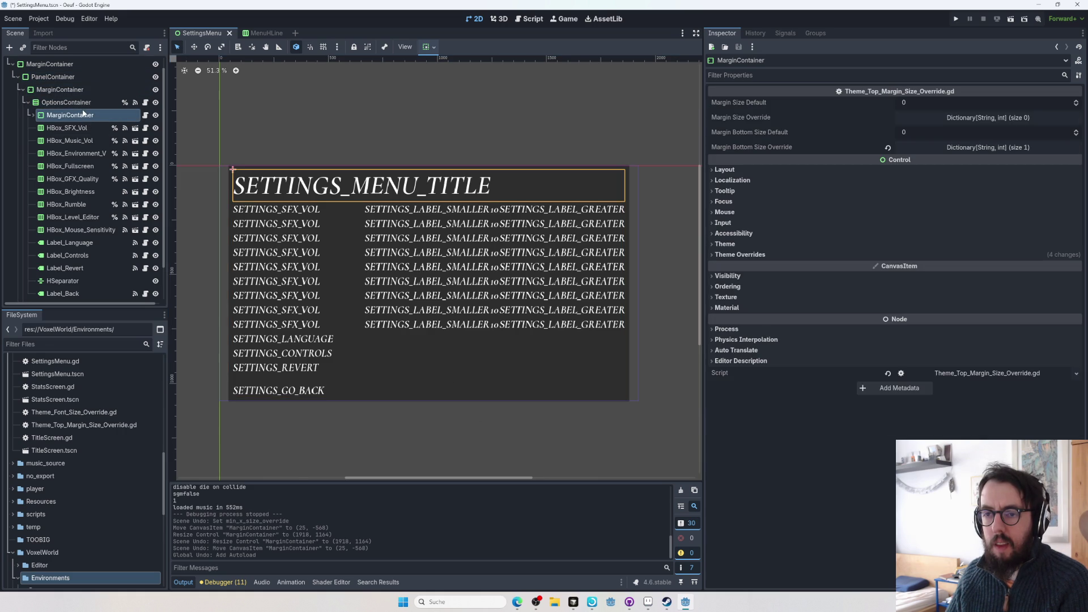
click(74, 128)
click(74, 141)
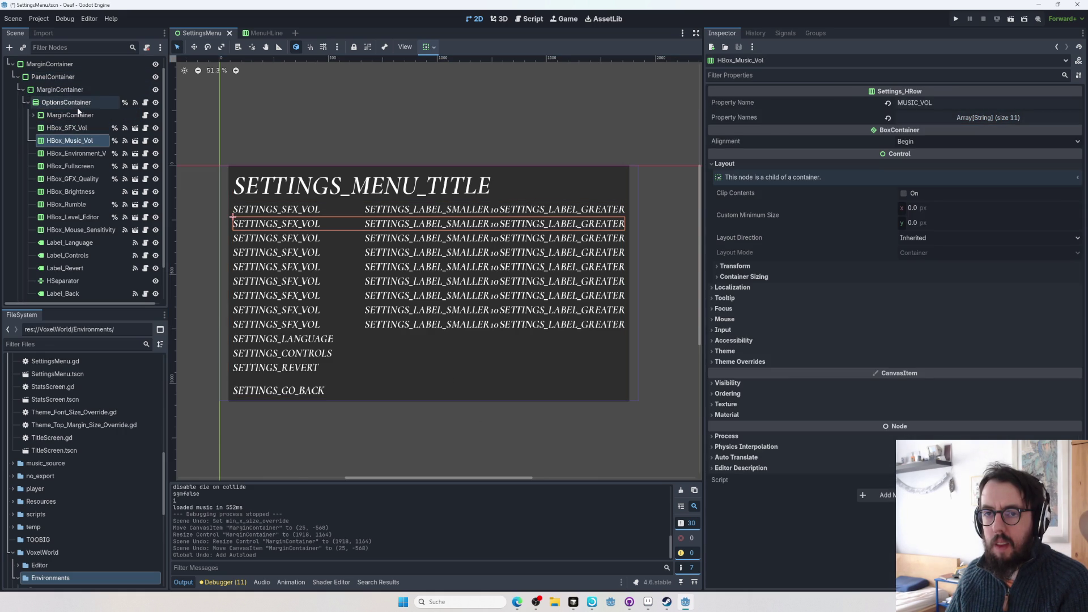
click(78, 105)
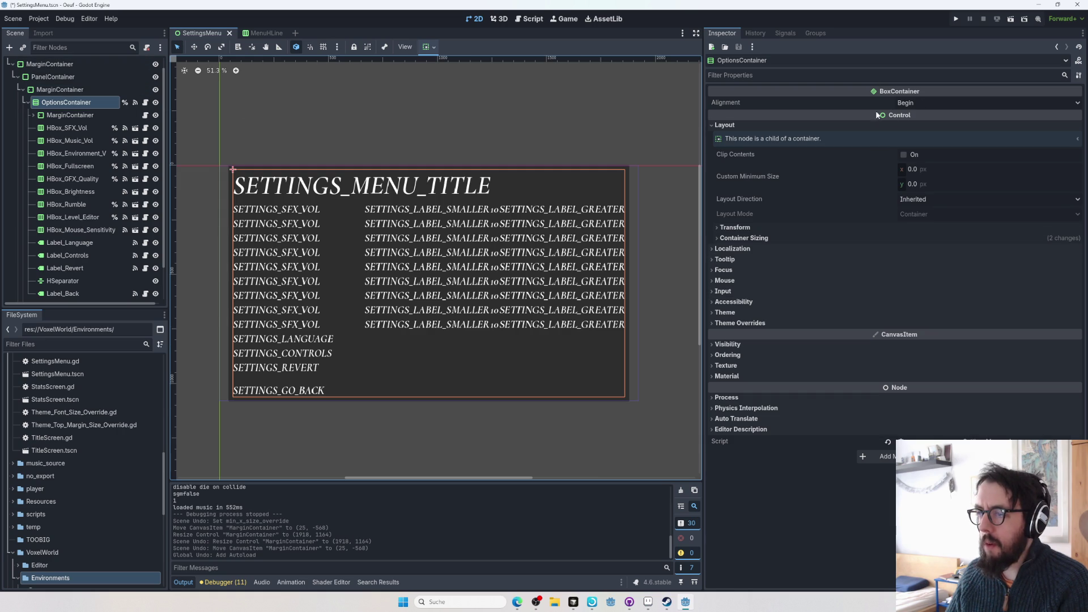
click(145, 103)
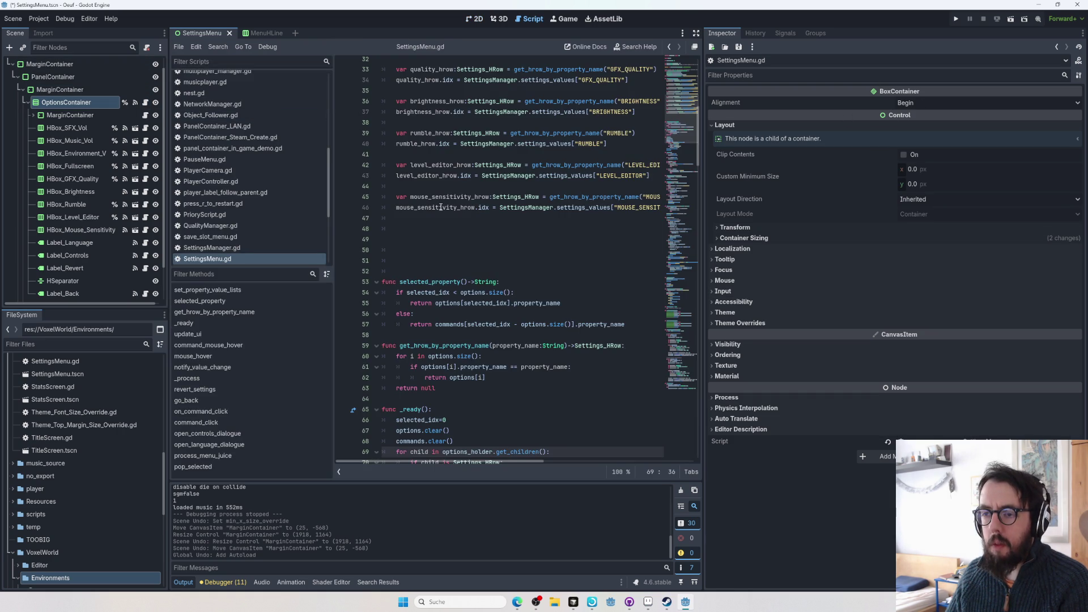
- Inspect the title's MarginContainer and the outer MarginContainer in the 2D scene view
scroll(436, 229, up, 10)
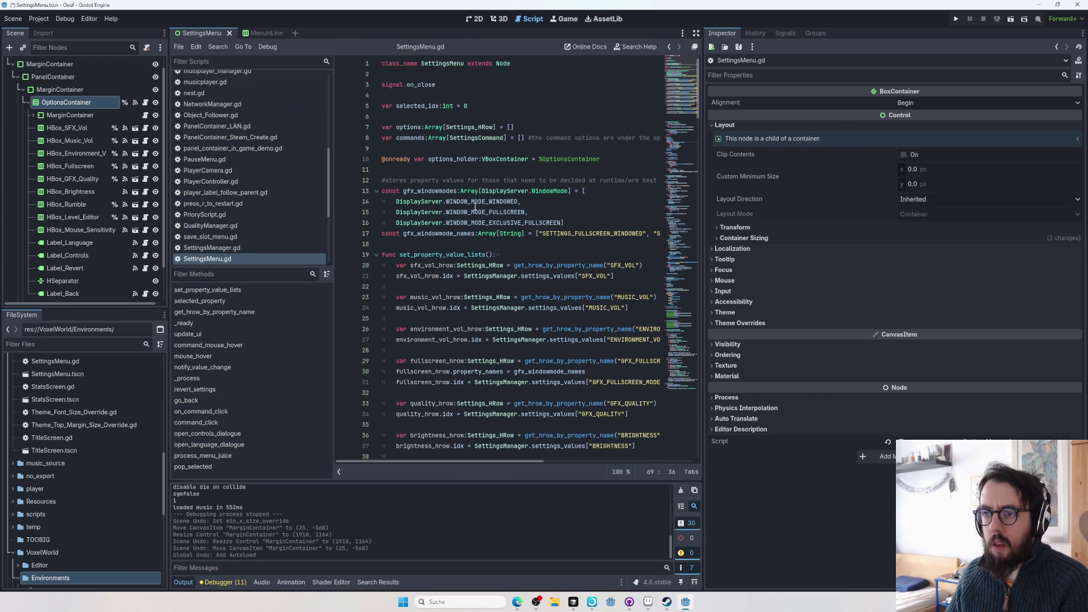
scroll(472, 145, down, 11)
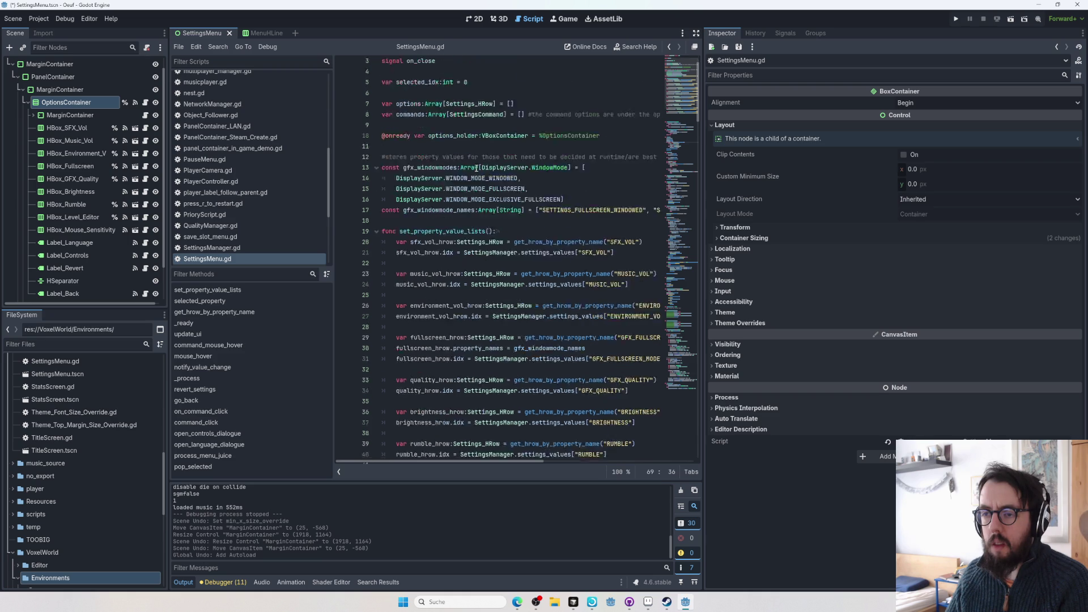
click(33, 112)
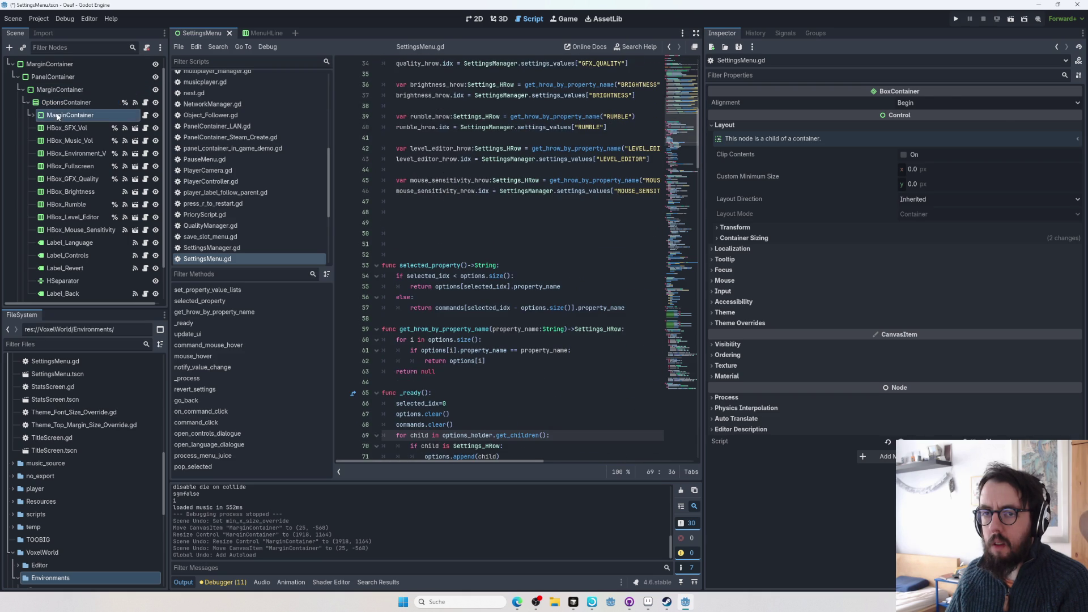
click(472, 19)
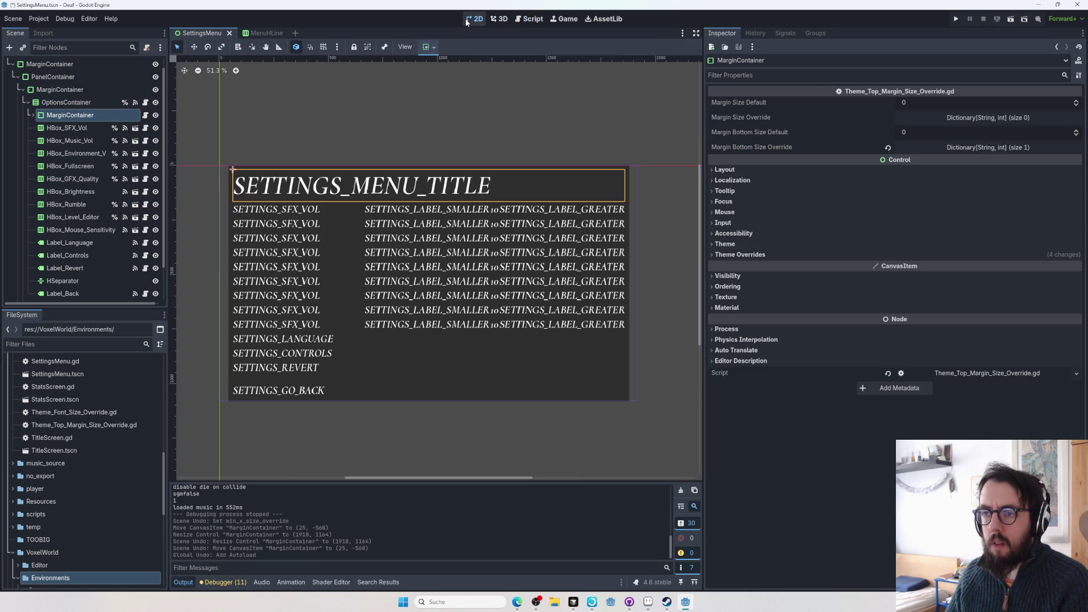
click(82, 92)
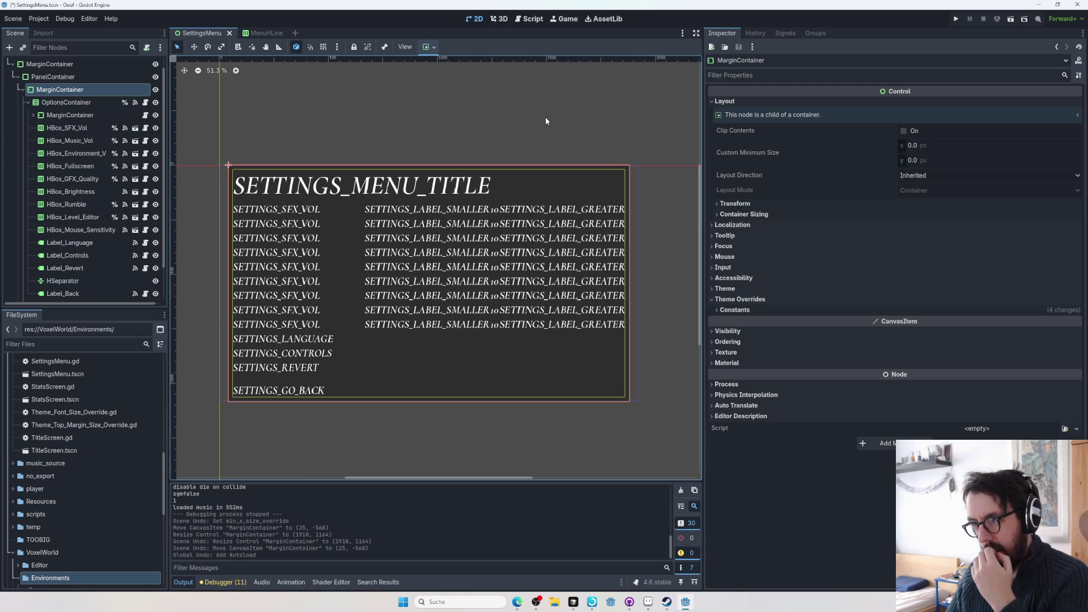
- Open Settings_HRow.gd from HBox_GFX_Quality, return to the 2D view, and switch to GitHub Desktop
click(261, 270)
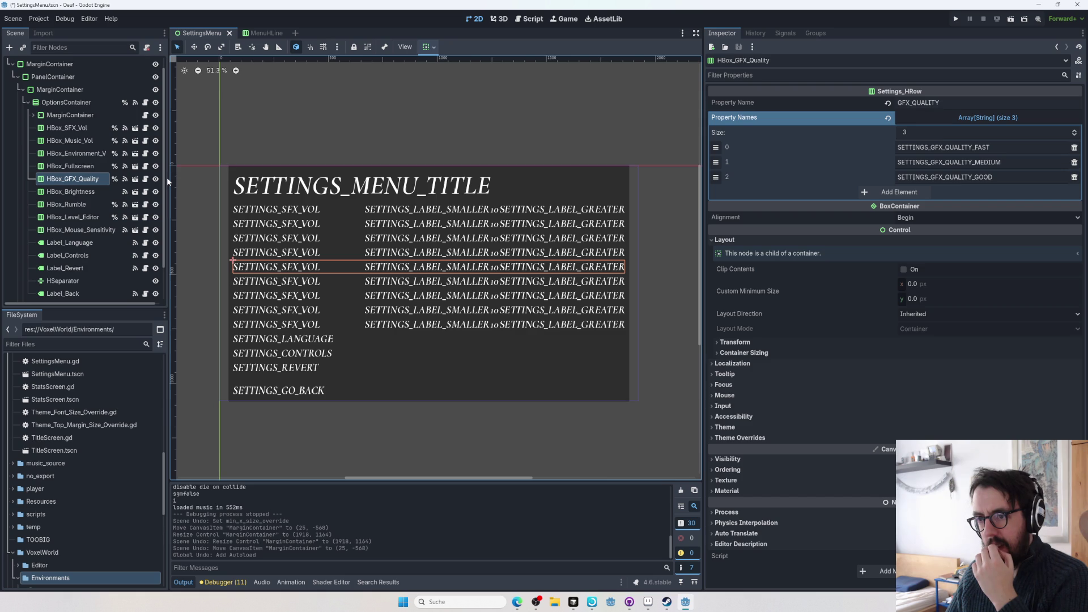
click(145, 179)
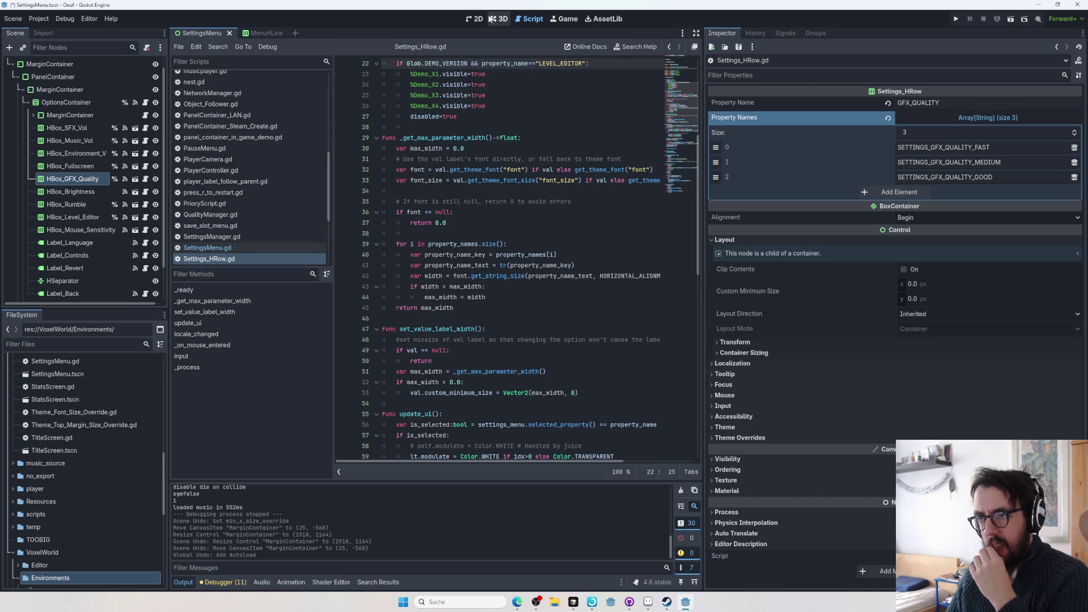
click(498, 19)
click(475, 19)
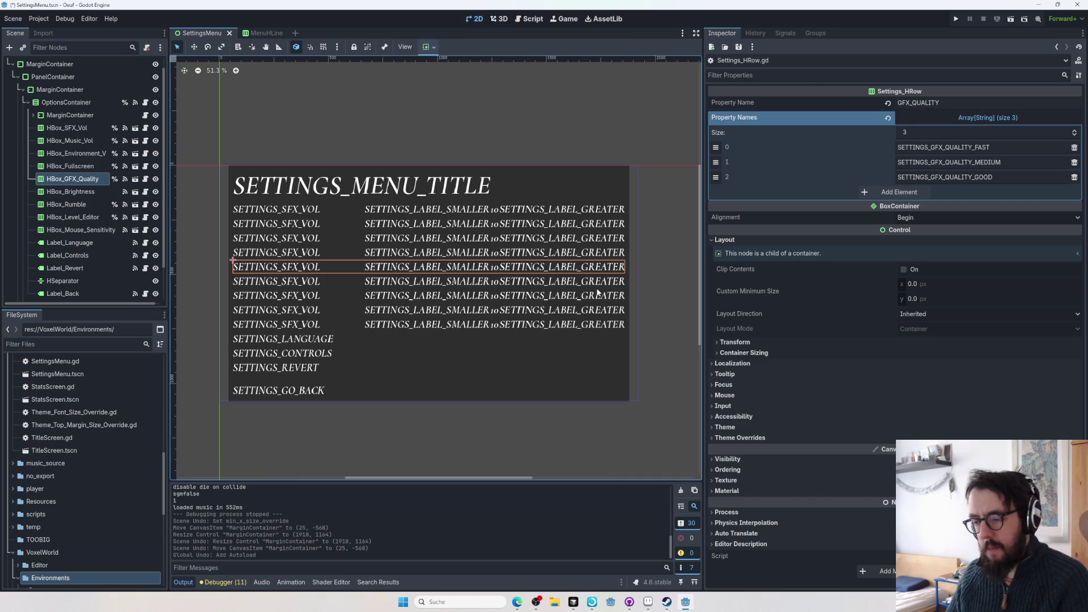
click(629, 602)
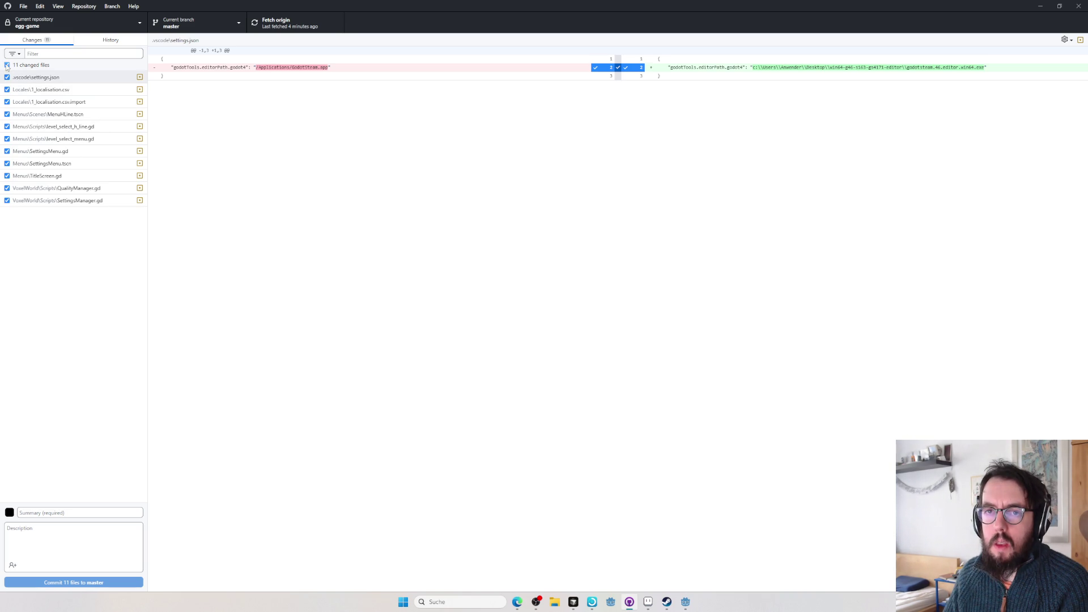
- Tick only 1_localisation.csv, its .import and MenuHLine.tscn for commit
click(7, 90)
click(7, 102)
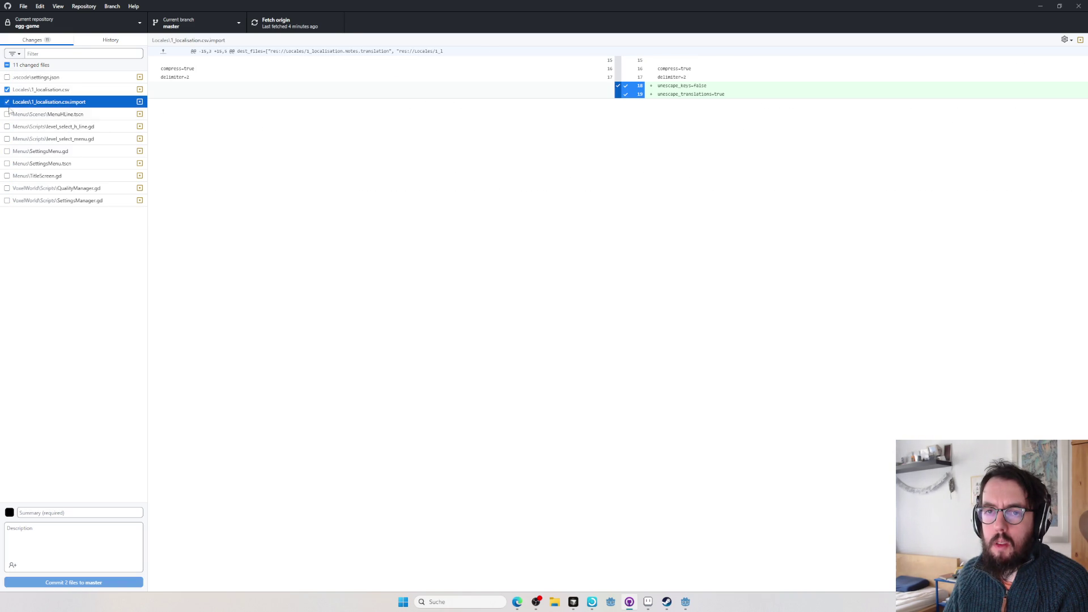
click(7, 114)
- Switch over to the browser window
key(alt+Tab)
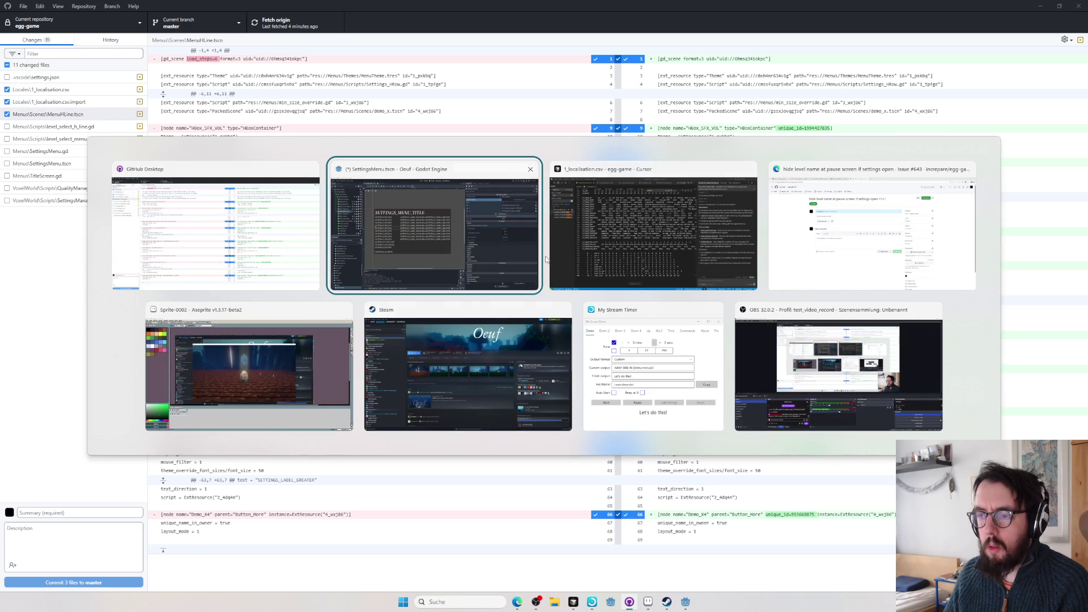
click(848, 225)
key(alt+Tab)
key(alt+Tab)
key(alt+Tab)
key(alt+Tab)
key(alt+Tab)
key(alt+Tab)
key(alt+Tab)
key(alt+Tab)
key(Escape)
- View the OEUF TRANSLATIONS credits and computations sheets, then return to Cursor
click(399, 11)
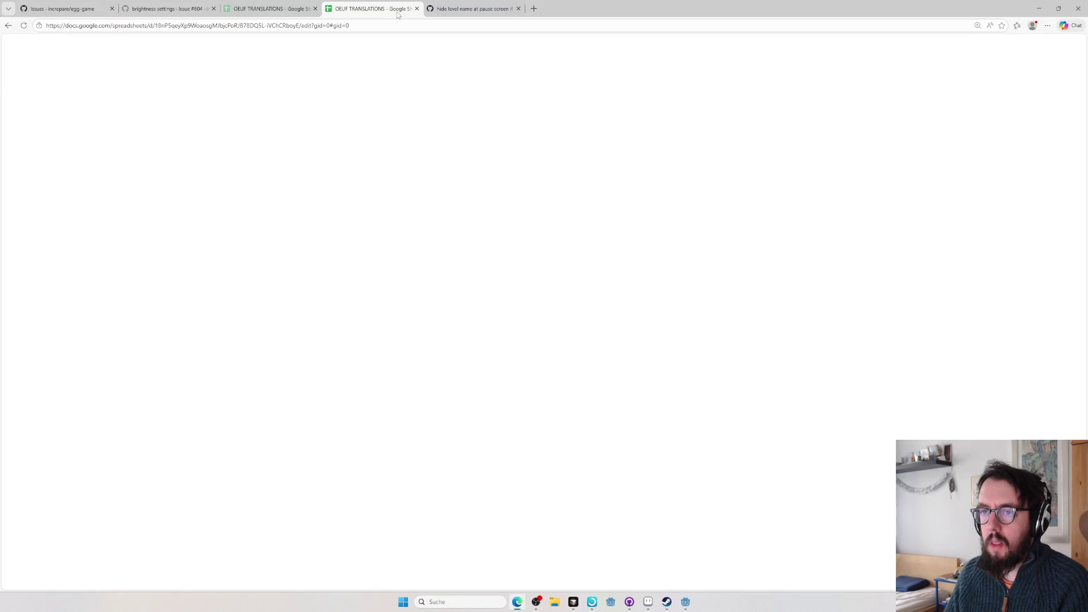
click(430, 579)
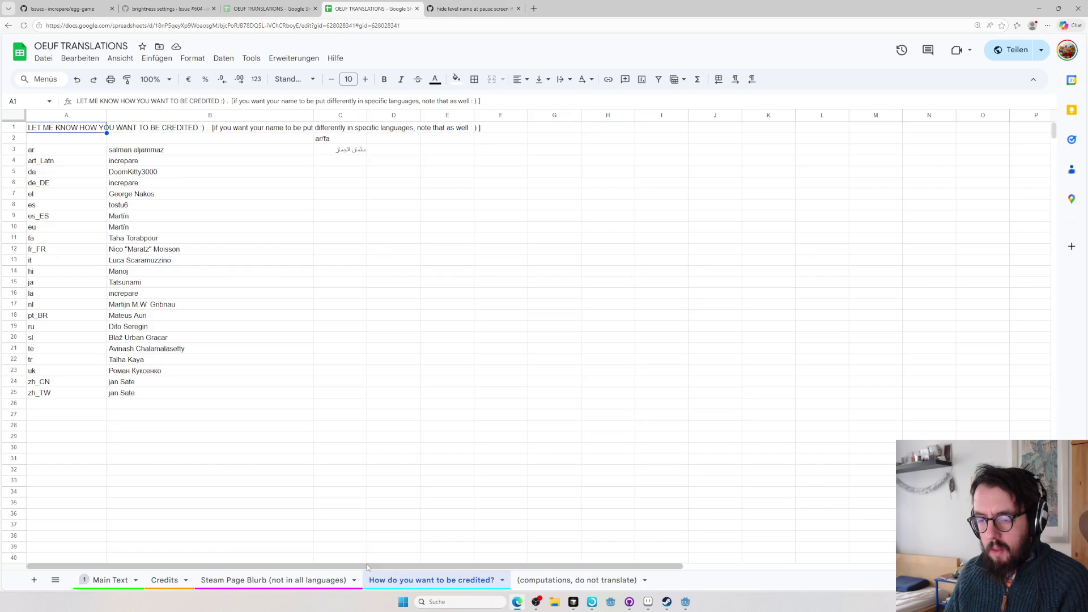
click(568, 579)
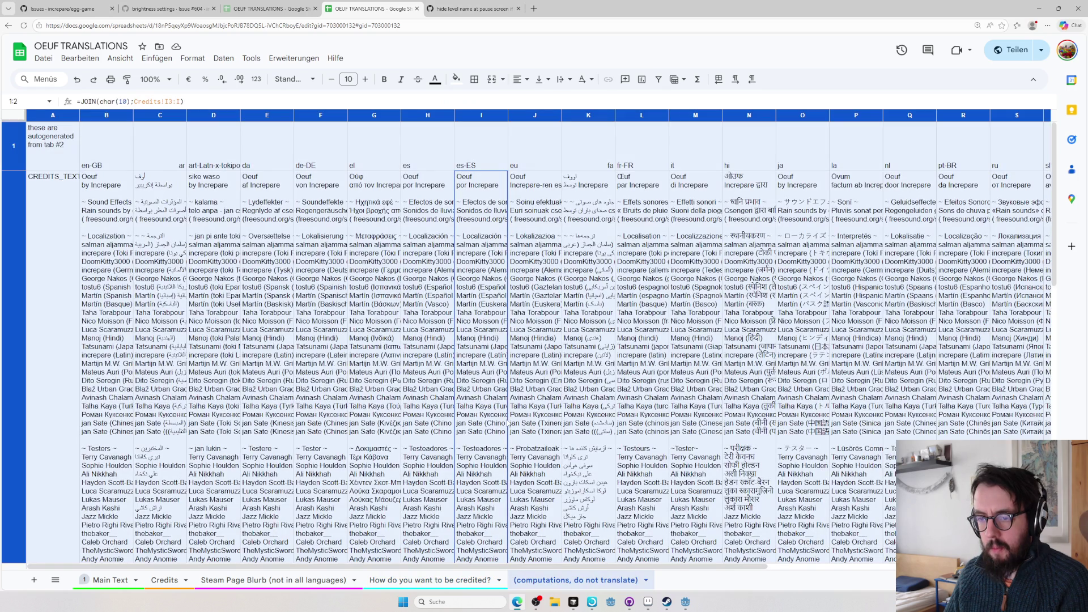
key(alt+Tab)
key(alt+Tab)
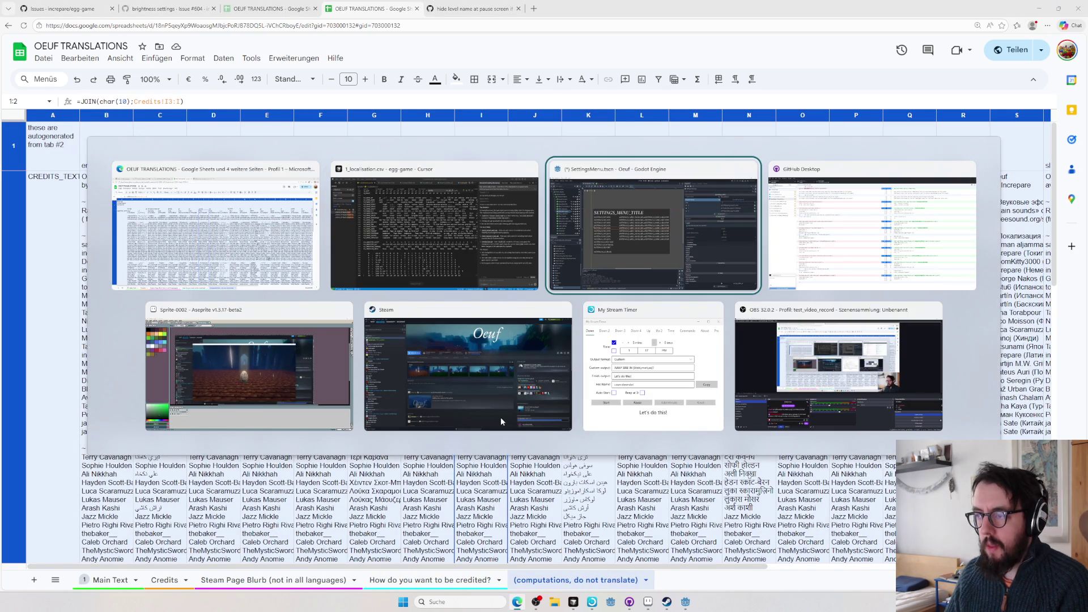
key(alt+shift+Tab)
key(ctrl+p)
- Replace 2_credits.csv's contents with the copied credits text, then switch to GitHub Desktop
text(credit)
key(Down)
key(Down)
key(Down)
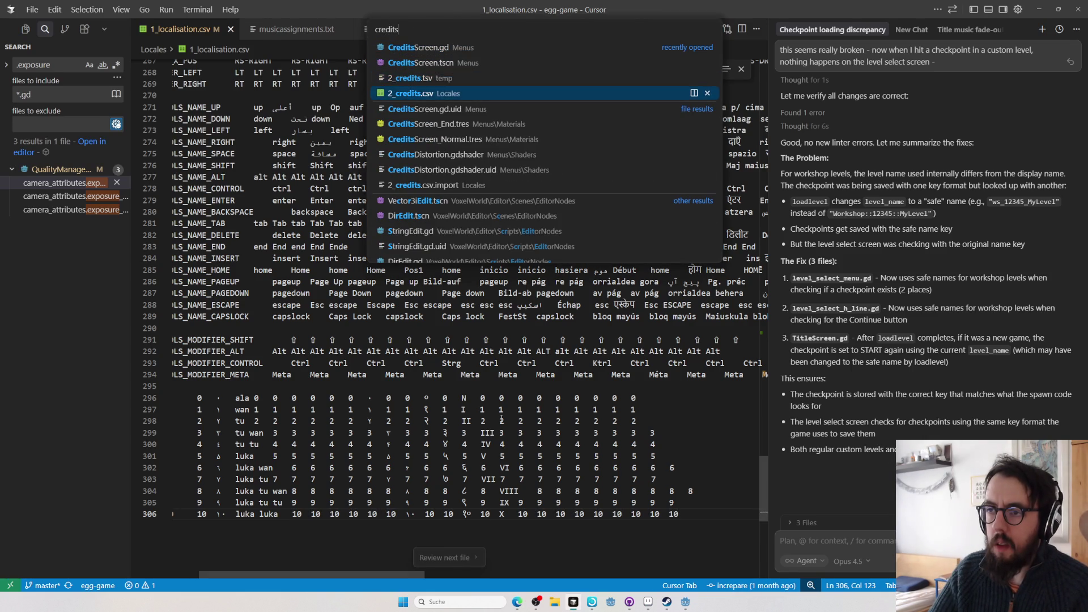
key(Return)
key(ctrl+v)
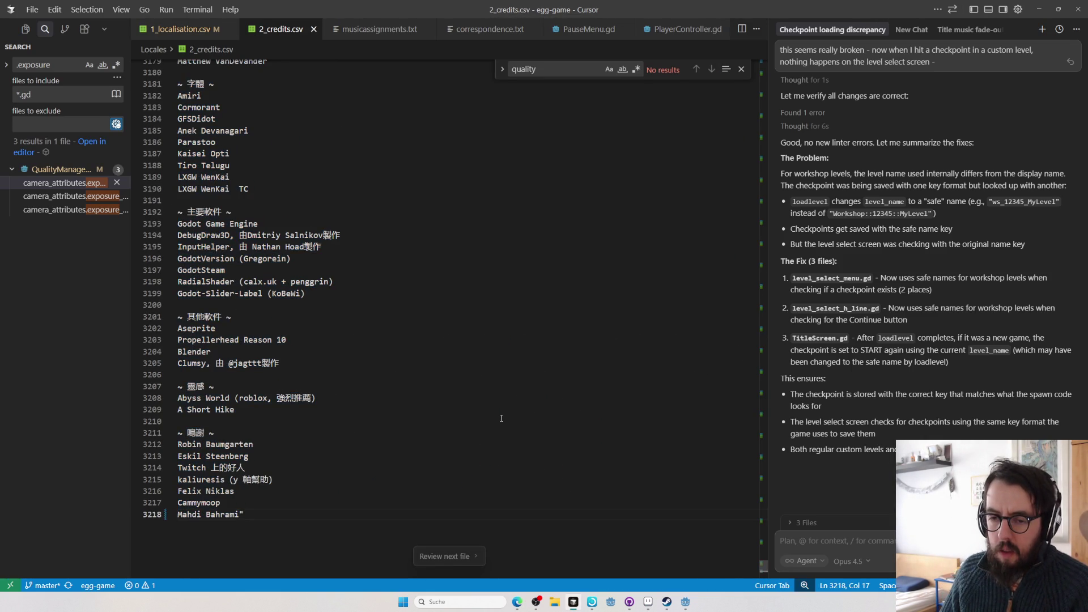
key(ctrl+z)
key(ctrl+y)
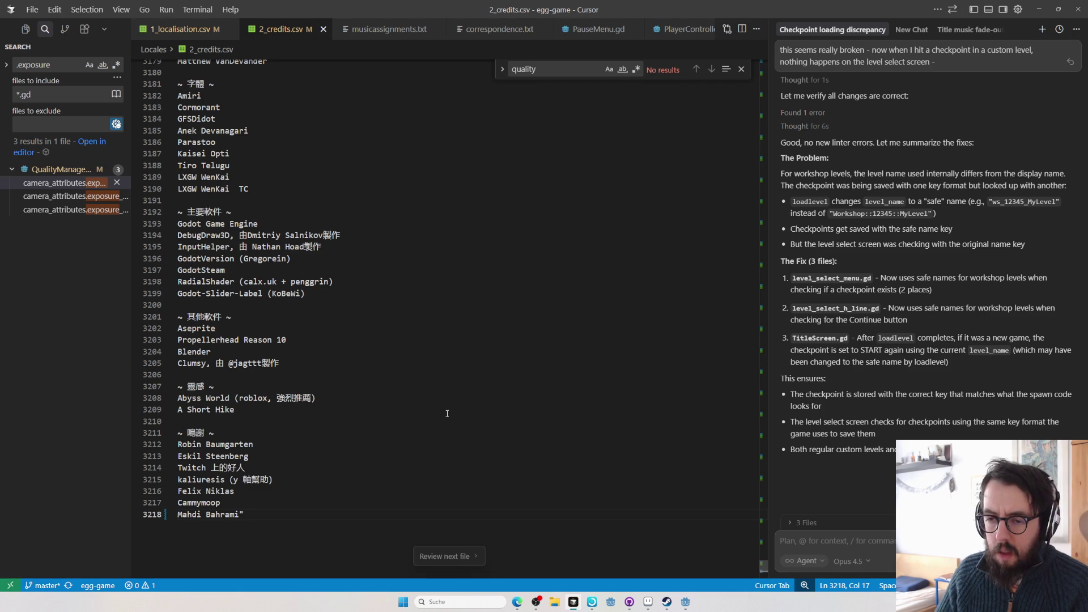
key(alt+Tab)
key(Tab)
key(Tab)
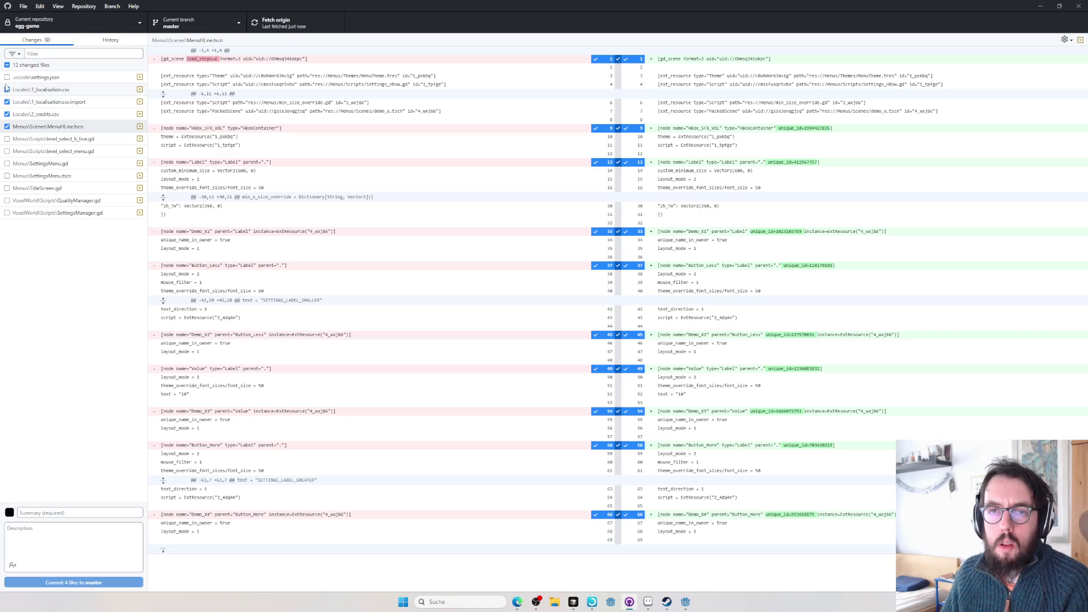
- Commit the four ticked files to master with the summary 'localisation', then return to Godot
text(localisation)
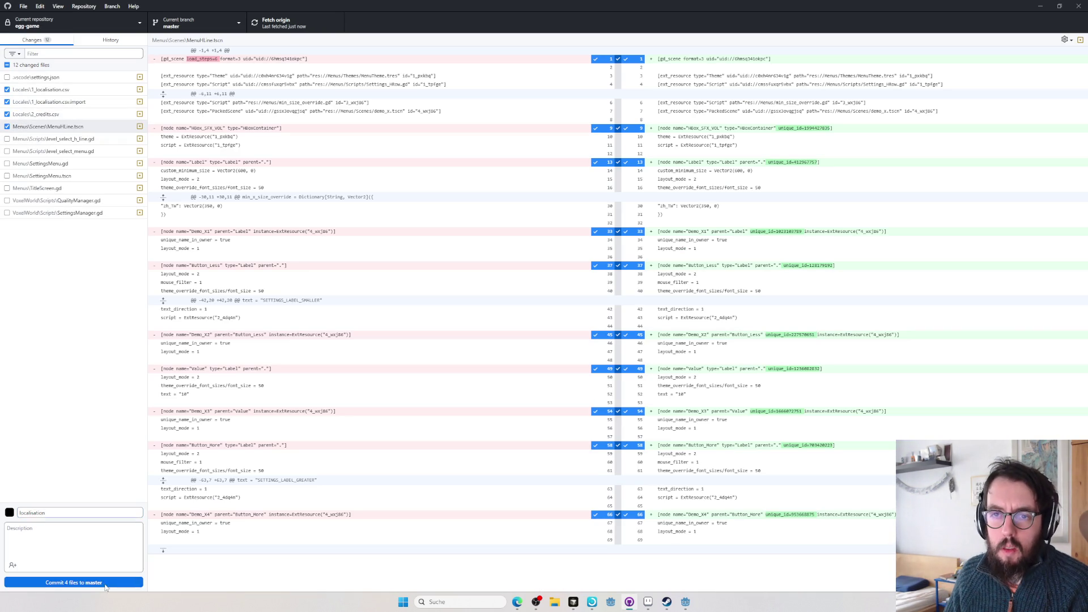
click(74, 582)
click(1076, 7)
key(alt+Tab)
key(alt+Tab)
key(alt+Tab)
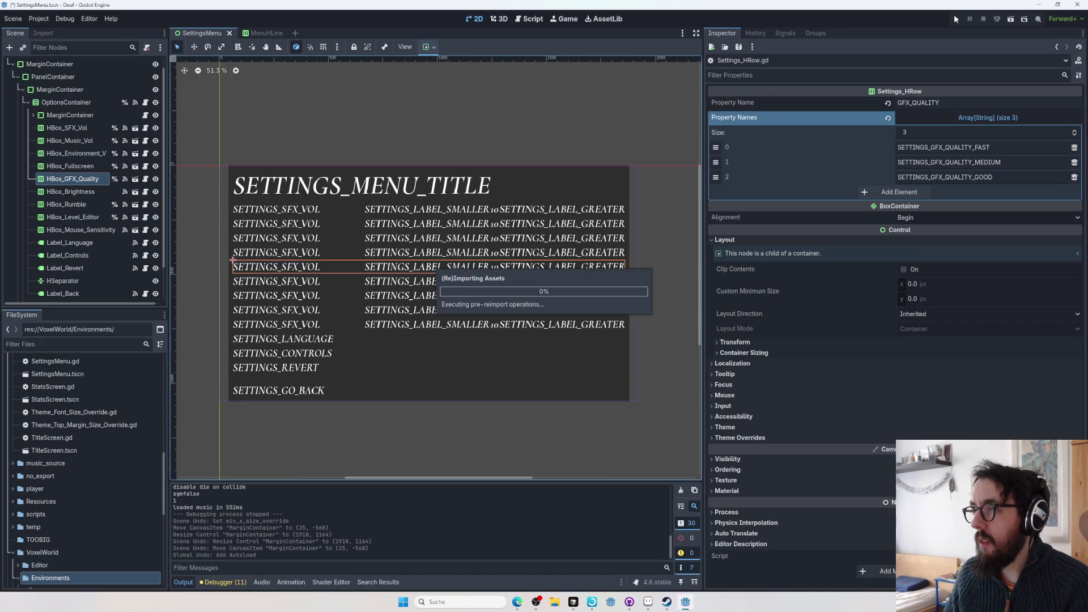
- Run the game and set its language to English from the settings screen
click(956, 16)
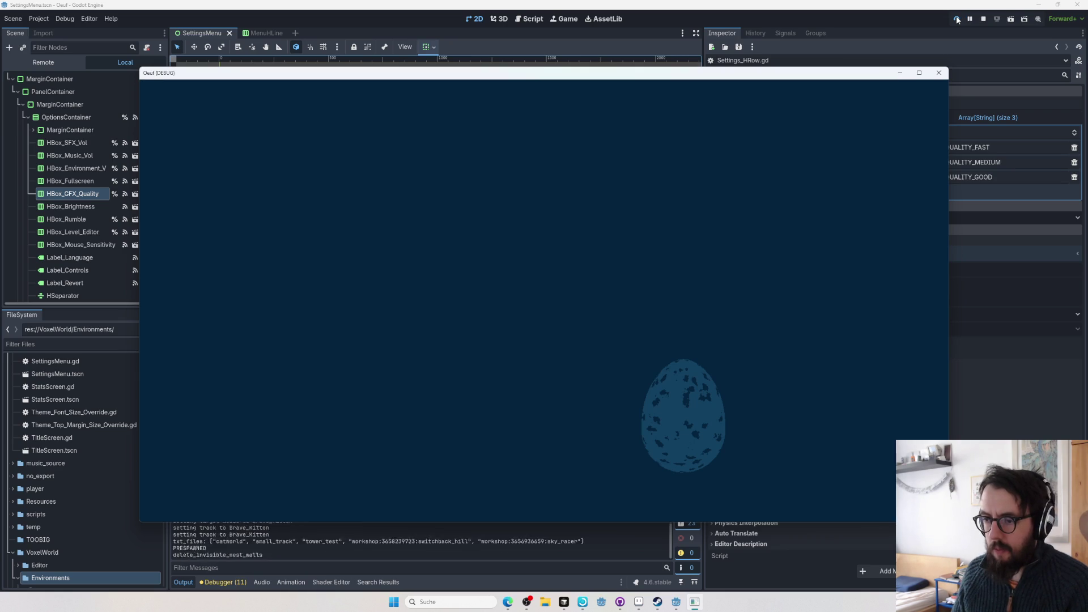
key(Down)
key(Down)
key(Return)
key(Down)
key(Down)
key(Down)
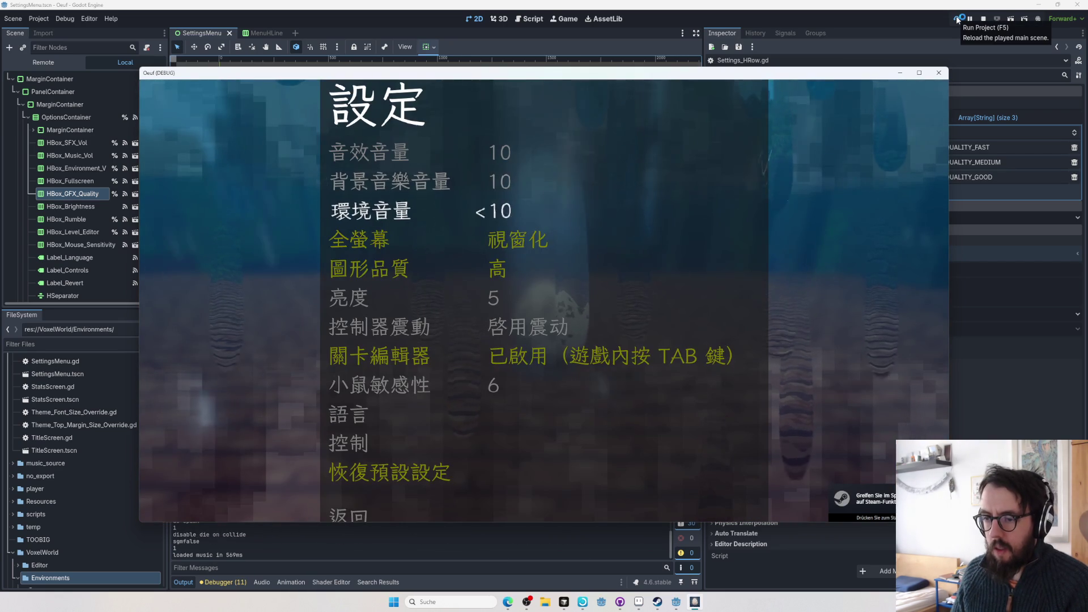
key(Down)
key(Down)
key(Down)
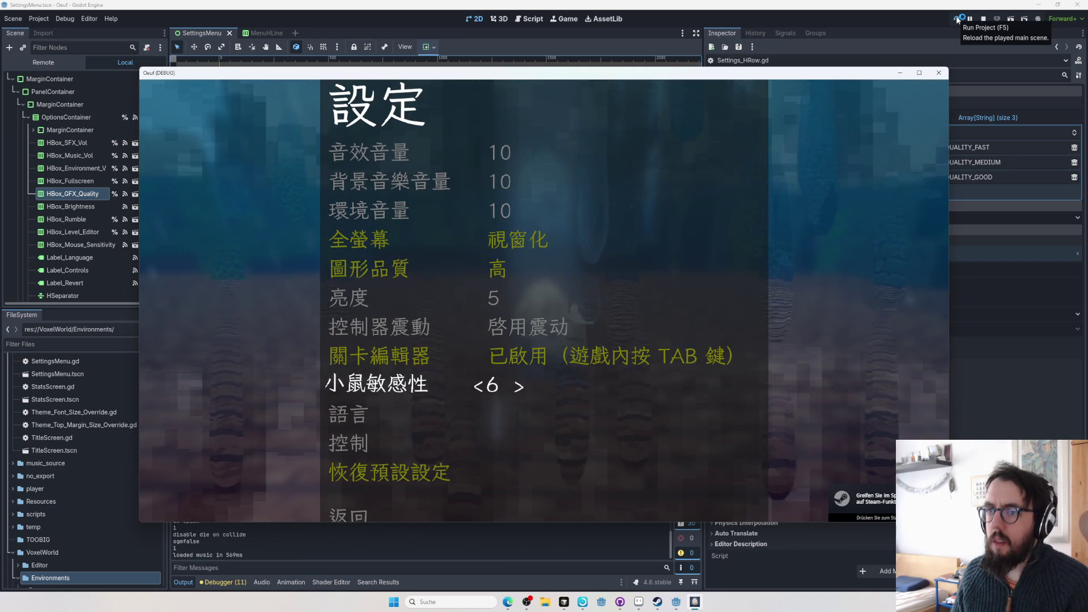
key(Return)
key(Left)
key(Left)
key(Left)
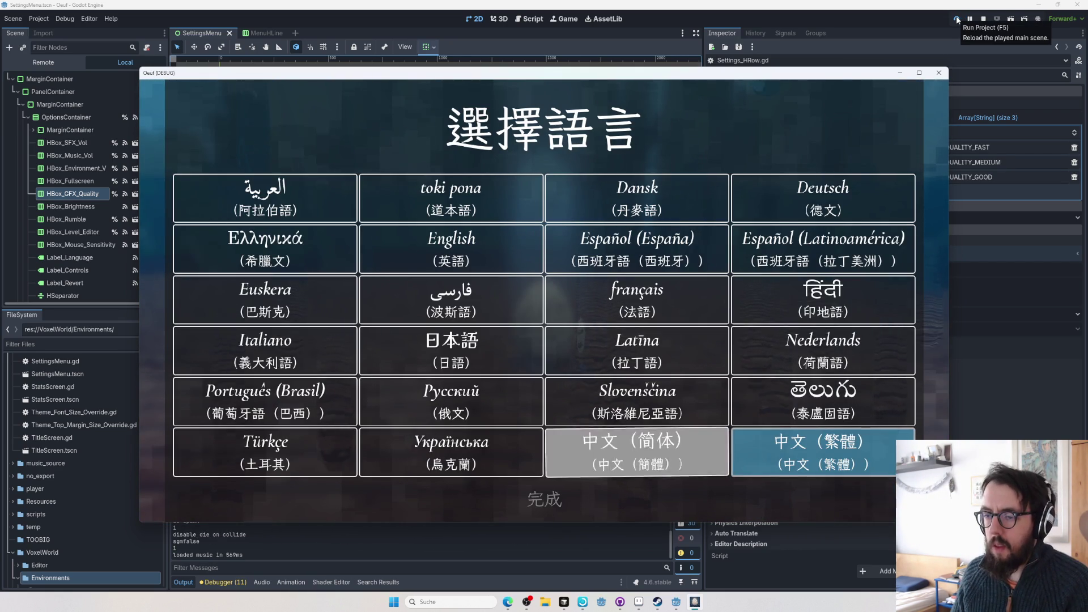
key(Up)
key(Up)
key(Up)
key(Up)
key(Right)
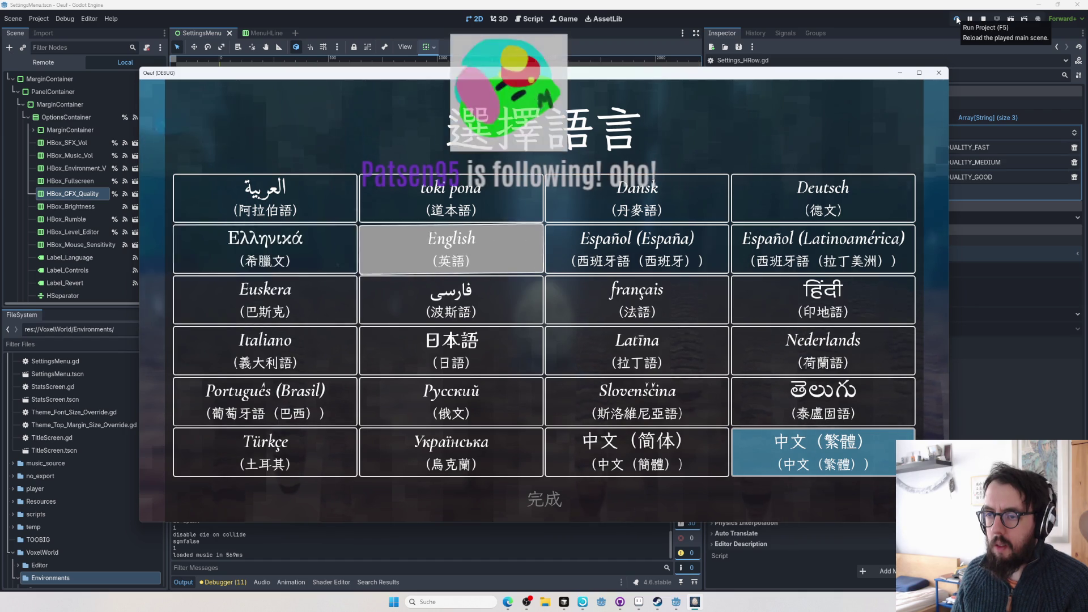
key(Return)
- Bring OBS to the front briefly, then return to the game window
key(alt+Tab)
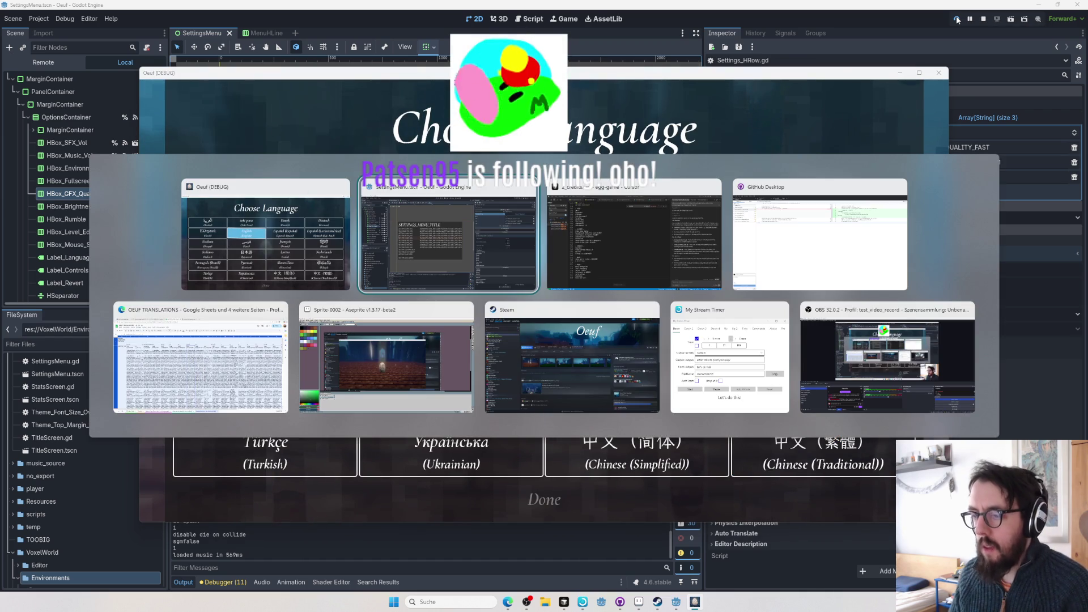
click(868, 373)
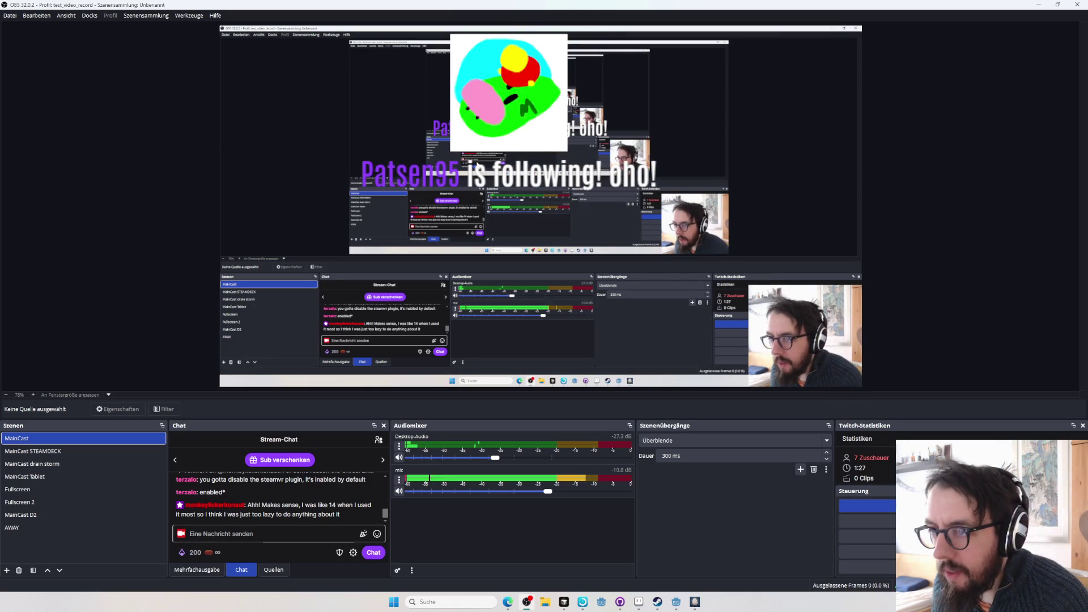
key(alt+Tab)
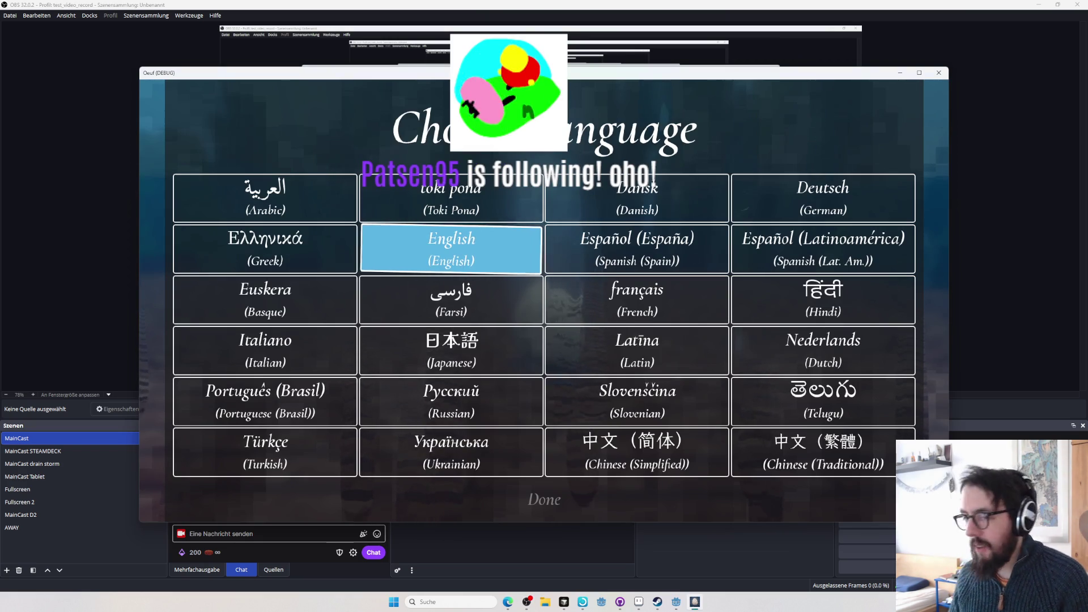
- Revisit the language grid, keep English selected, and go back to the main menu
key(Return)
key(Return)
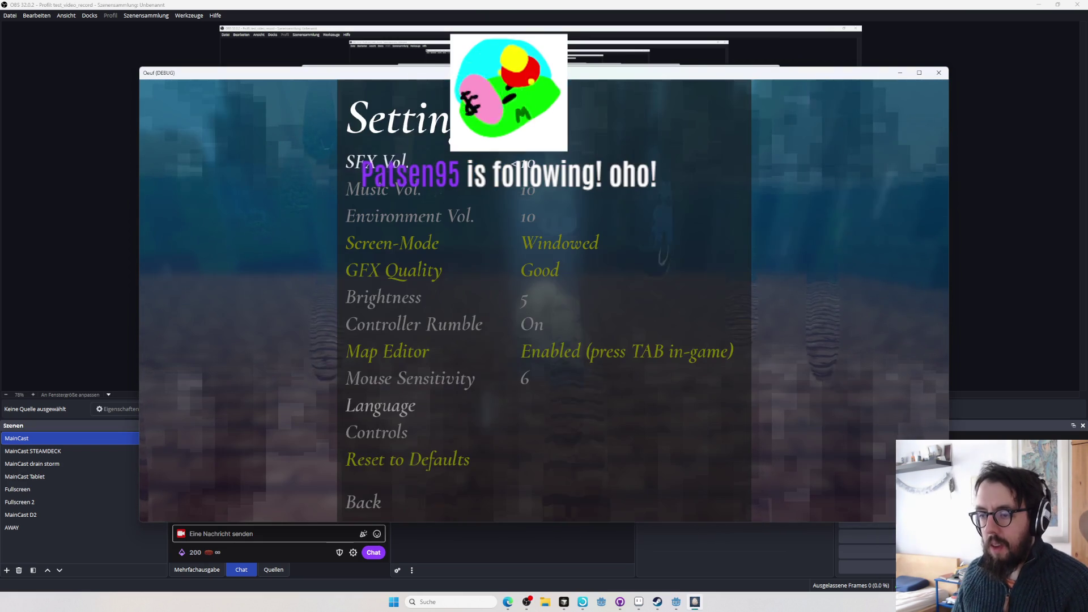
key(Up)
key(Up)
key(Up)
key(Up)
key(Return)
key(Down)
key(Up)
key(Down)
key(Up)
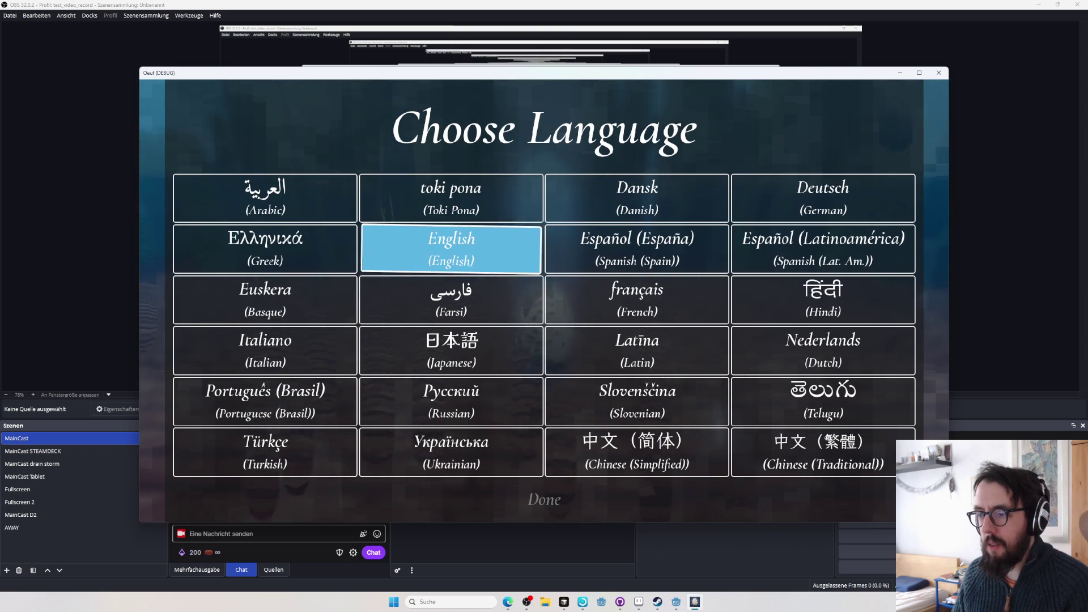
key(Right)
key(Right)
key(Right)
key(Left)
key(Left)
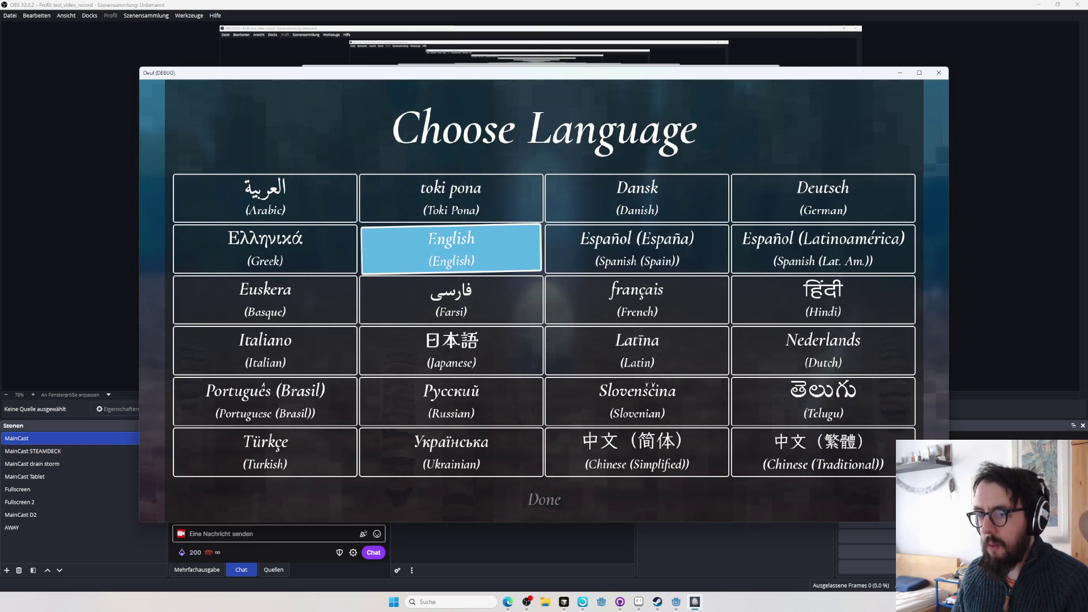
key(Escape)
key(Escape)
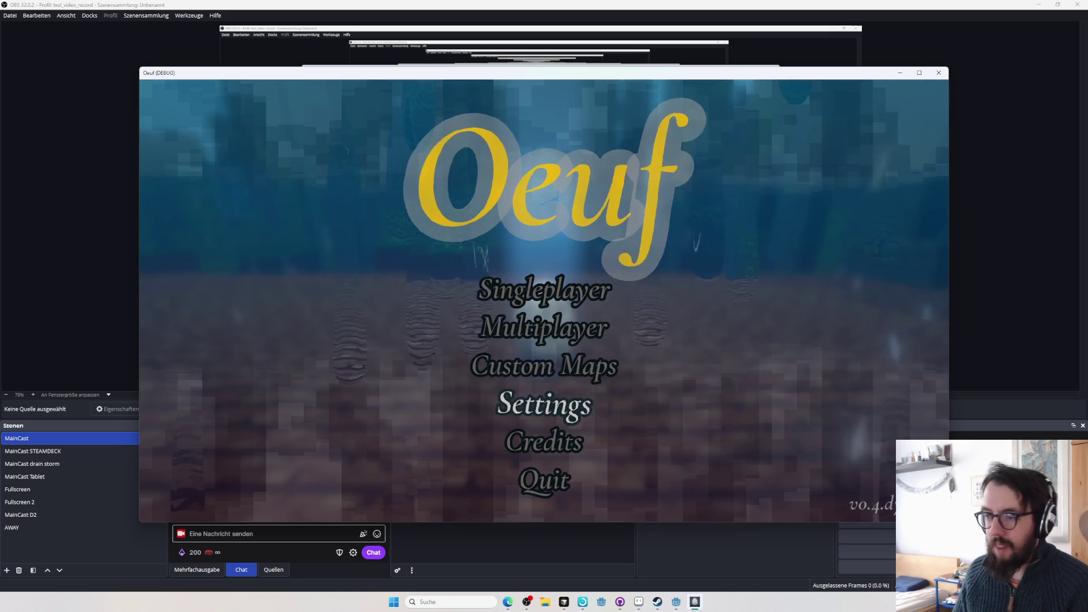
key(Up)
key(Up)
key(Up)
- From Custom Maps, continue the [WS] switchback_hill map
key(Down)
key(Down)
key(Return)
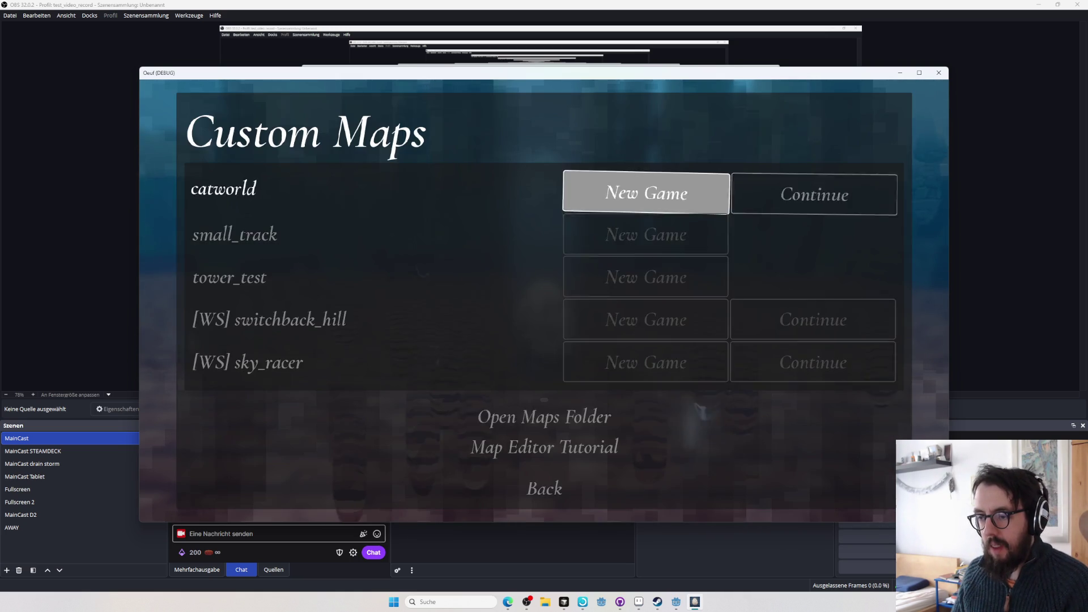
key(Down)
key(Down)
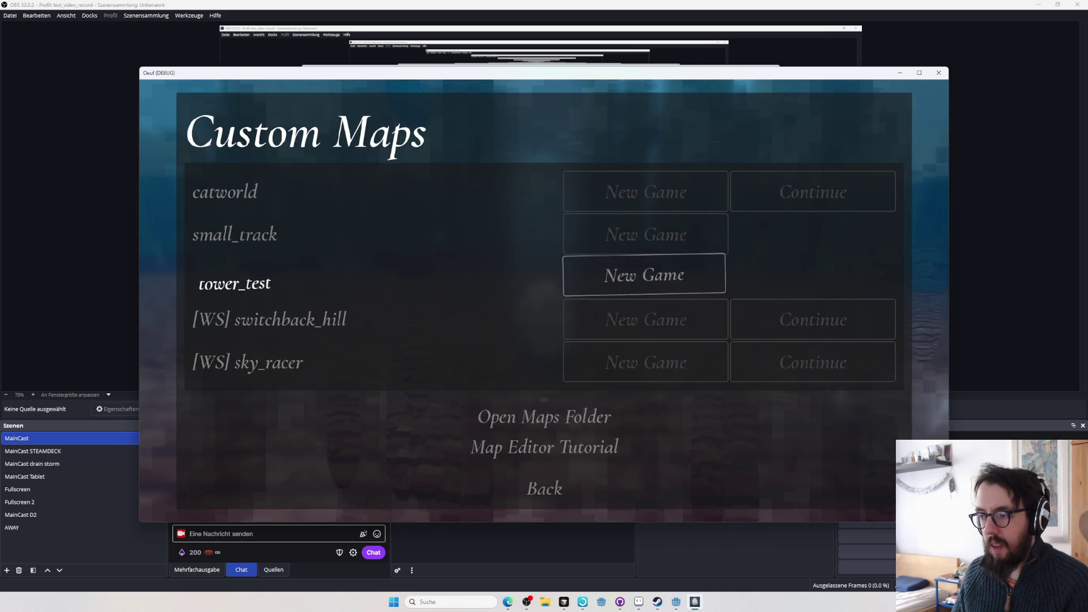
key(Up)
key(Down)
key(Down)
key(Right)
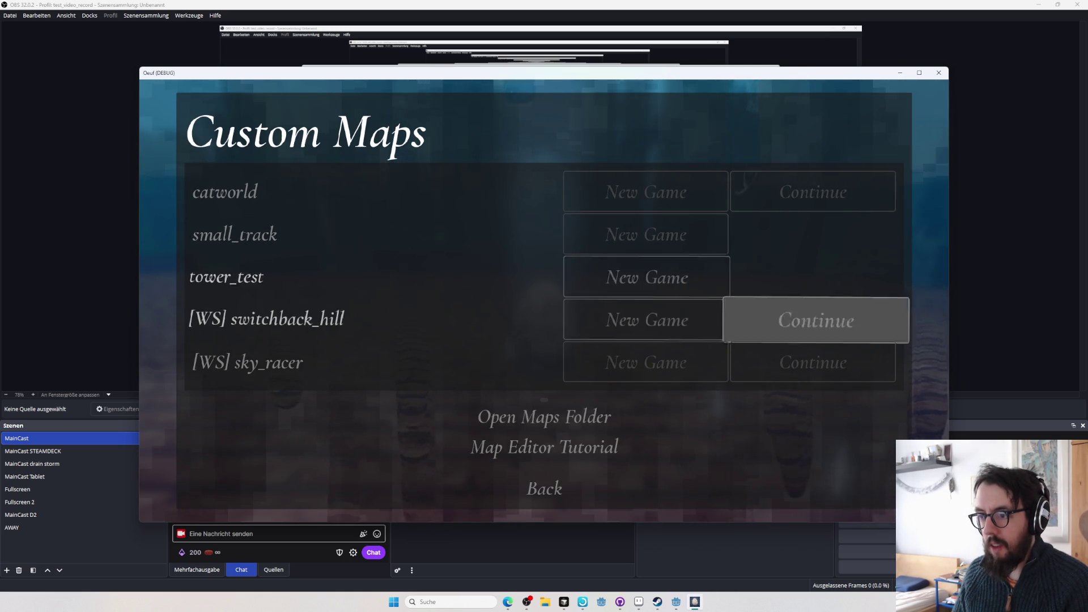
key(Return)
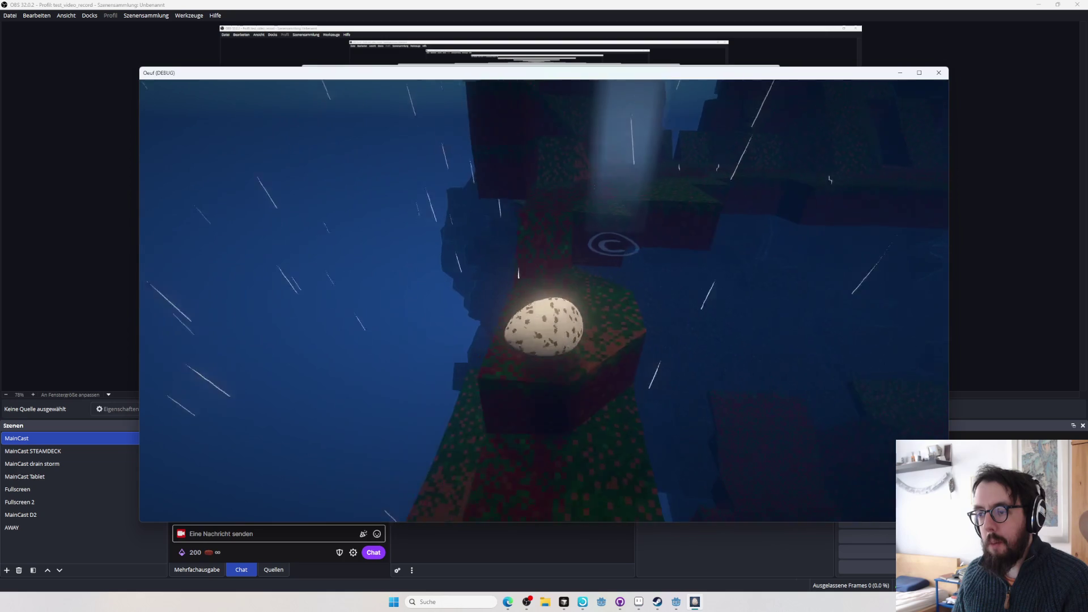
- Pause, reopen the custom maps list, and resume [WS] switchback_hill from its checkpoint
key(Escape)
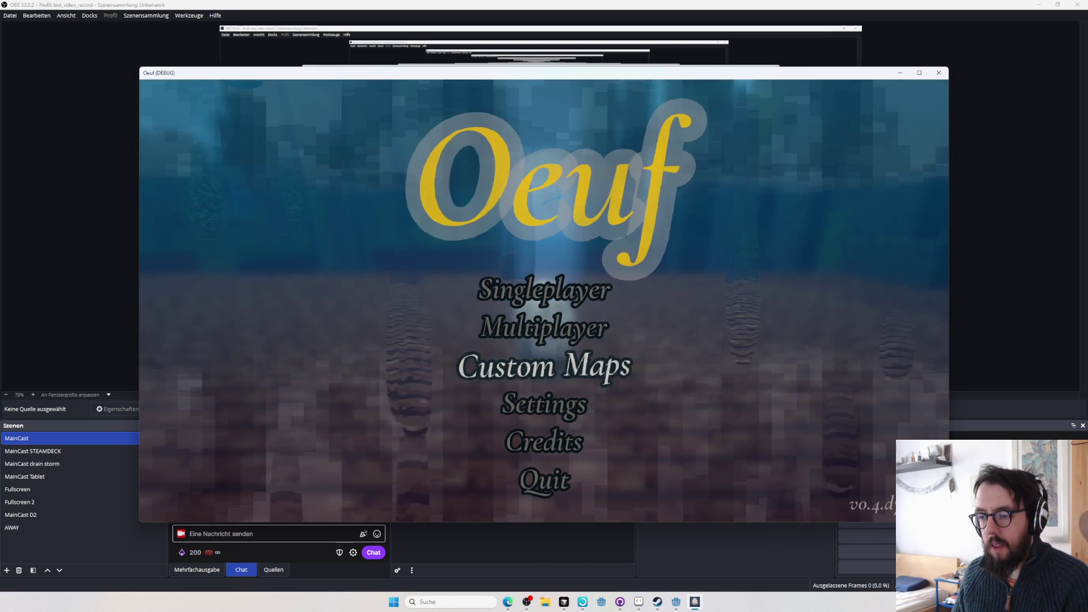
key(Return)
key(Down)
key(Down)
key(Down)
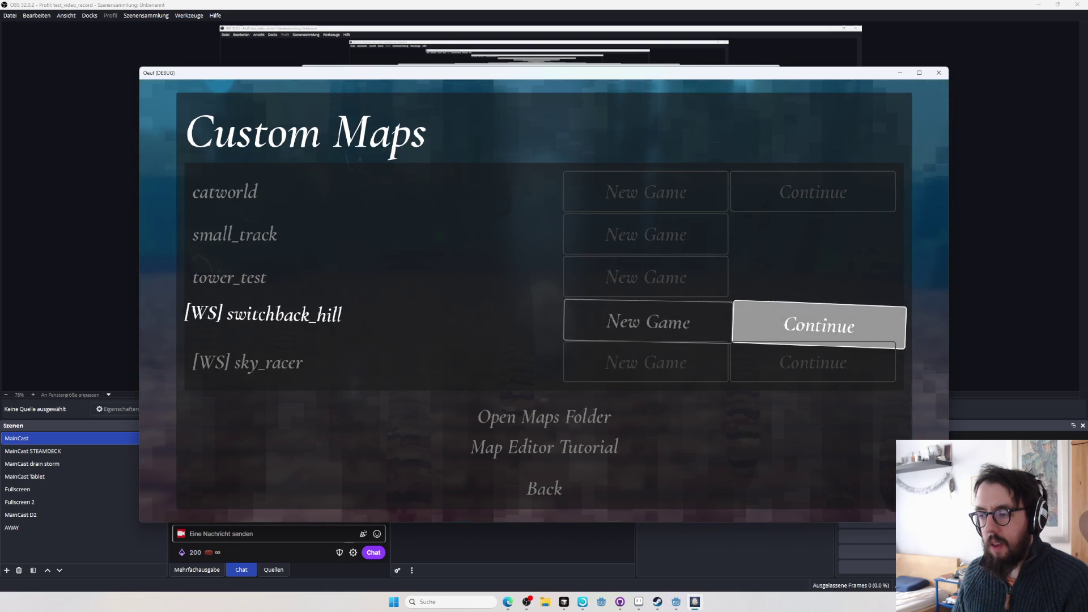
key(Return)
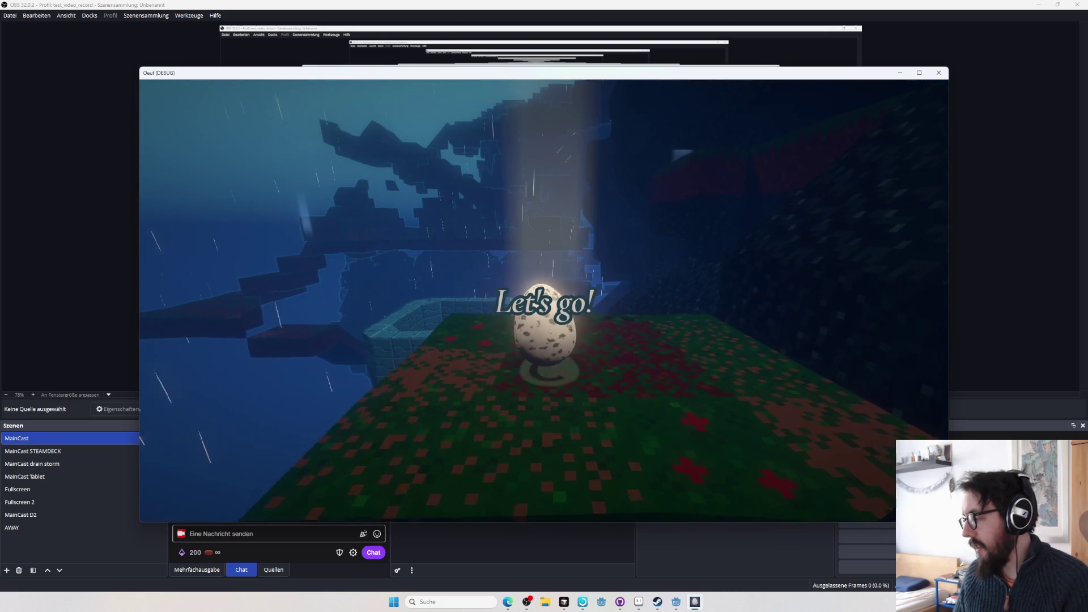
key(alt+Tab)
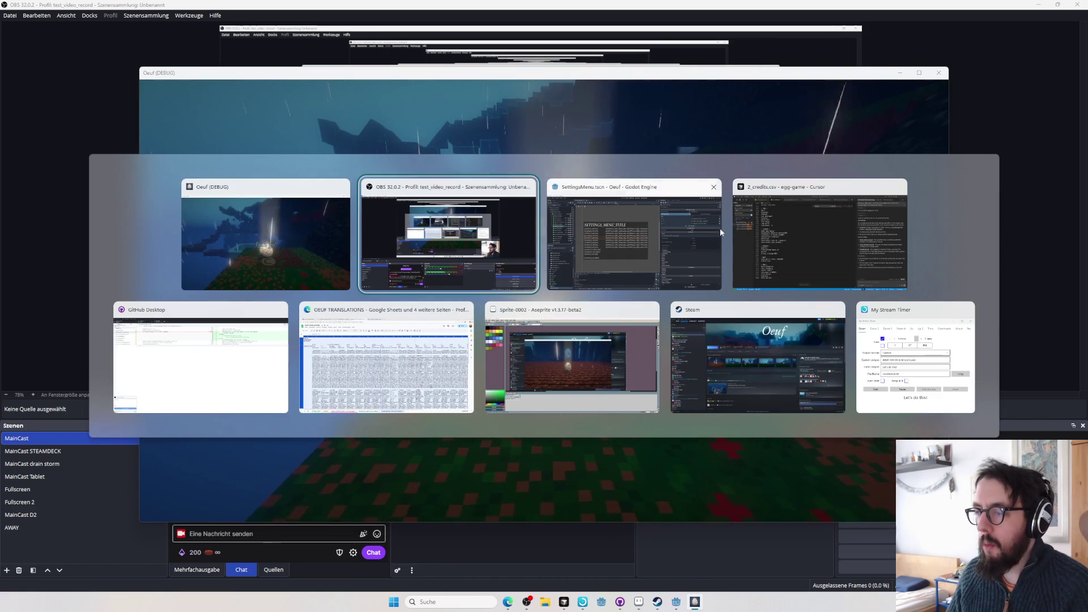
- Review 2_credits.csv.import, SettingsManager.gd, QualityManager.gd and TitleScreen.gd, discarding the TitleScreen.gd changes
click(170, 362)
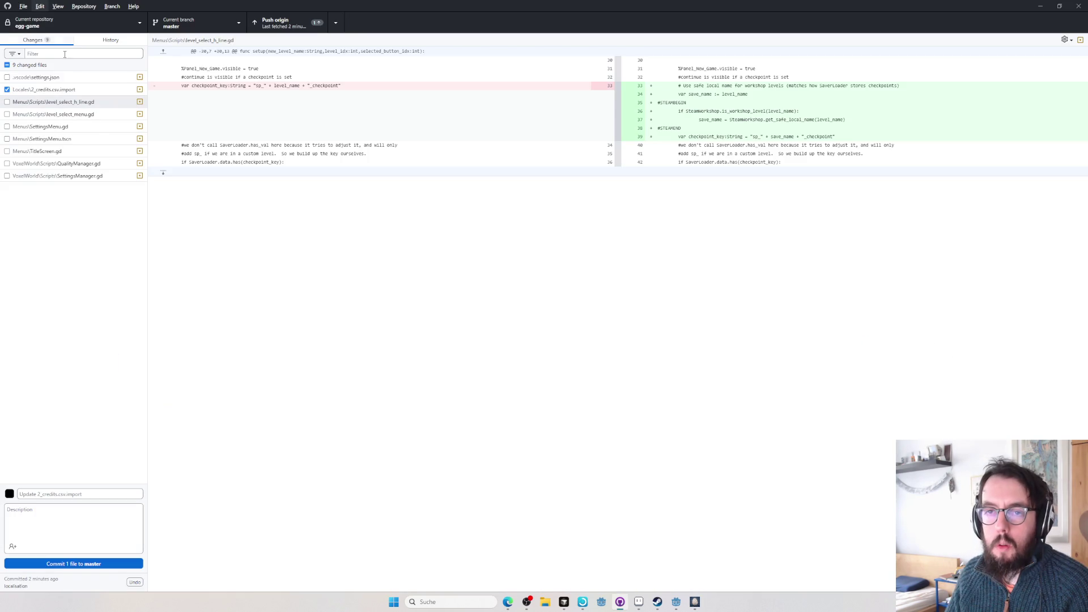
click(68, 91)
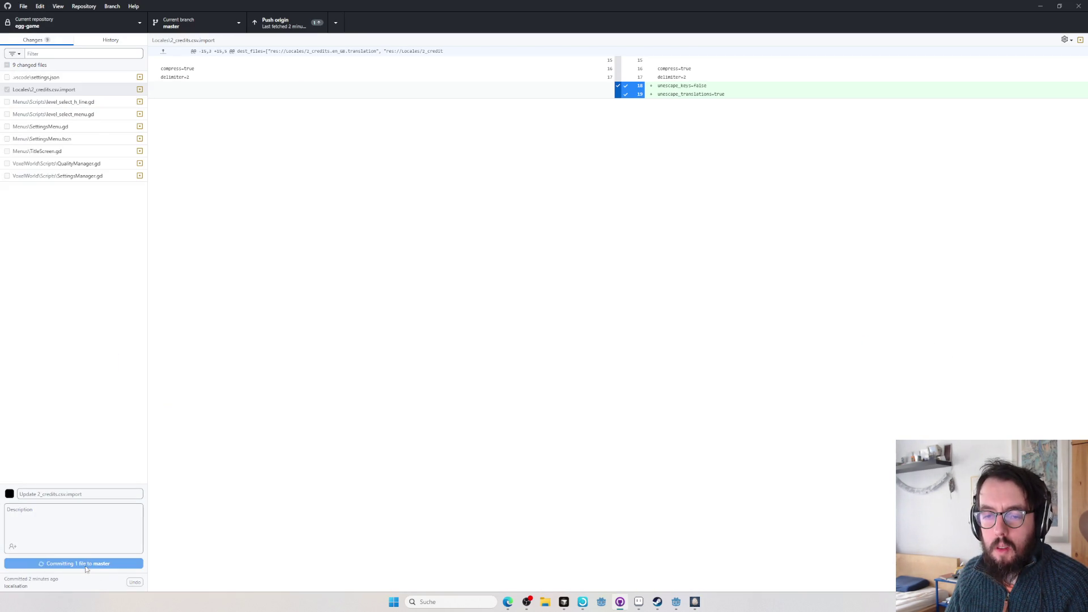
click(92, 163)
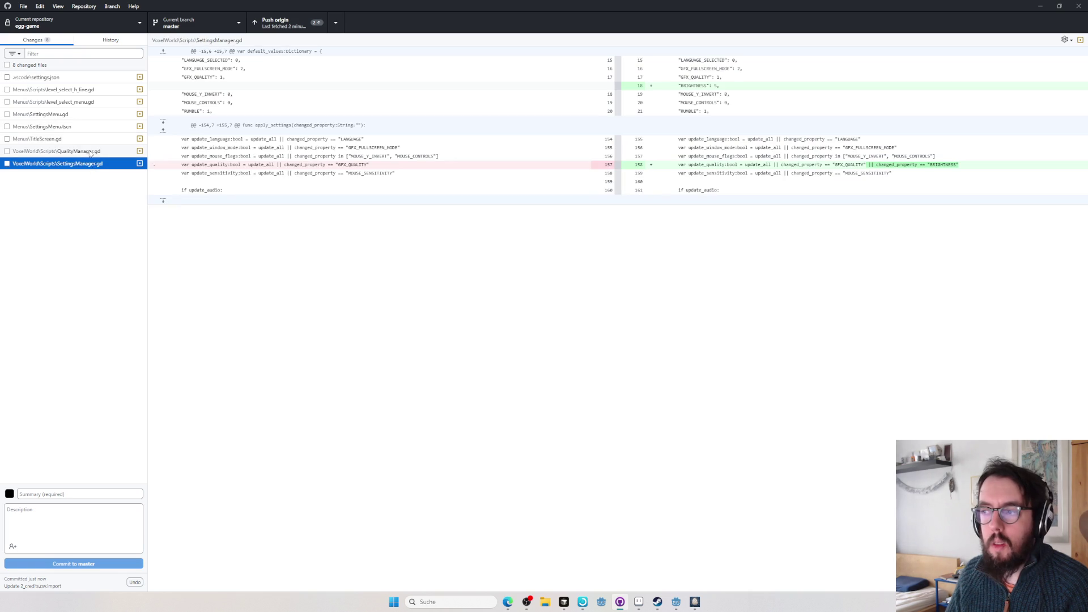
click(82, 152)
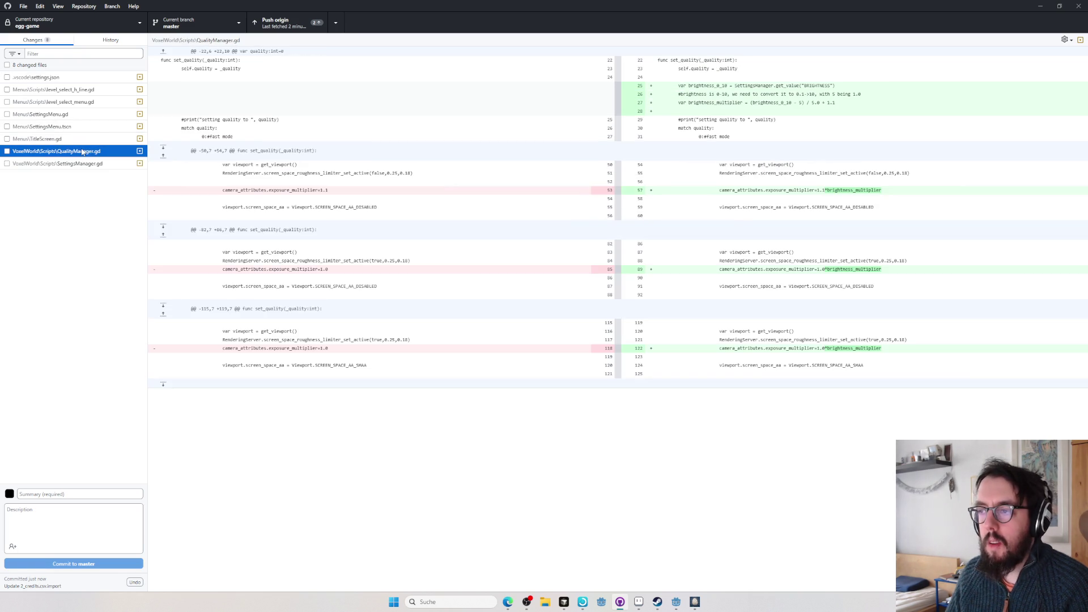
click(81, 138)
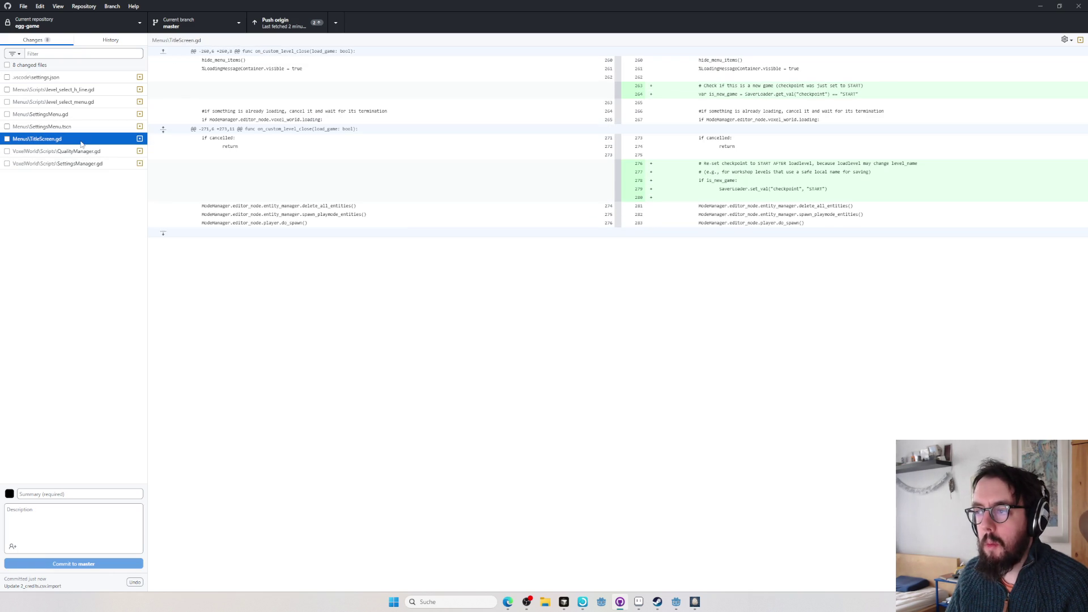
click(95, 152)
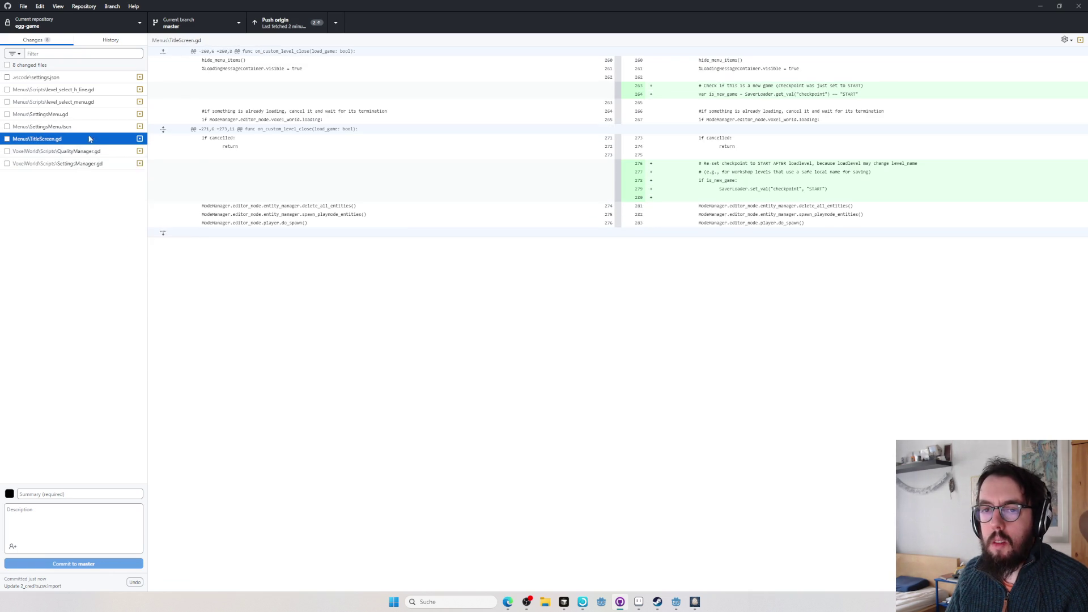
click(86, 129)
- Review SettingsMenu.gd, then discard the level_select_menu.gd and level_select_h_line.gd changes
drag(1084, 76, 1084, 332)
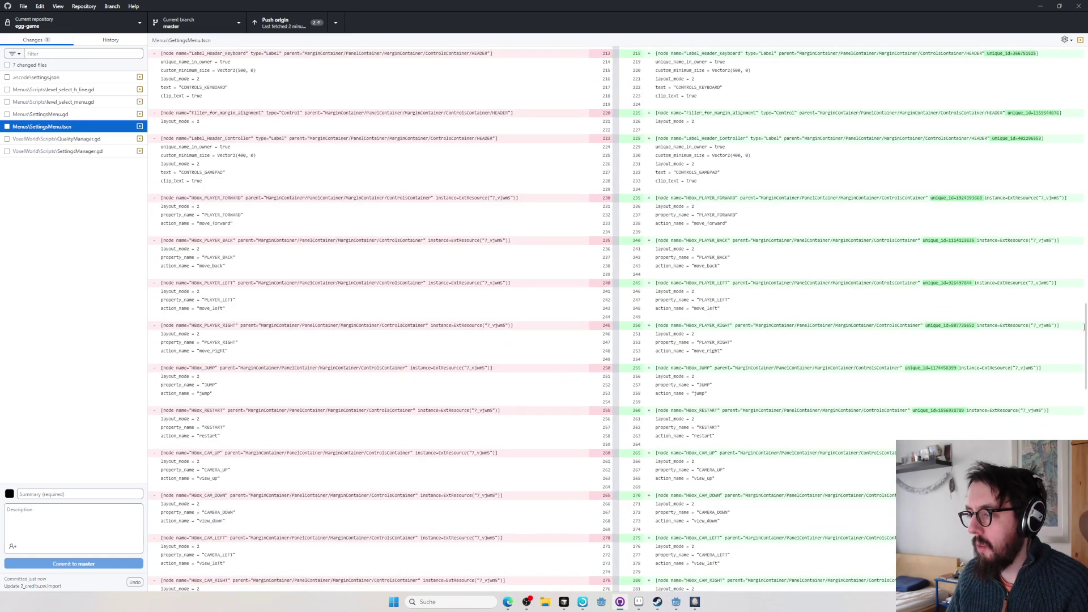
click(78, 52)
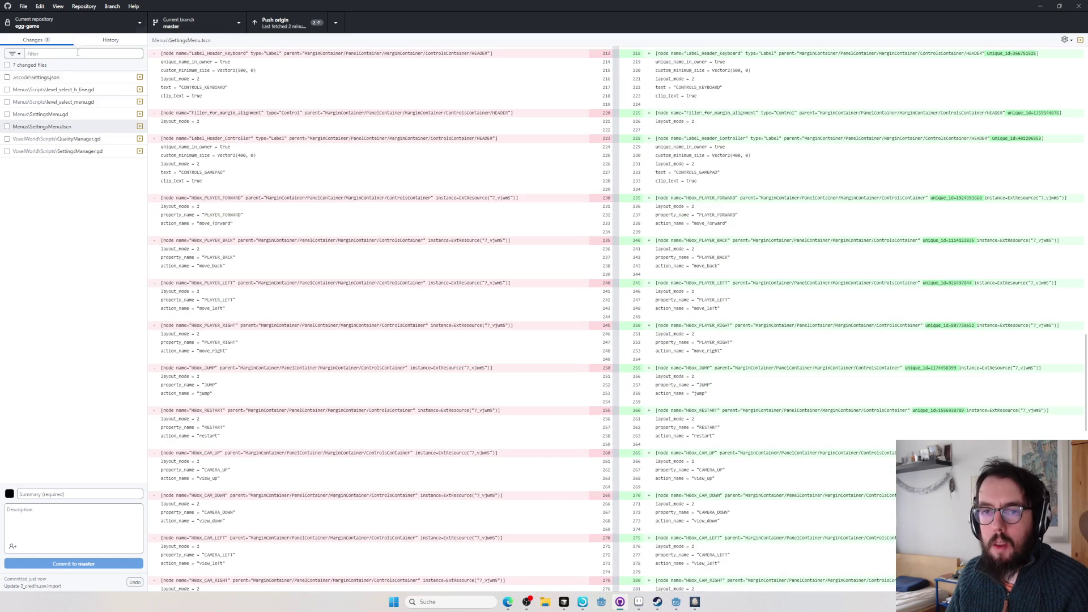
click(73, 119)
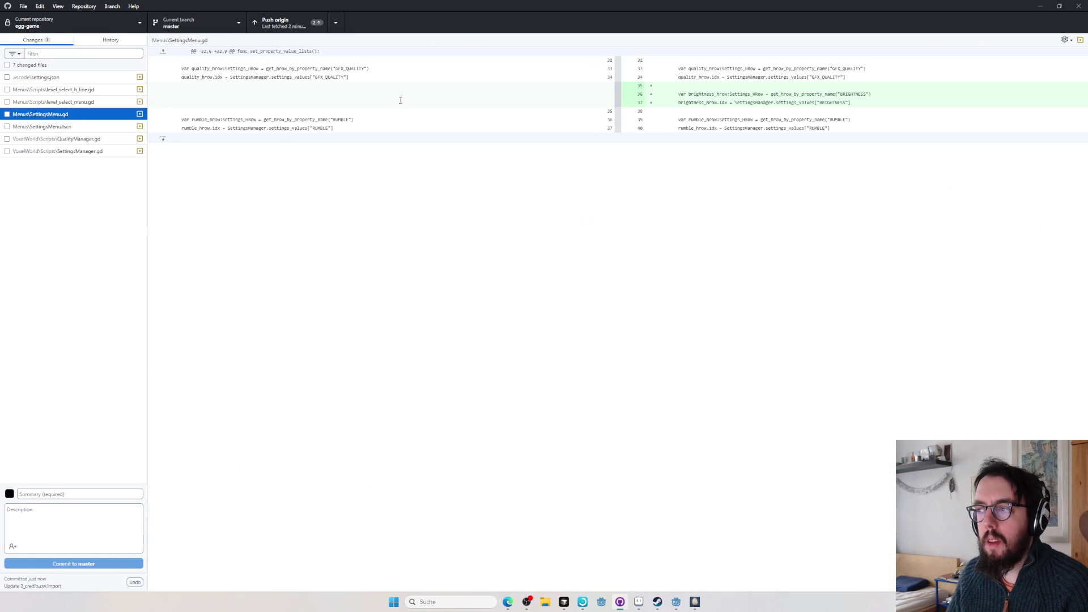
click(66, 103)
click(89, 116)
click(98, 93)
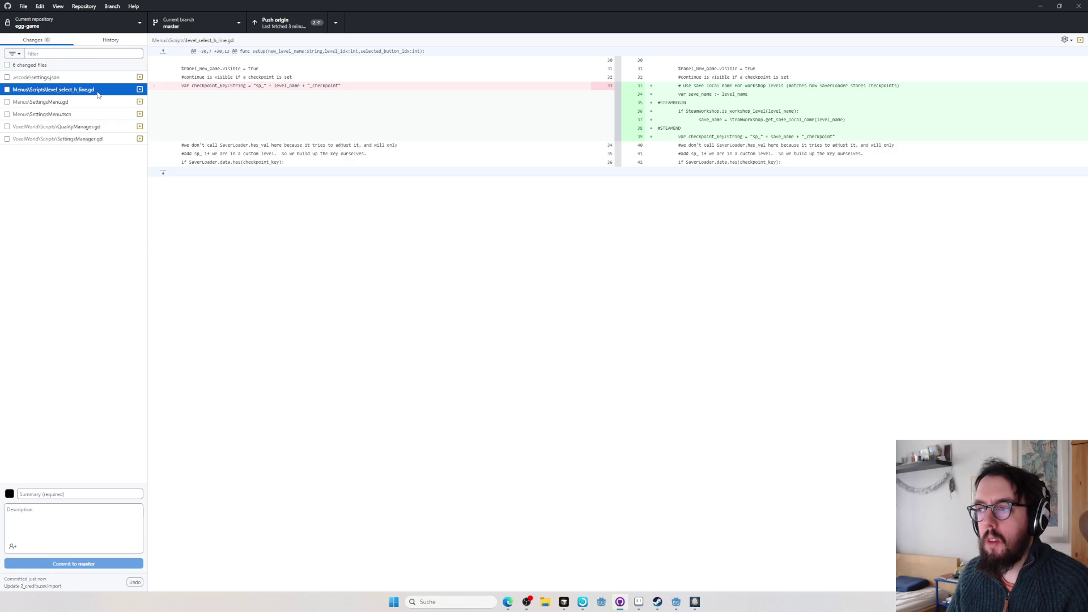
click(113, 105)
click(82, 79)
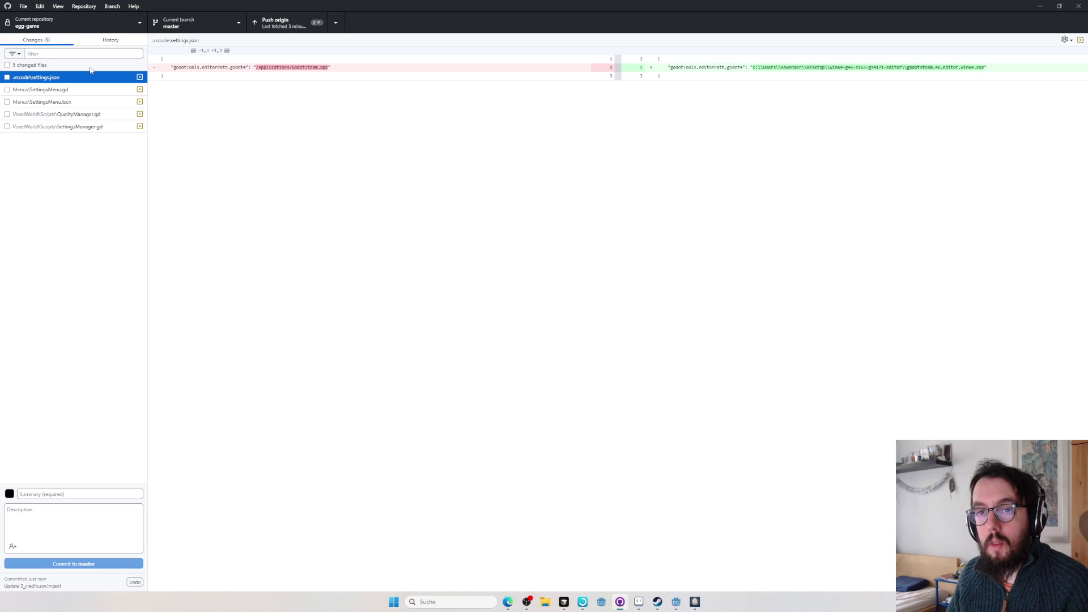
- Add the .vscode settings.json to the ignore list, then discard the resulting .gitignore change
right_click(94, 77)
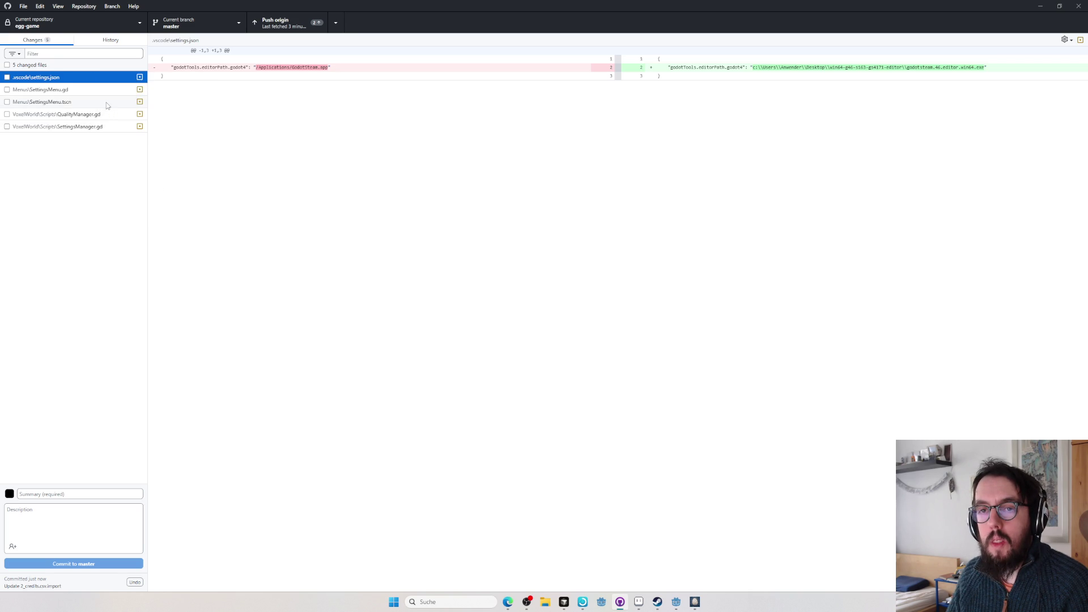
click(62, 81)
click(79, 89)
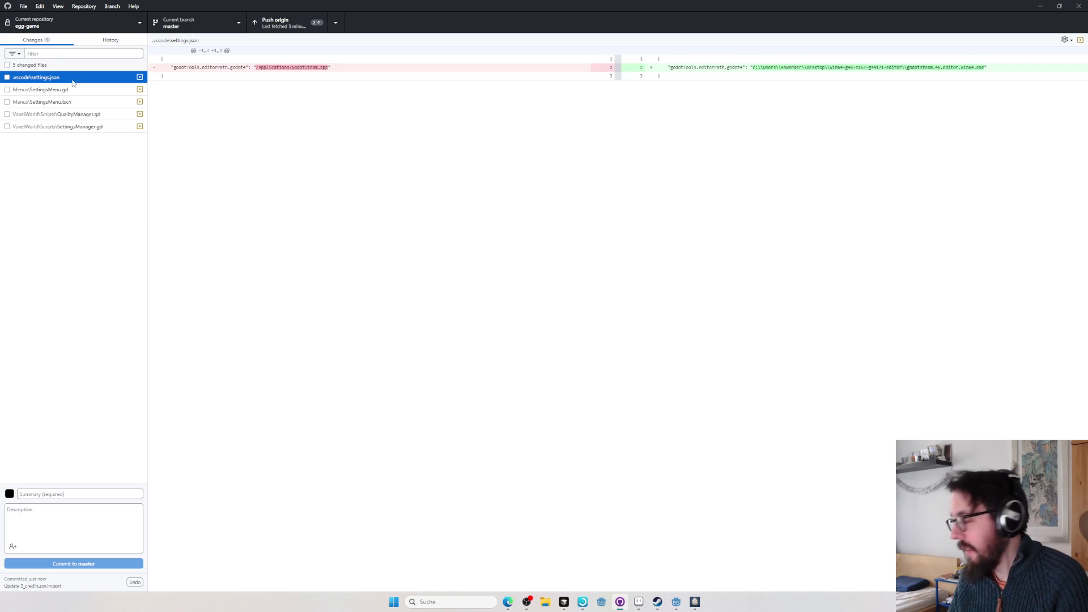
key(alt+Tab)
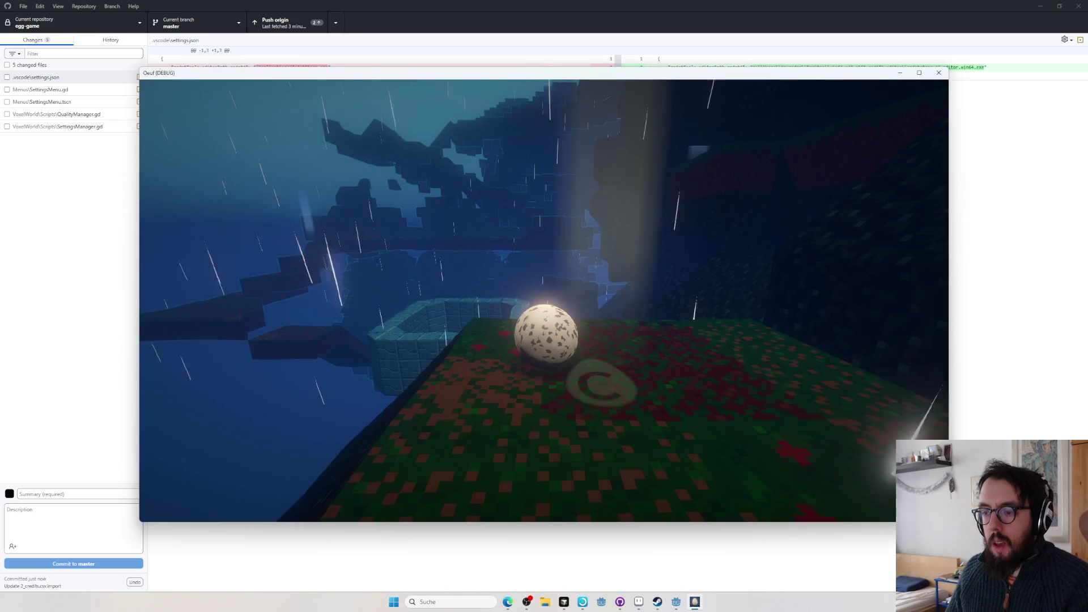
- Pause the game and try French, Latin, then Hindi as the game language
key(Escape)
click(566, 300)
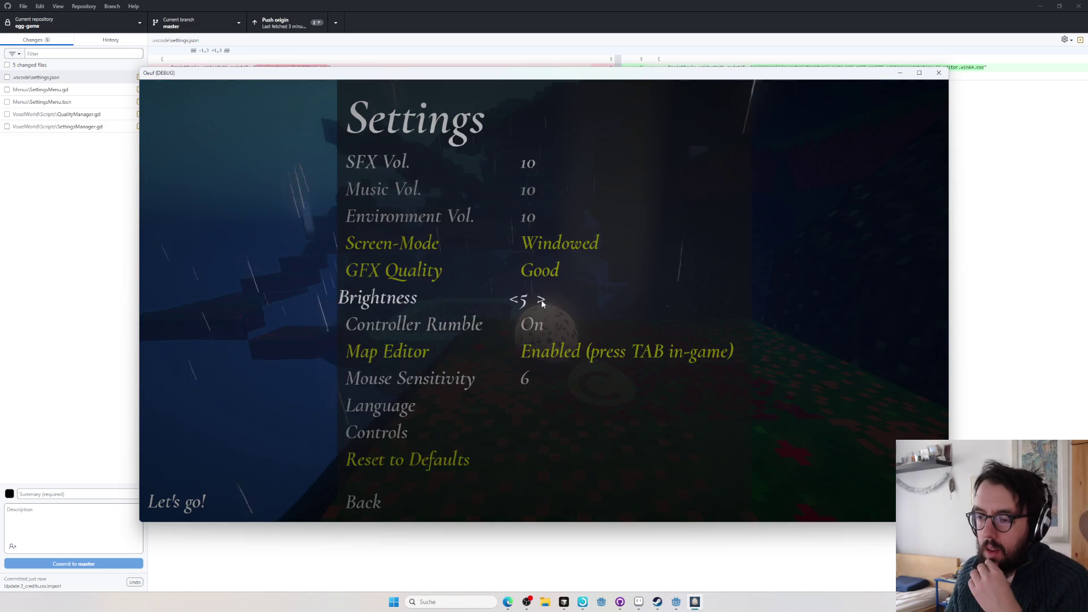
click(416, 406)
click(701, 301)
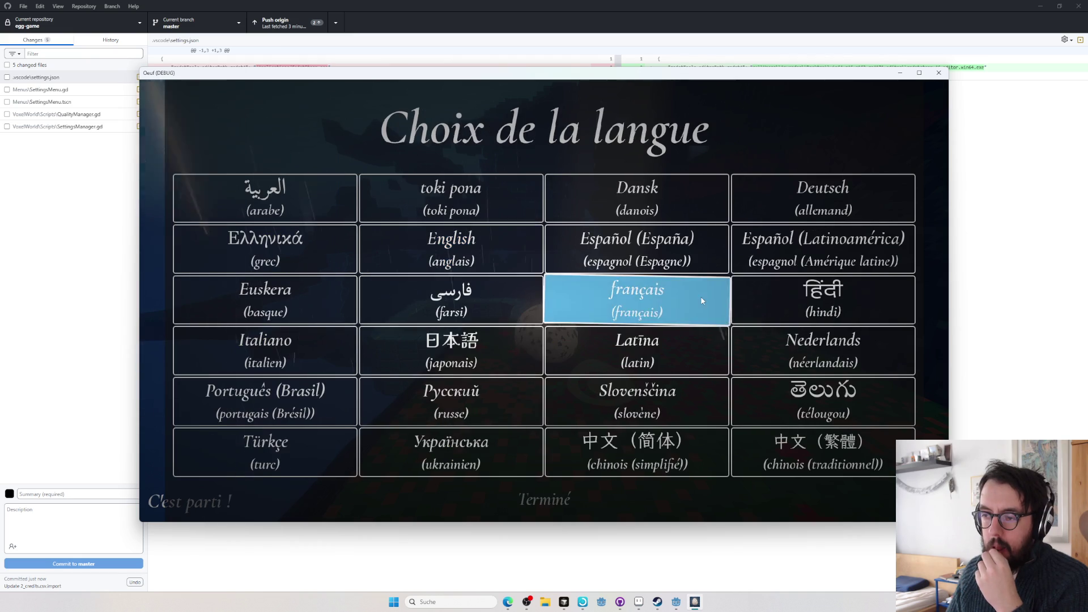
click(637, 350)
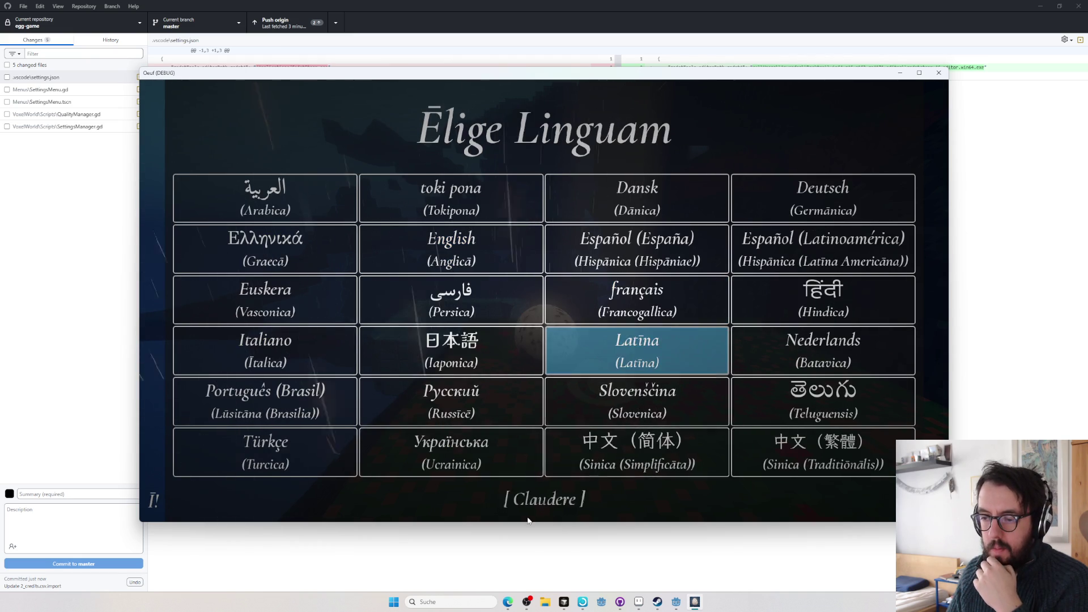
click(541, 502)
click(461, 411)
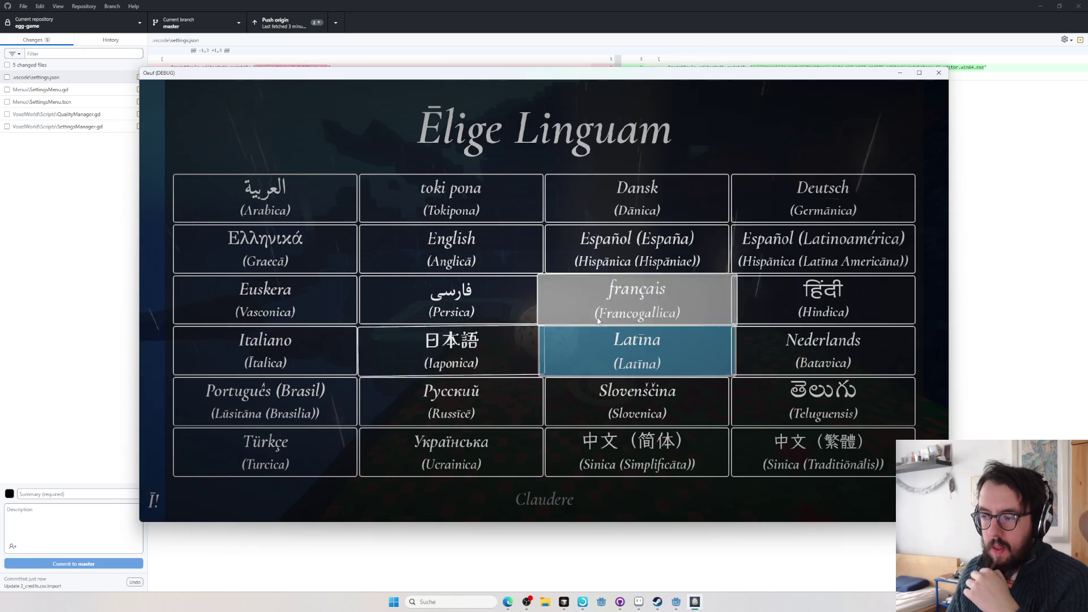
click(823, 300)
click(535, 501)
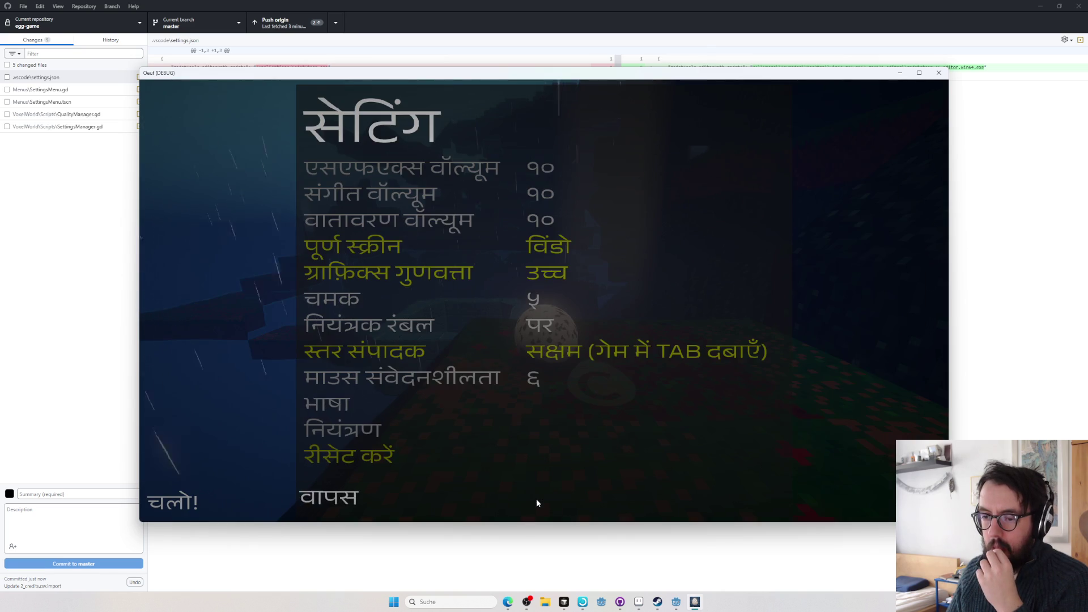
- Switch the game language to Telugu, then to Chinese (Simplified)
click(511, 405)
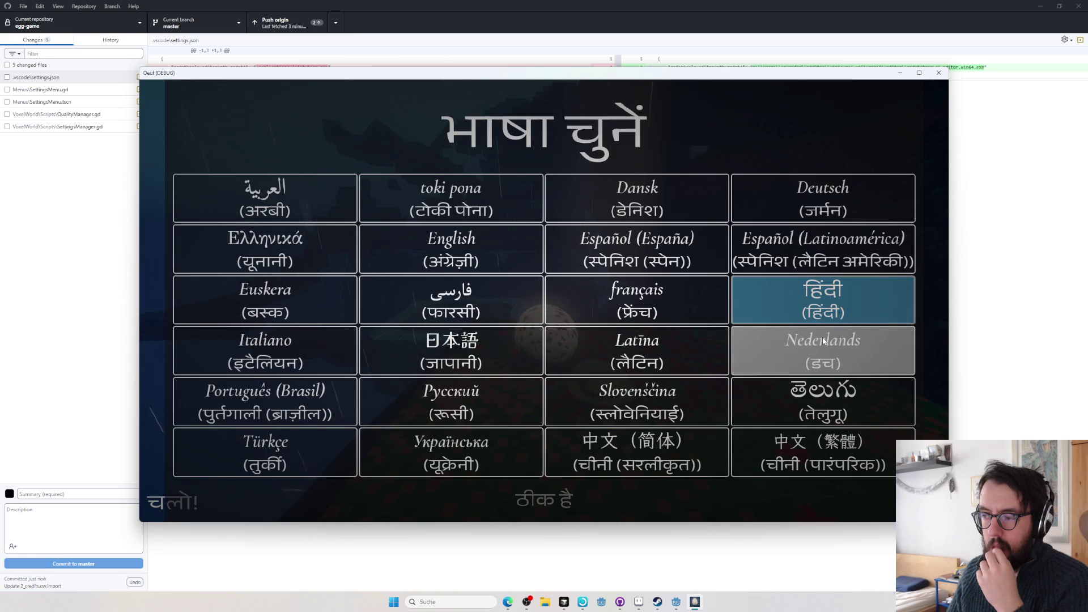
click(545, 499)
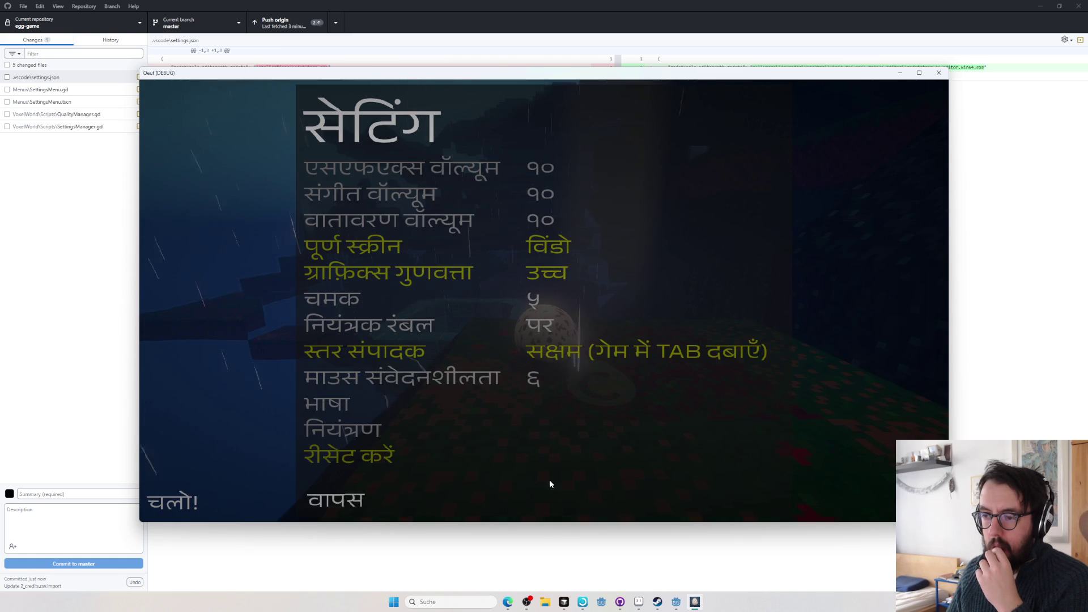
click(521, 403)
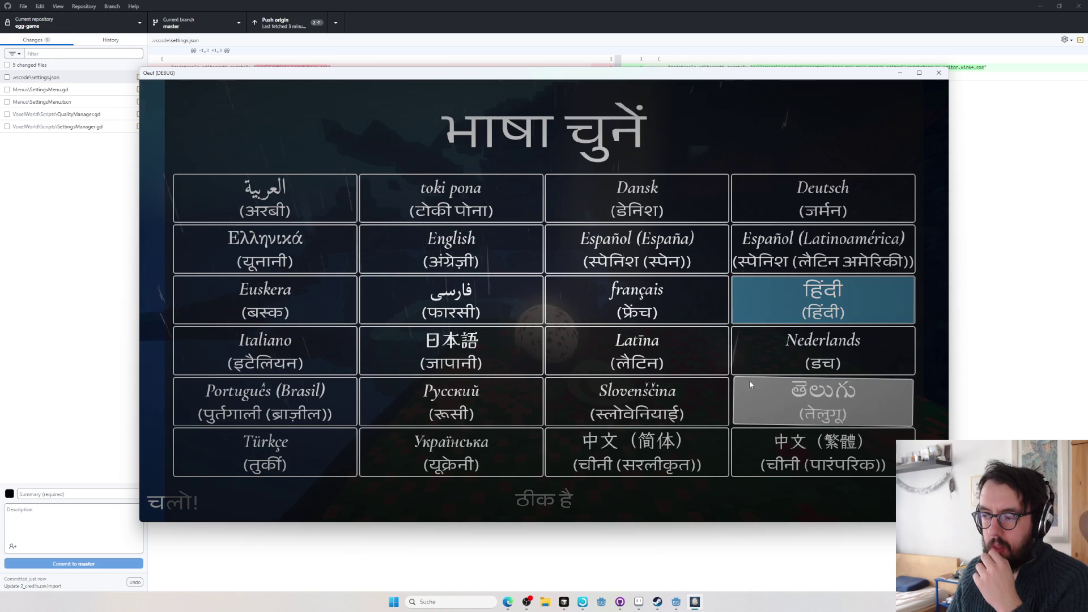
click(749, 381)
click(527, 499)
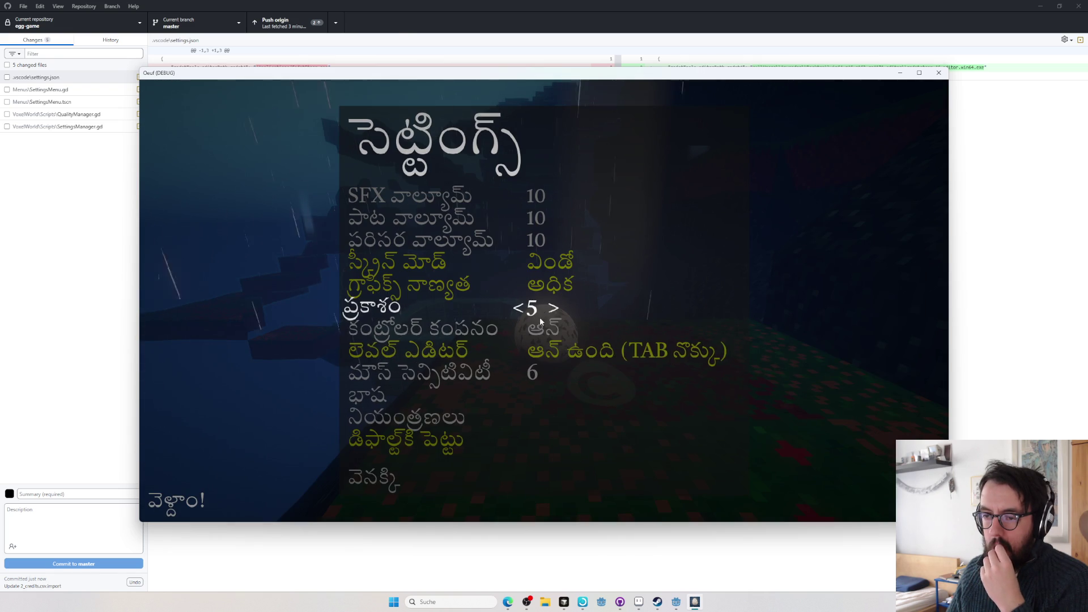
click(491, 402)
click(612, 453)
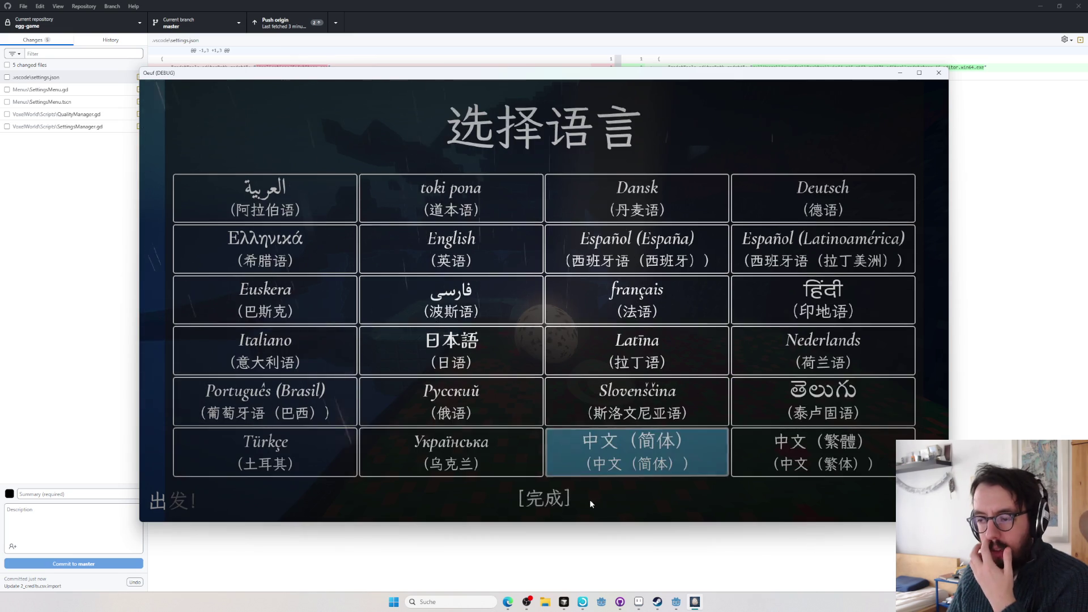
click(574, 496)
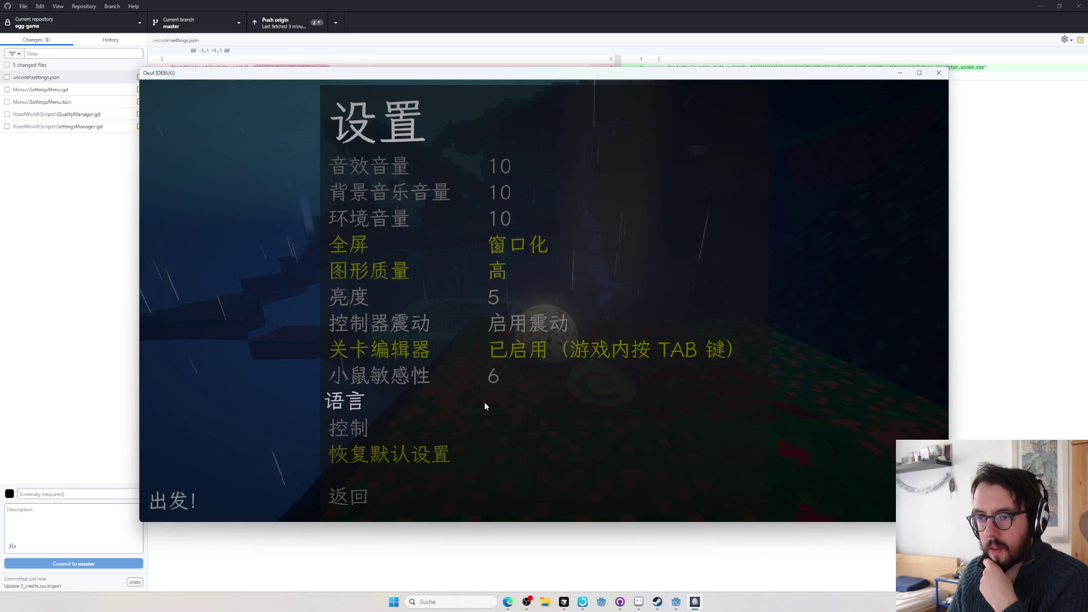
- Maximise the game window, quit to the title screen, and close the game
click(919, 72)
click(474, 577)
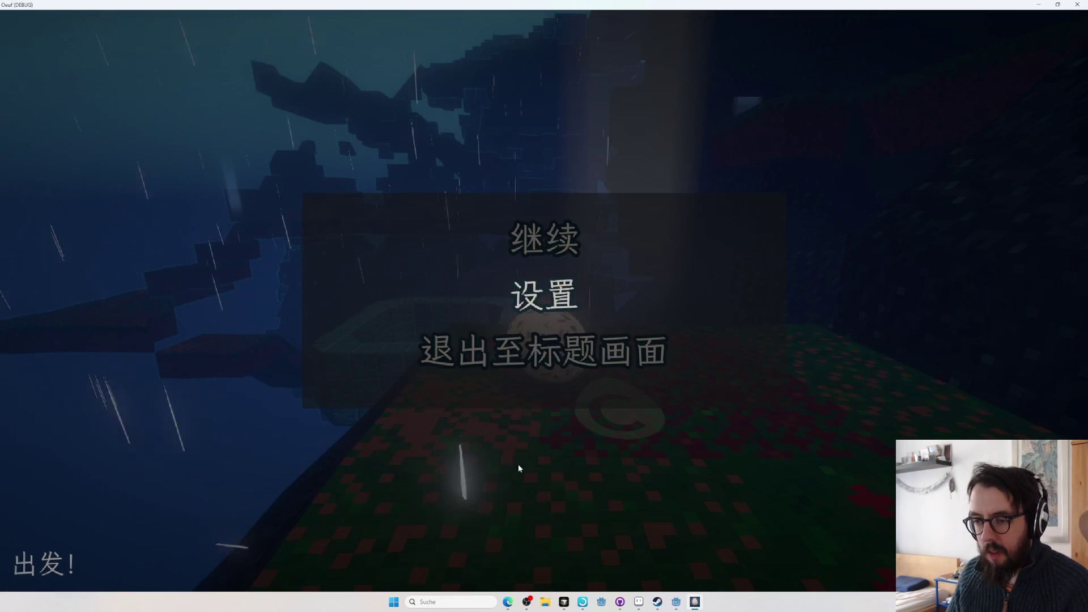
click(575, 342)
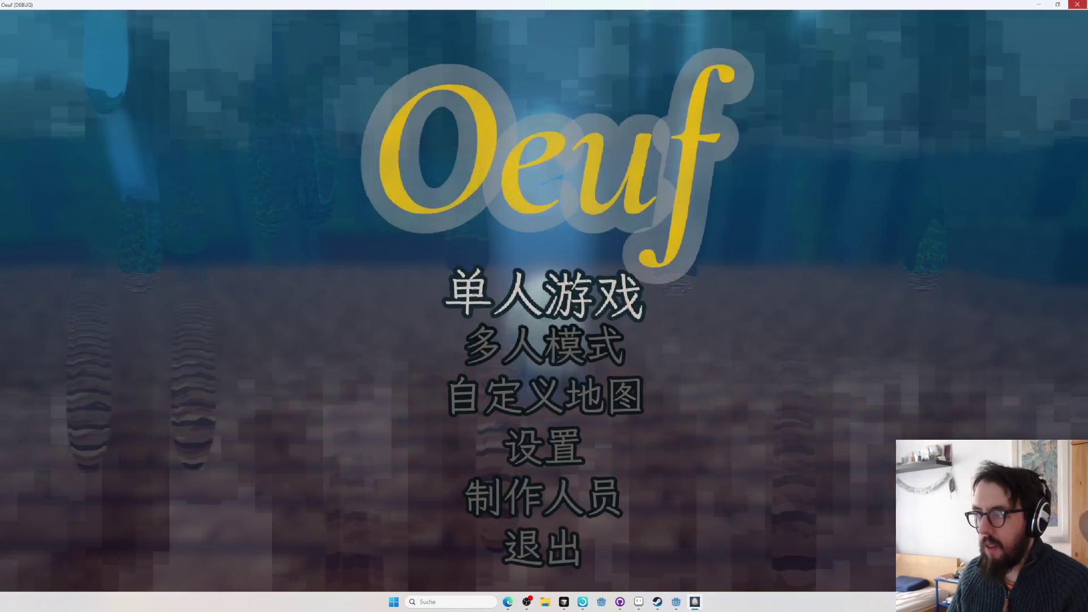
click(1077, 5)
key(alt+Tab)
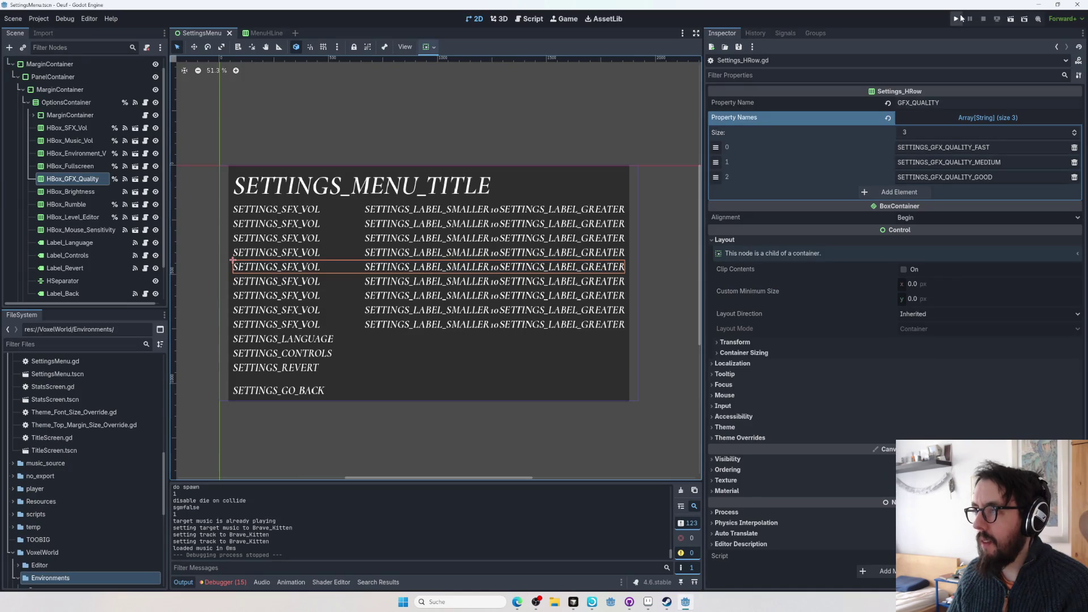
- Run the project and browse the settings' language and controls entries
click(961, 18)
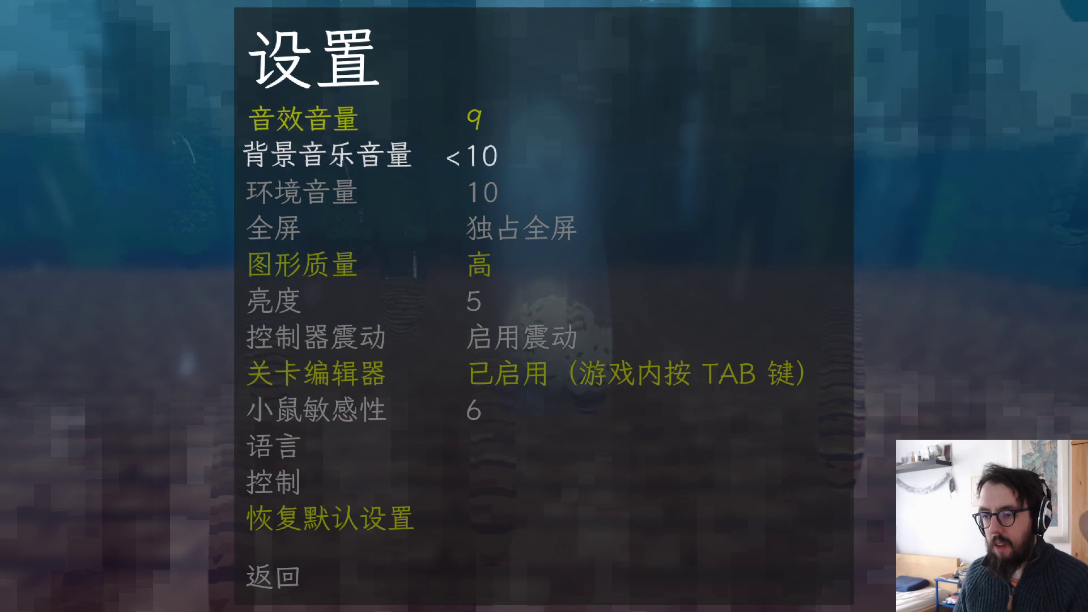
key(Down)
key(Down)
key(Down)
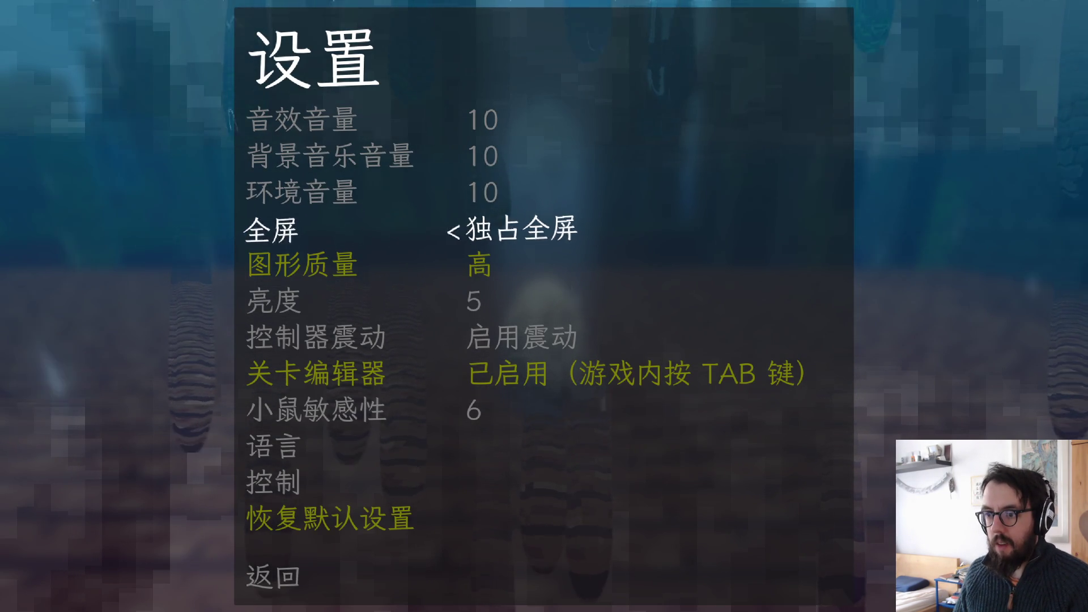
key(Down)
key(Return)
key(Escape)
key(Down)
key(Escape)
- Reopen settings and choose Traditional Chinese as the game language
key(Down)
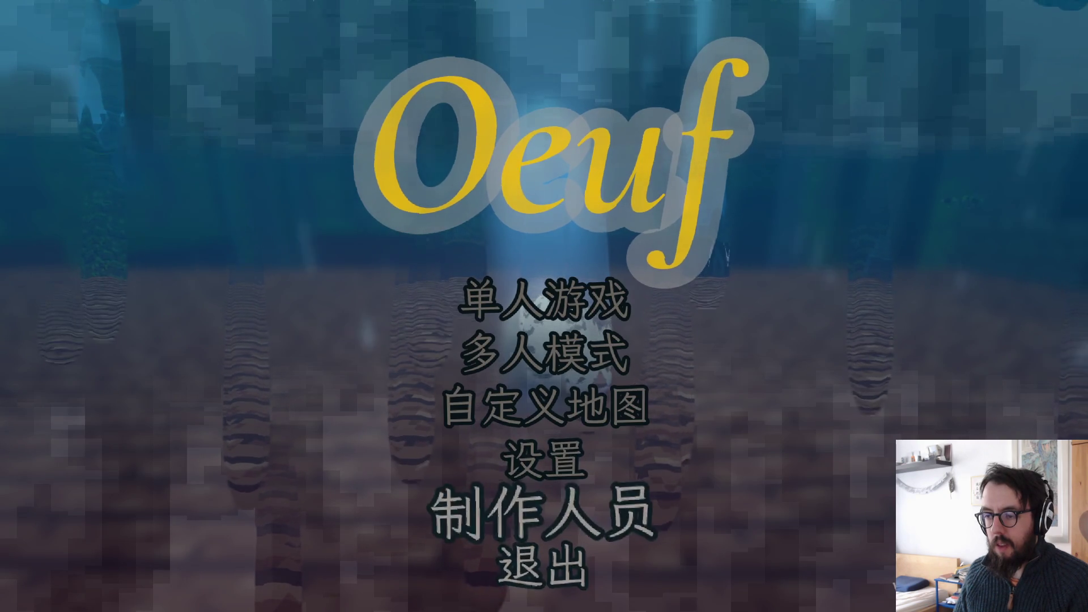
key(Up)
key(Return)
key(Up)
key(Up)
key(Up)
key(Return)
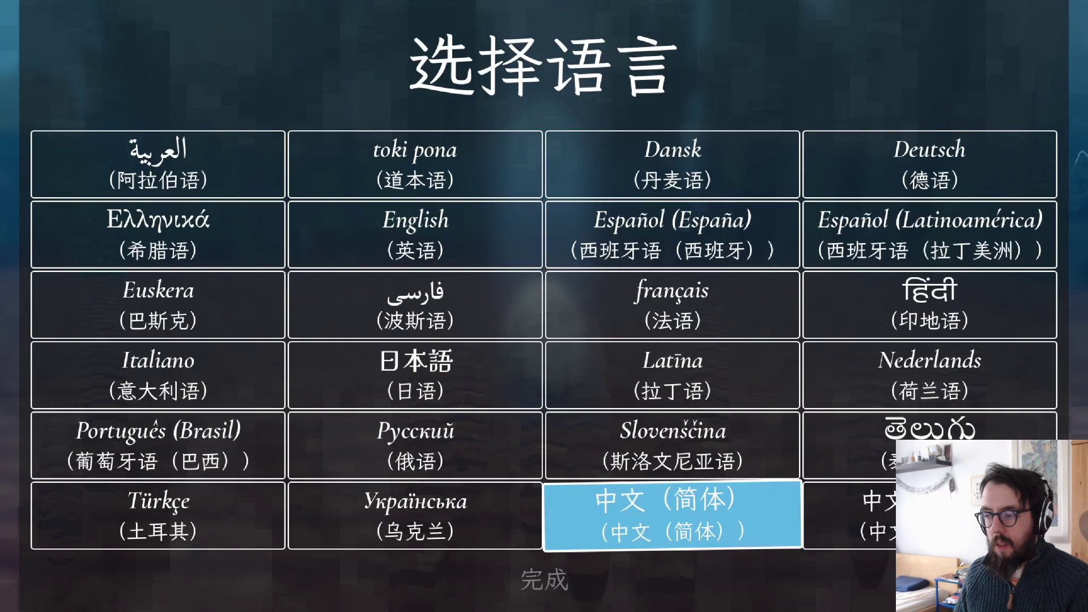
key(Right)
key(Return)
key(Escape)
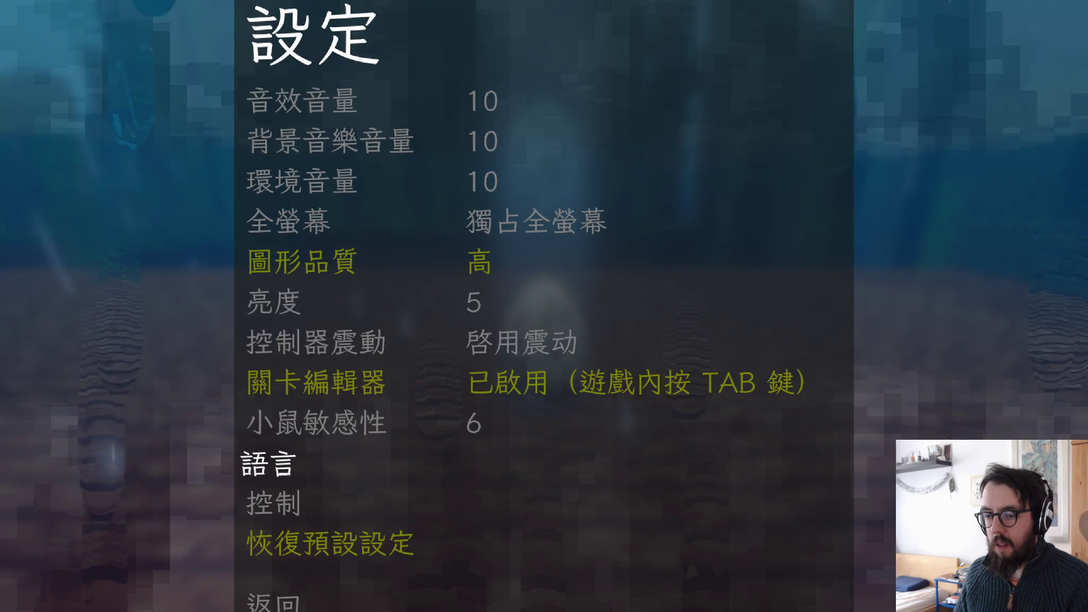
- Switch the language to Ukrainian, then back to Traditional Chinese
key(Return)
key(Left)
key(Left)
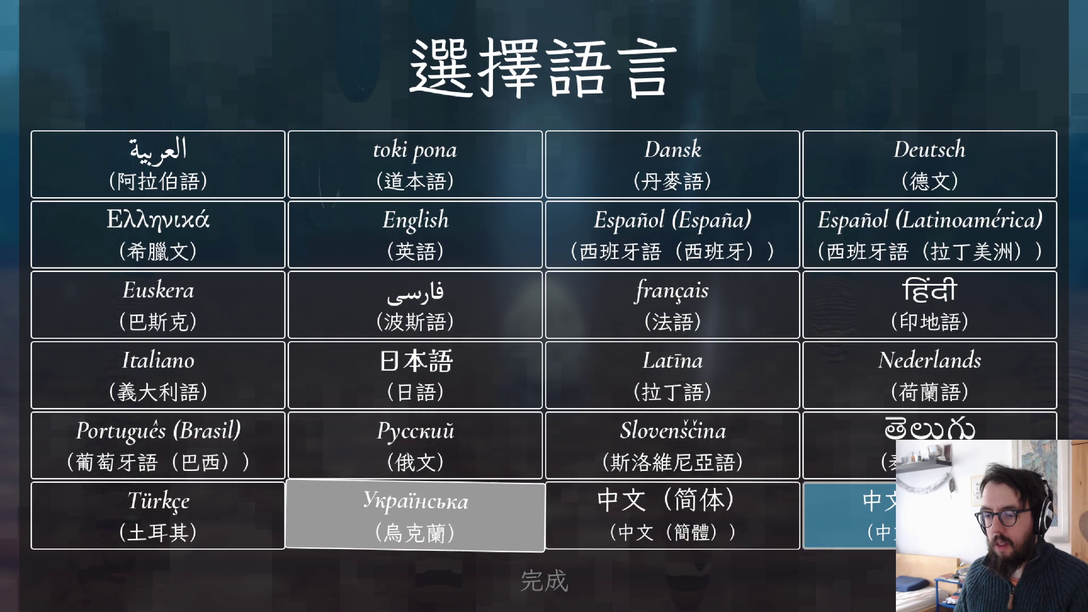
key(Return)
key(Escape)
key(Return)
key(Right)
key(Right)
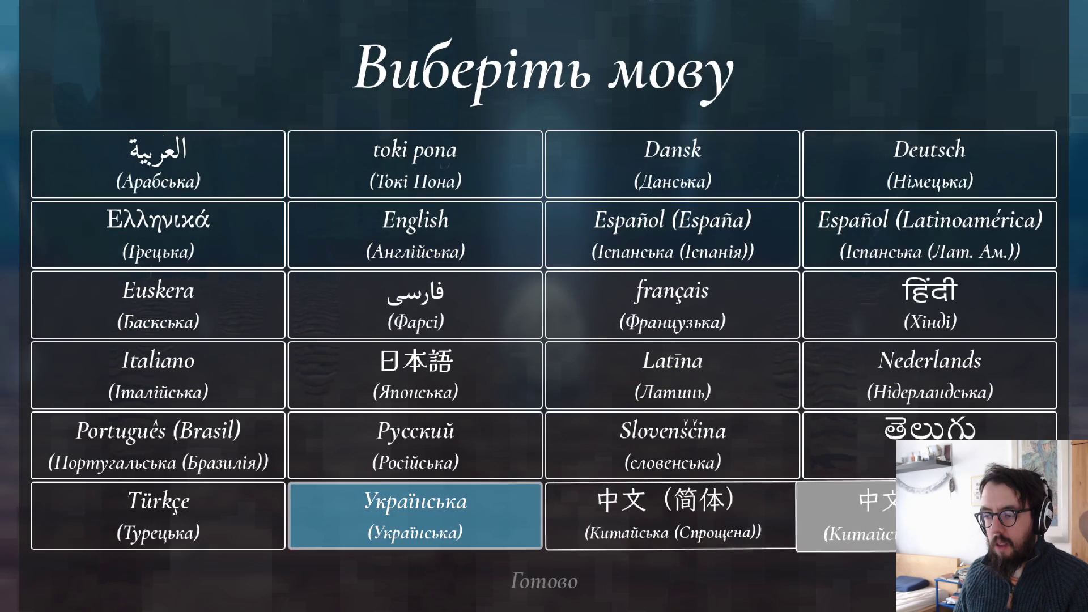
key(Return)
key(Escape)
- Check the Controls screen in Traditional Chinese, dismissing the forward-movement rebinding prompt
key(Down)
key(Down)
key(Down)
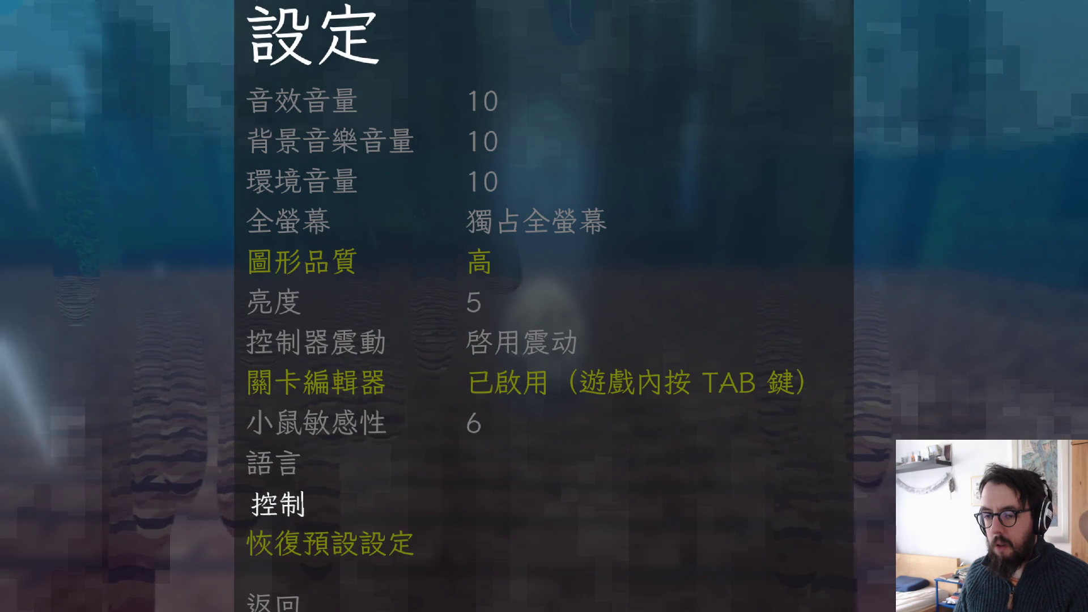
key(Return)
key(Down)
key(Return)
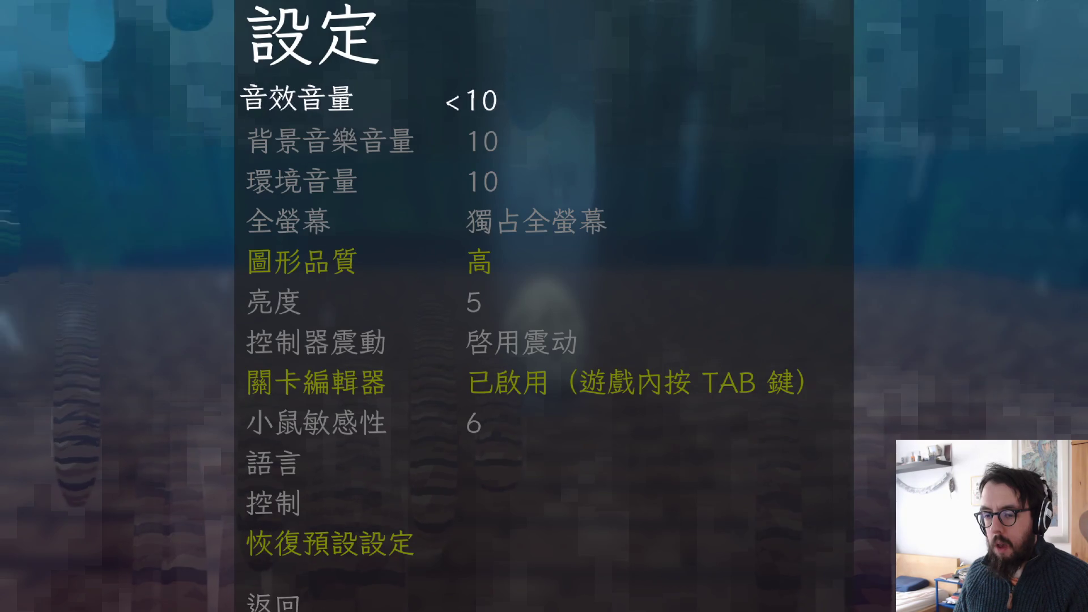
key(Up)
key(Up)
key(Up)
key(Return)
key(Return)
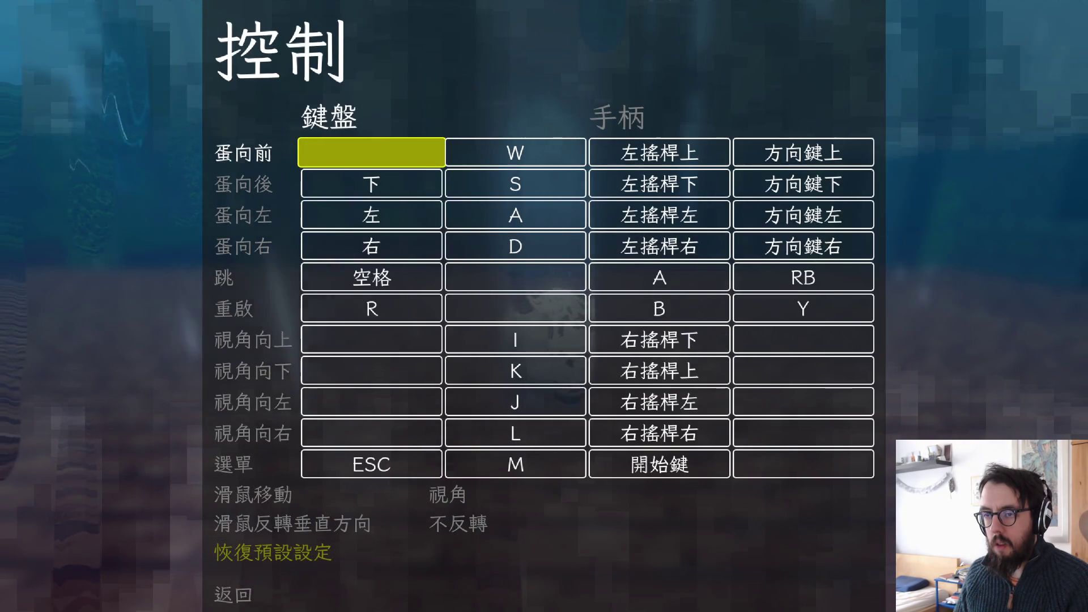
key(Escape)
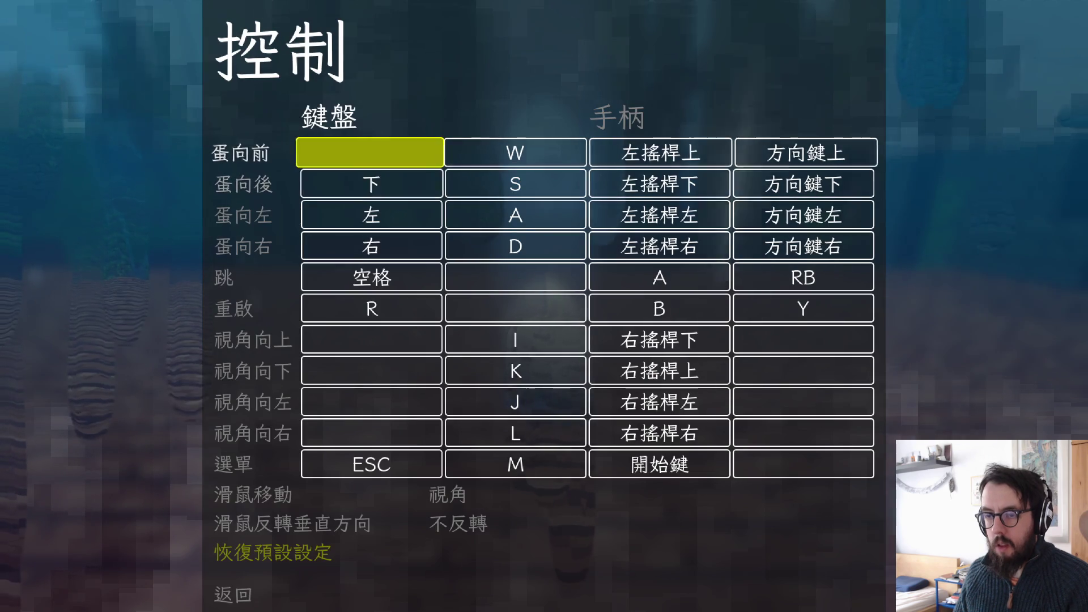
key(Escape)
- Compare Simplified Chinese with Traditional Chinese again, leave Traditional Chinese applied, and stop the game
key(Up)
key(Return)
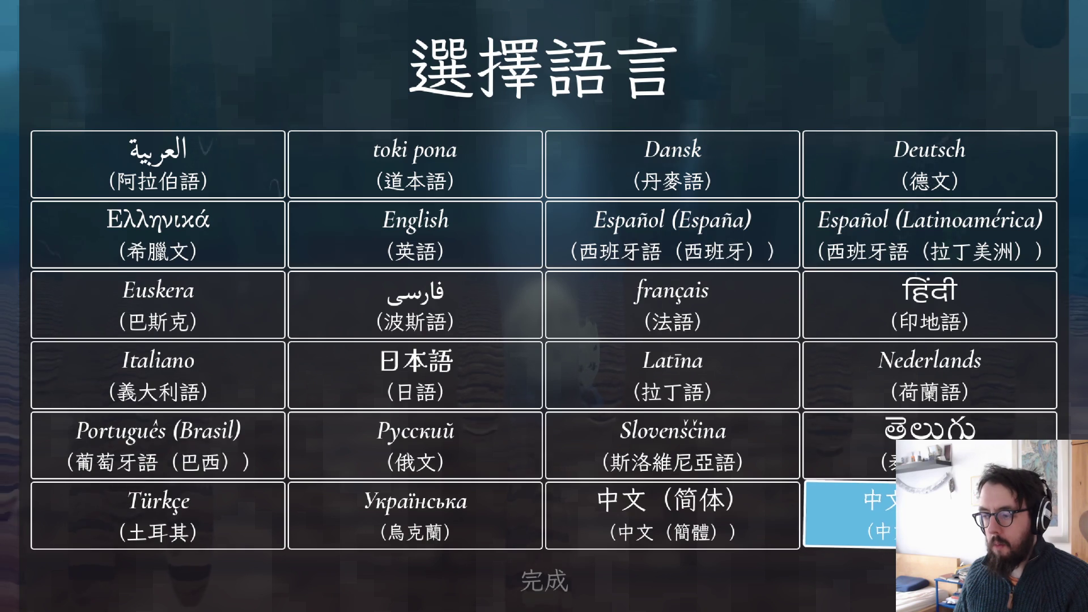
key(Left)
key(Return)
key(Return)
key(Return)
key(Return)
key(Left)
key(Return)
key(Return)
key(Right)
key(Return)
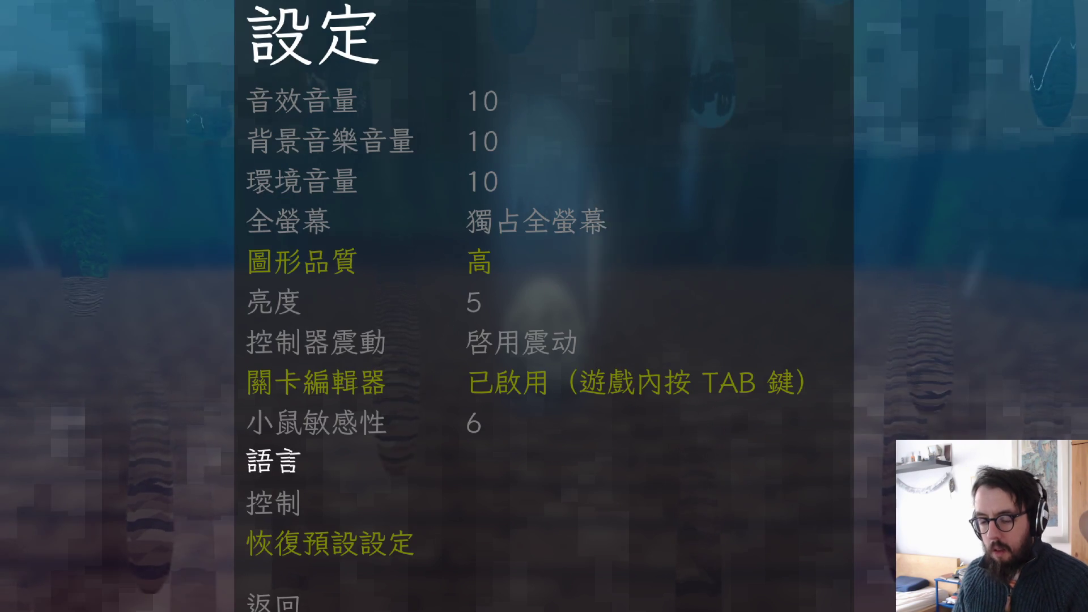
key(F8)
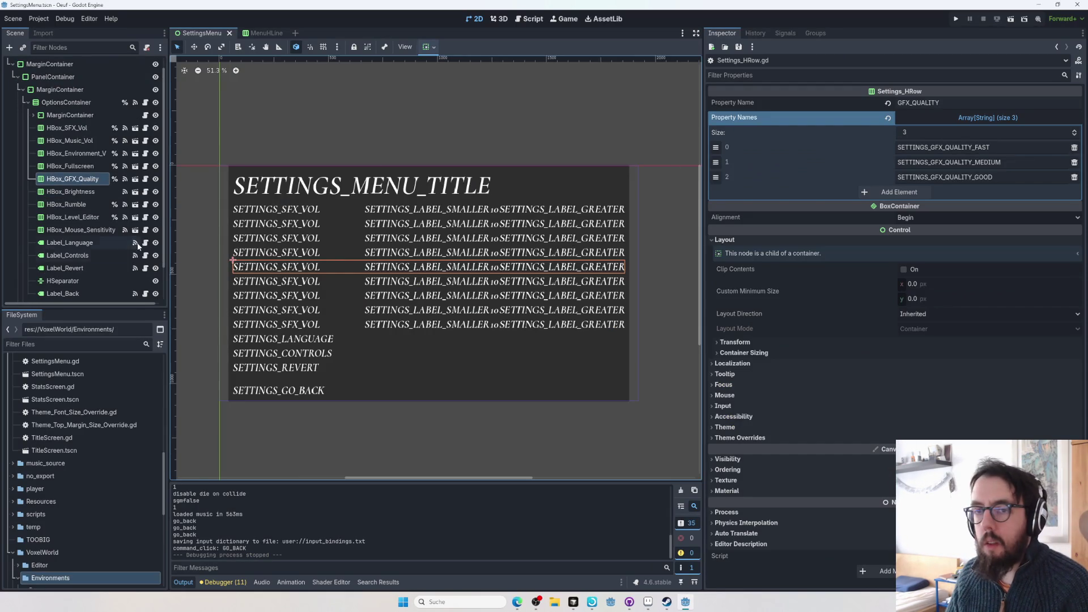
- Open the MenuHLine scene and run the Oeuf project again
click(134, 179)
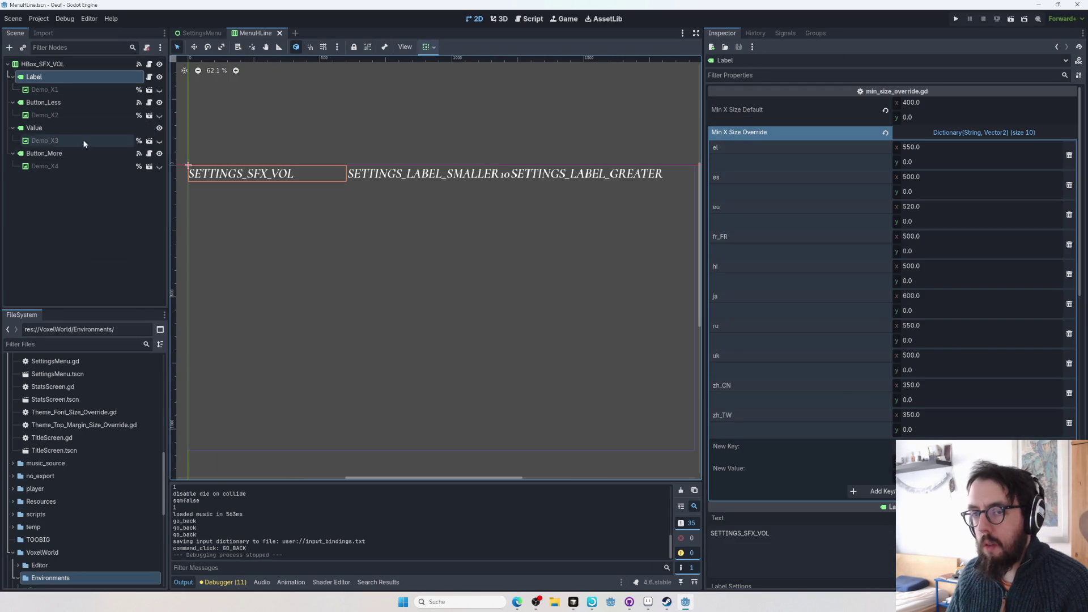
click(956, 20)
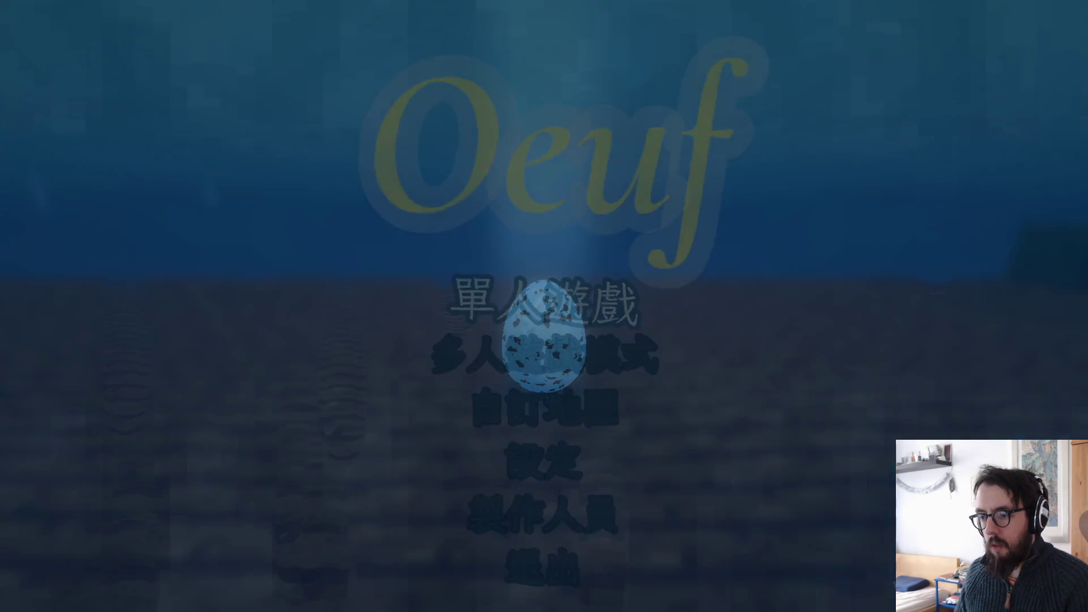
- Switch the game to Simplified Chinese, check the settings screen, then stop the run
key(Down)
key(Down)
key(Down)
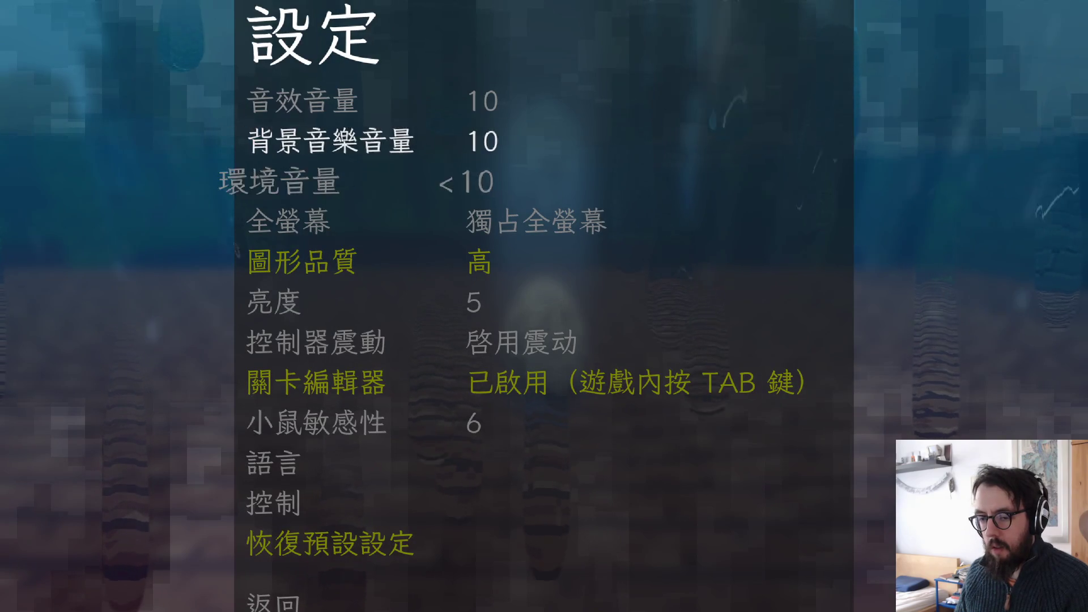
key(Down)
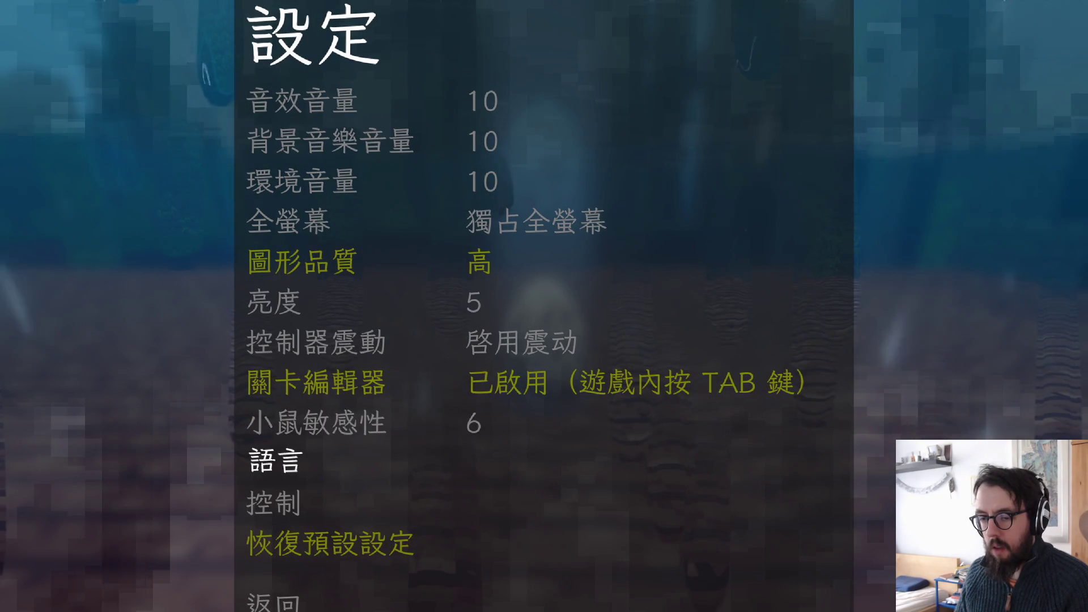
key(Return)
key(Left)
key(Return)
key(Escape)
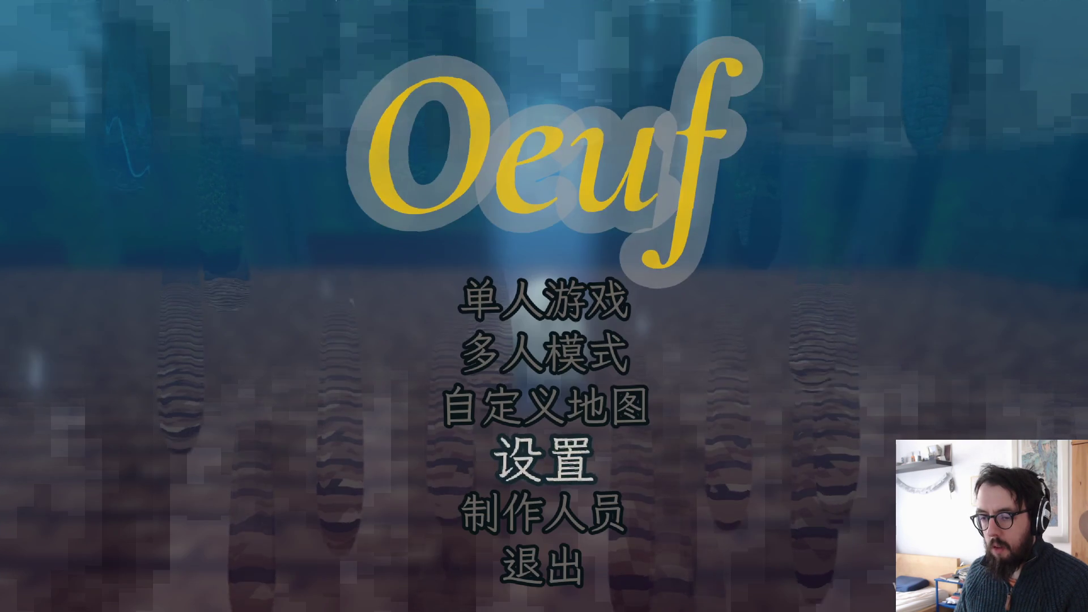
key(Return)
key(Escape)
key(F8)
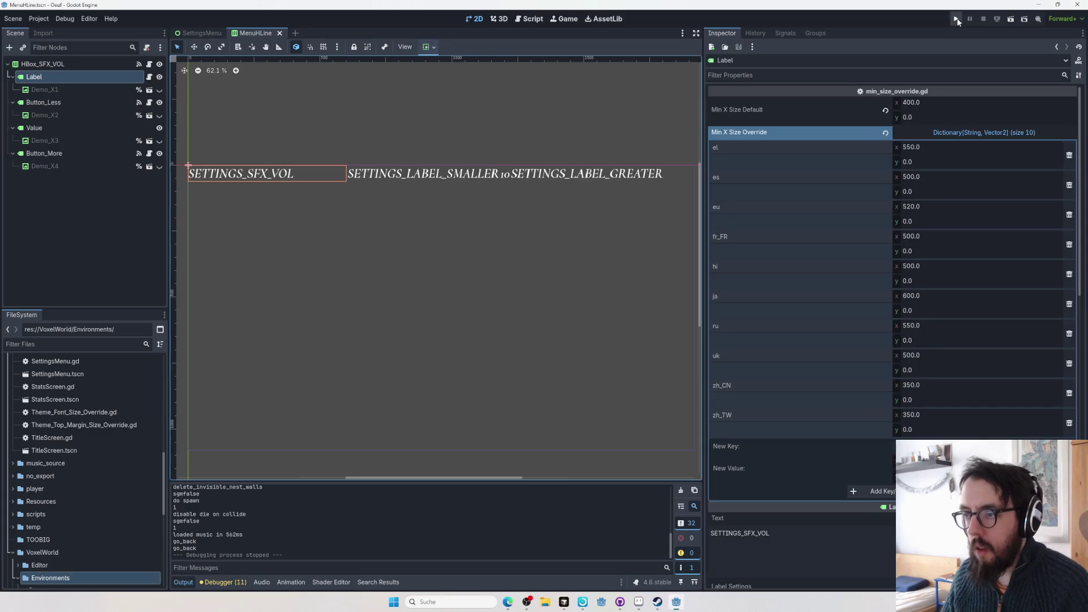
- Rerun the project, set the language to Traditional Chinese, and close the game
click(956, 19)
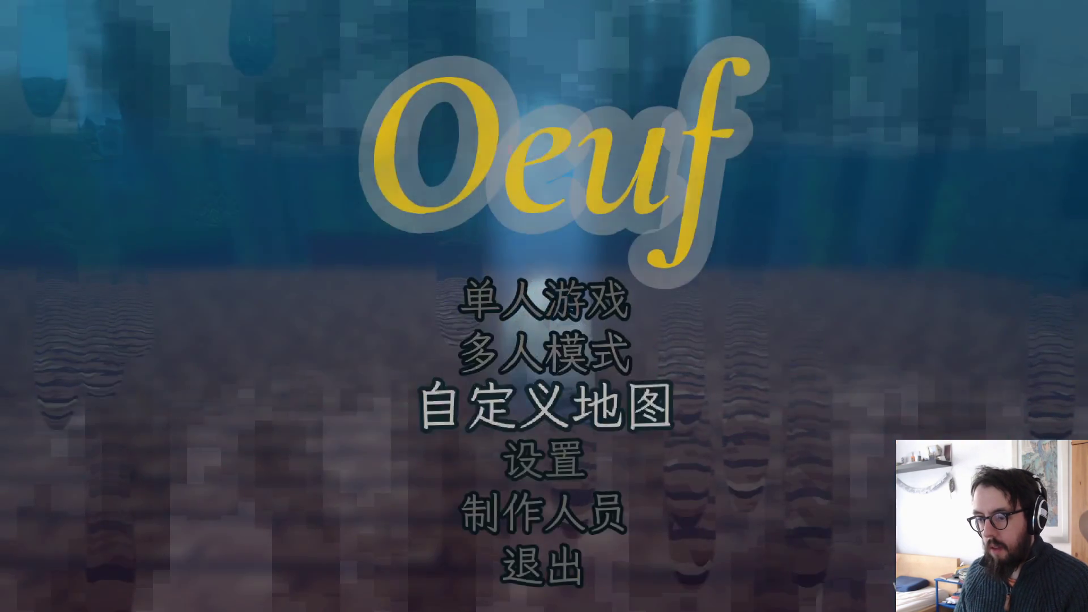
key(Down)
key(Return)
key(Down)
key(Down)
key(Down)
key(Down)
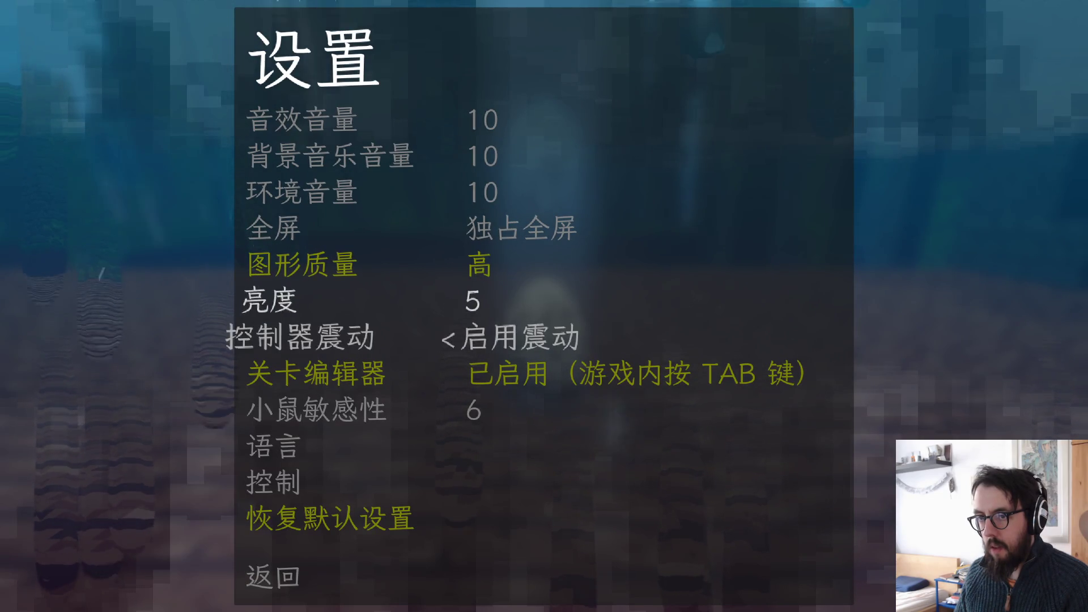
key(Return)
key(Right)
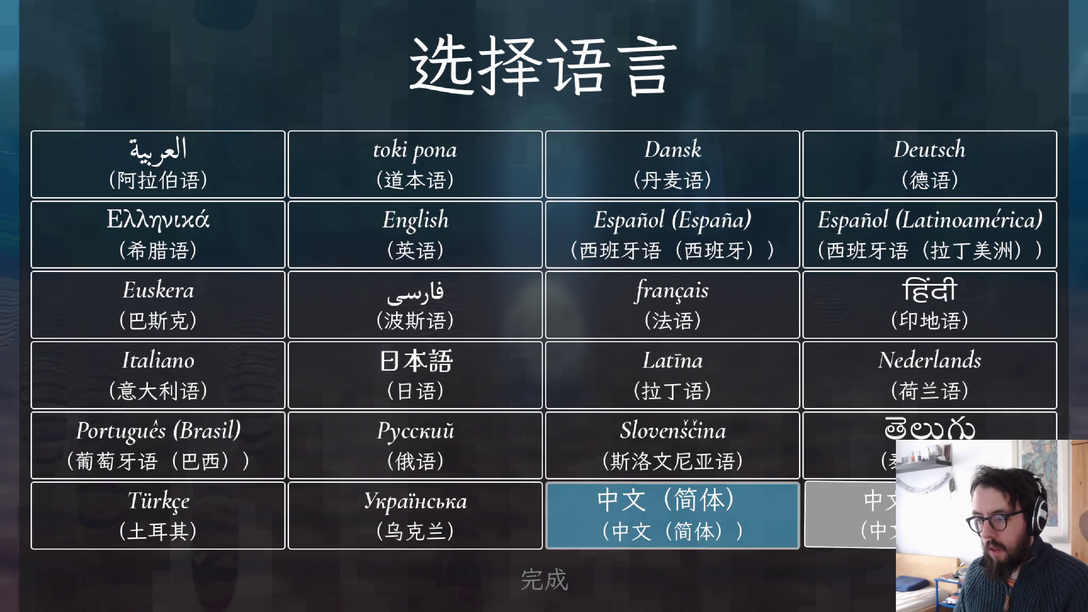
key(Return)
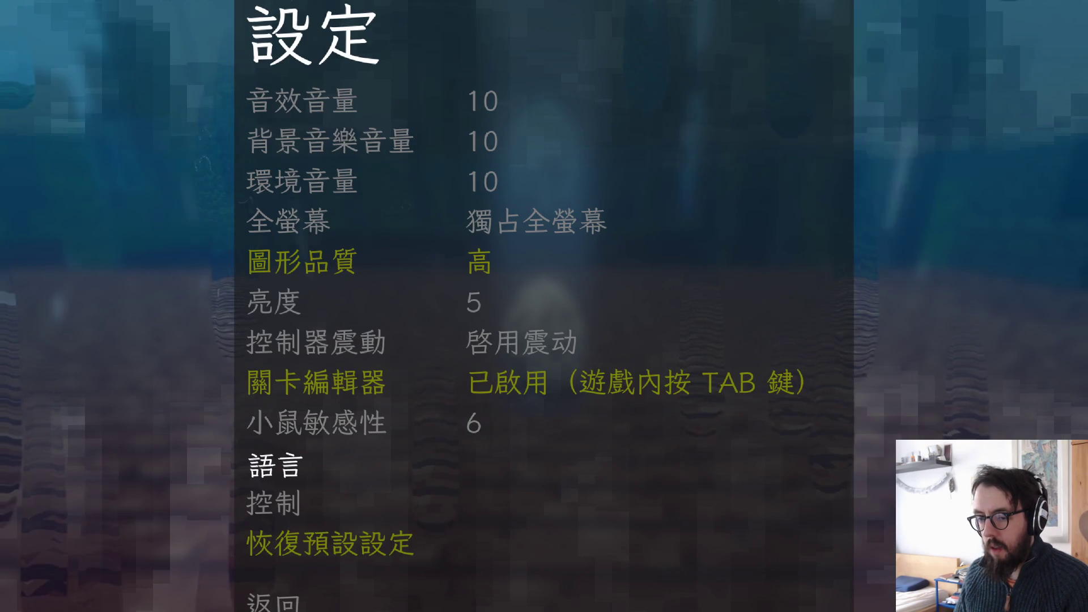
key(alt+F4)
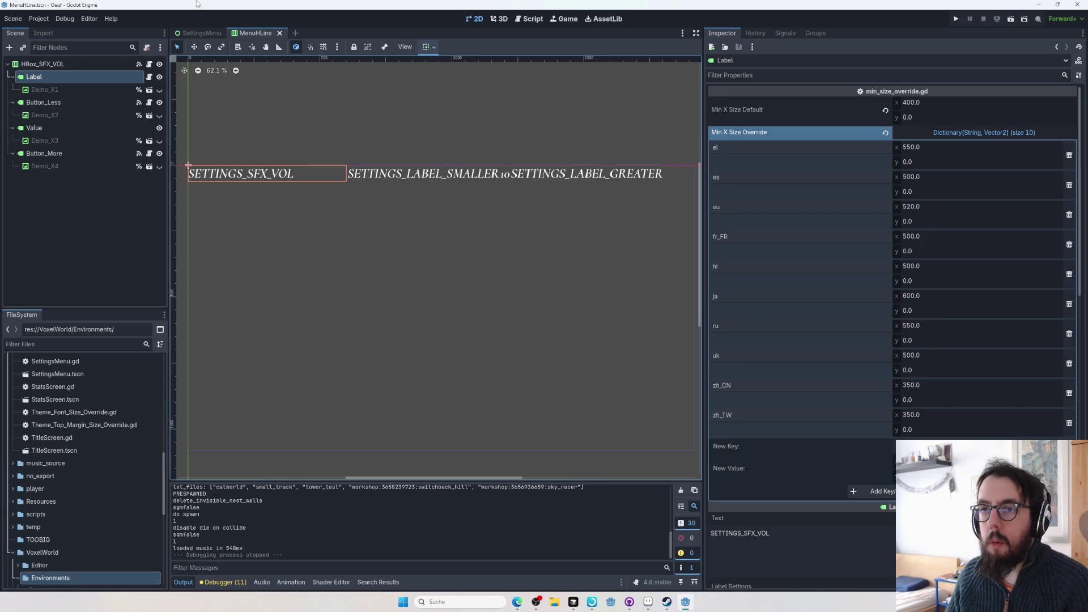
- Review the HBox_SFX_VOL, Demo_X1 and Label nodes, then save the MenuHLine scene
click(45, 65)
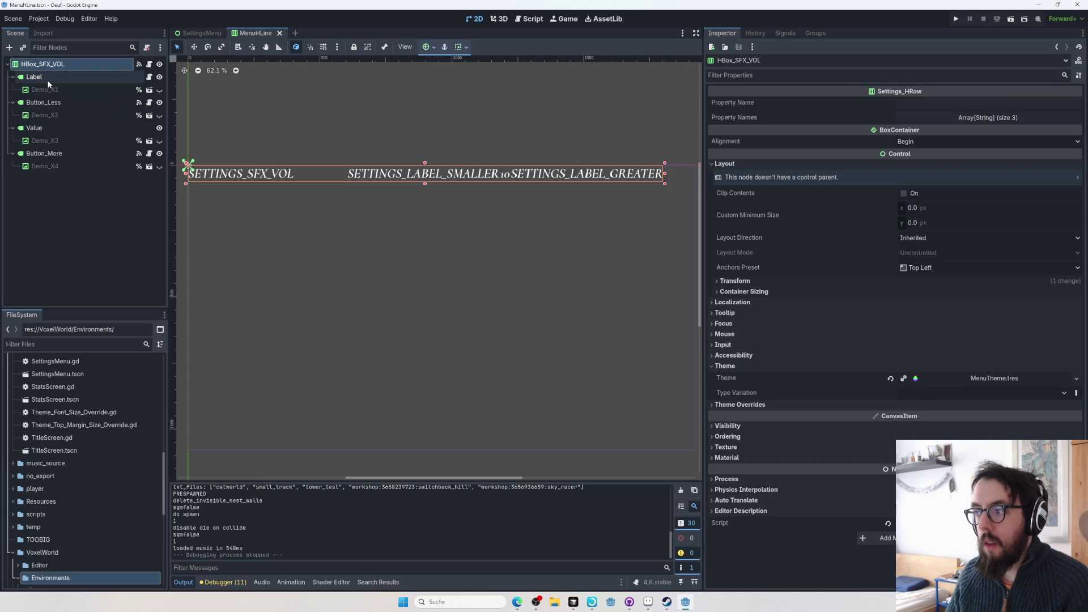
click(47, 85)
click(49, 76)
key(ctrl+s)
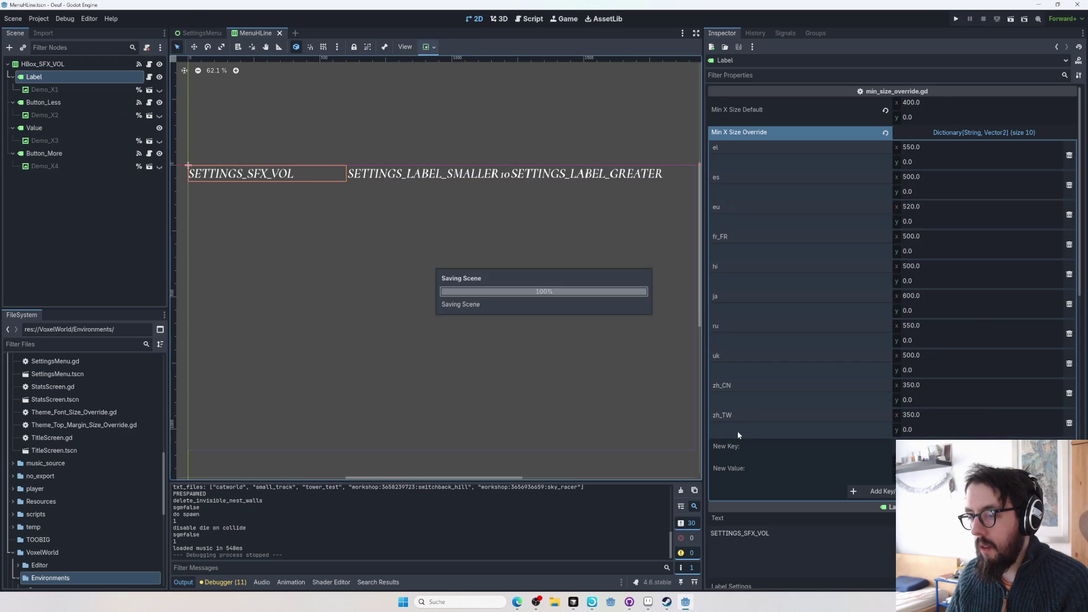
- In Cursor, search zh_cn and open its match in localizer_generate.gd, then return to Godot
key(alt+Tab)
key(alt+Tab)
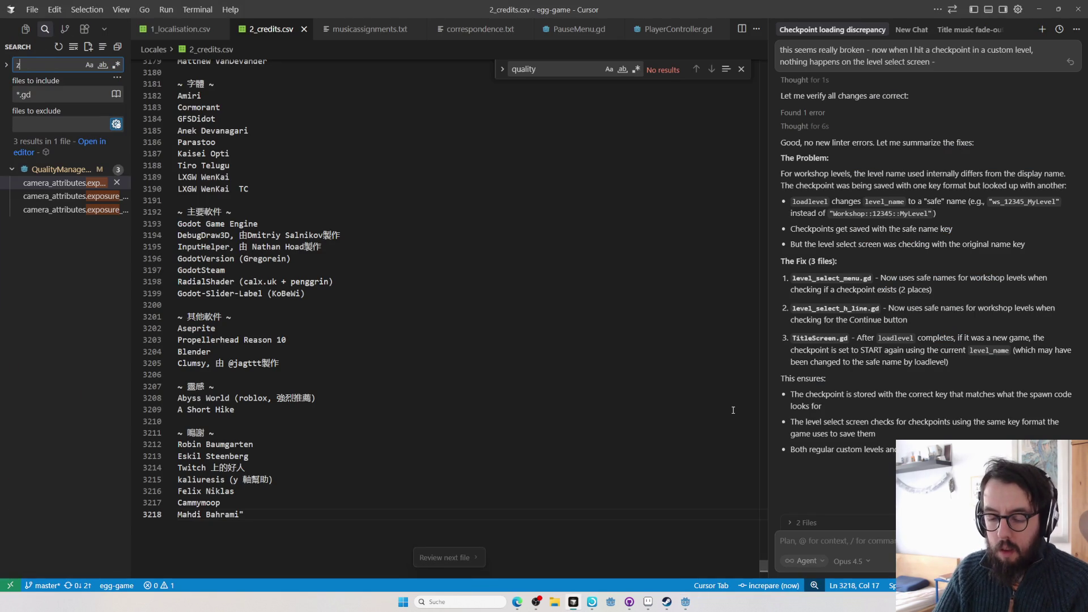
text(h_cn)
click(59, 195)
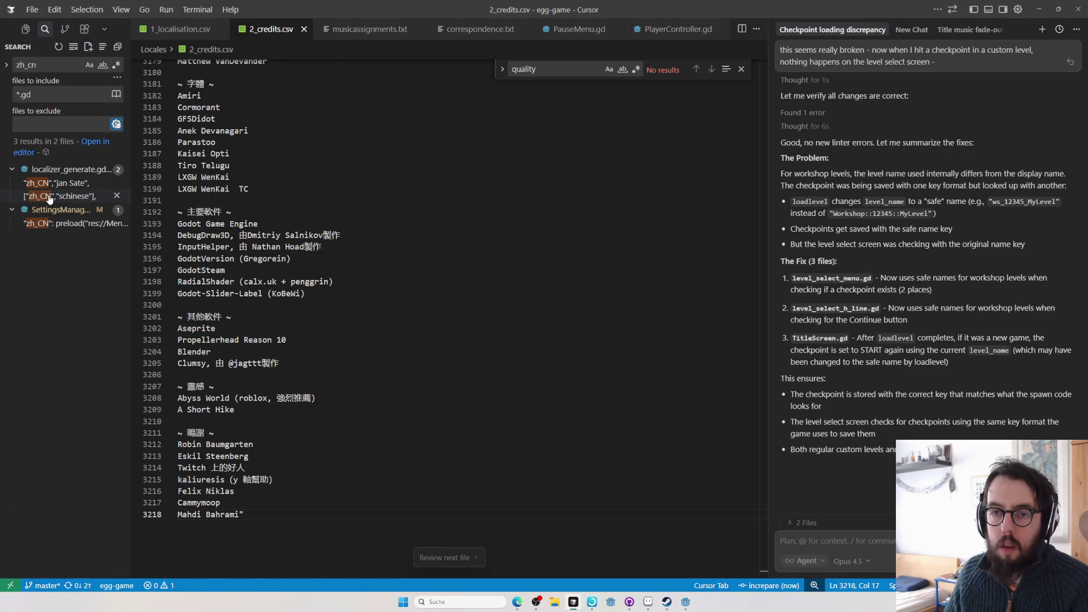
key(alt+Tab)
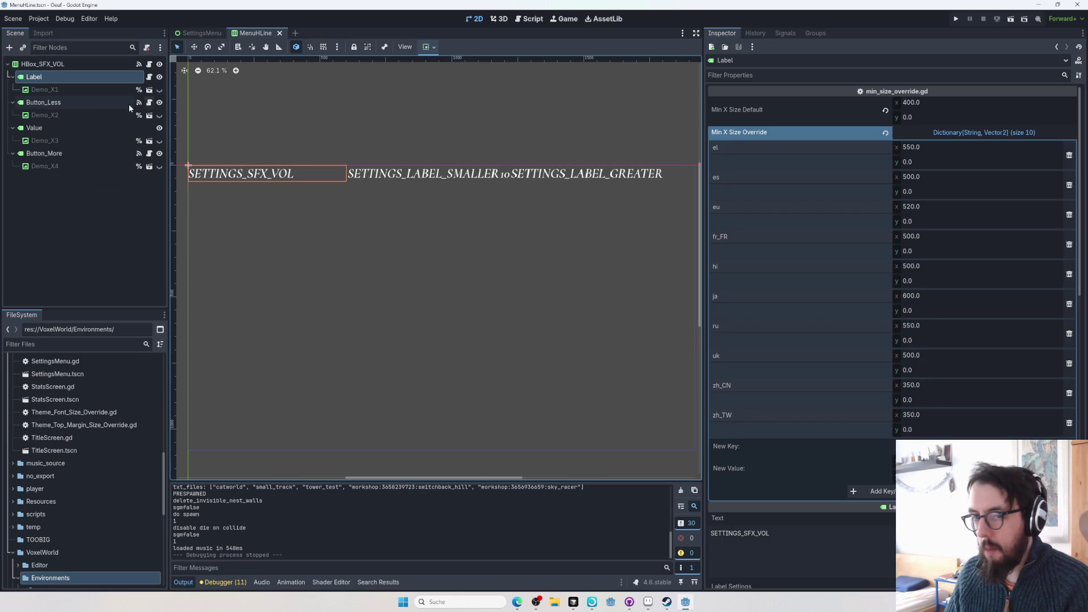
- Inspect the Button_Less, Value and Button_More labels, then switch to the SettingsMenu scene tab
click(63, 101)
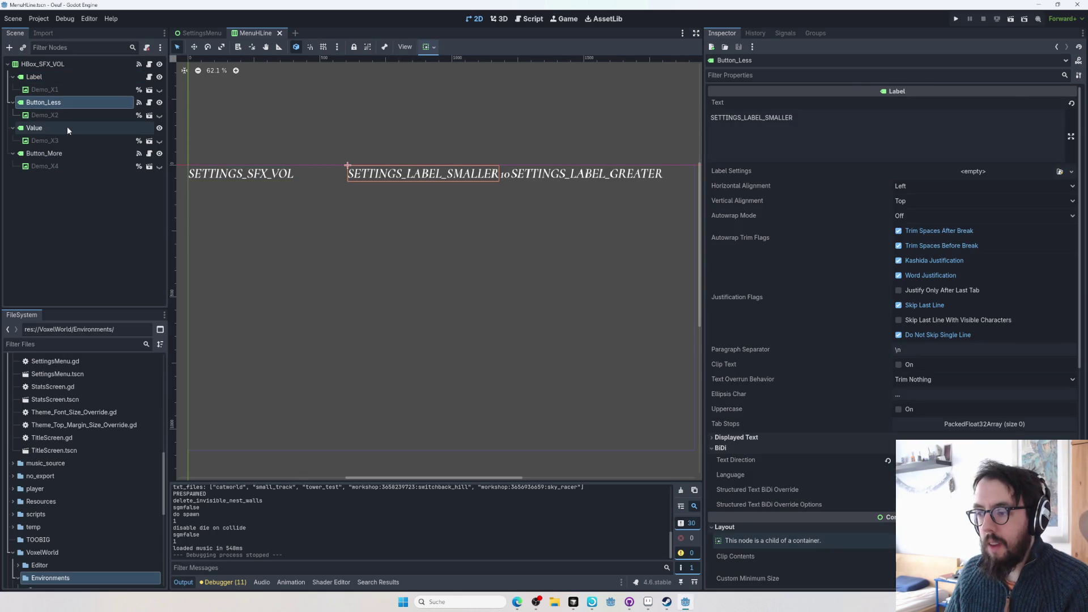
click(57, 115)
click(66, 126)
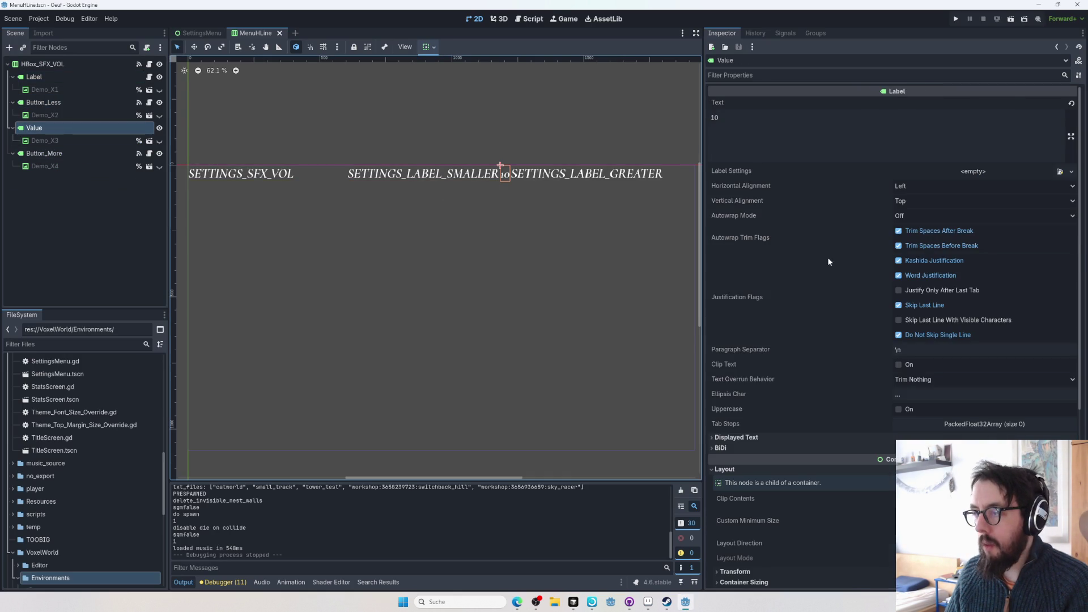
scroll(827, 261, down, 5)
click(39, 154)
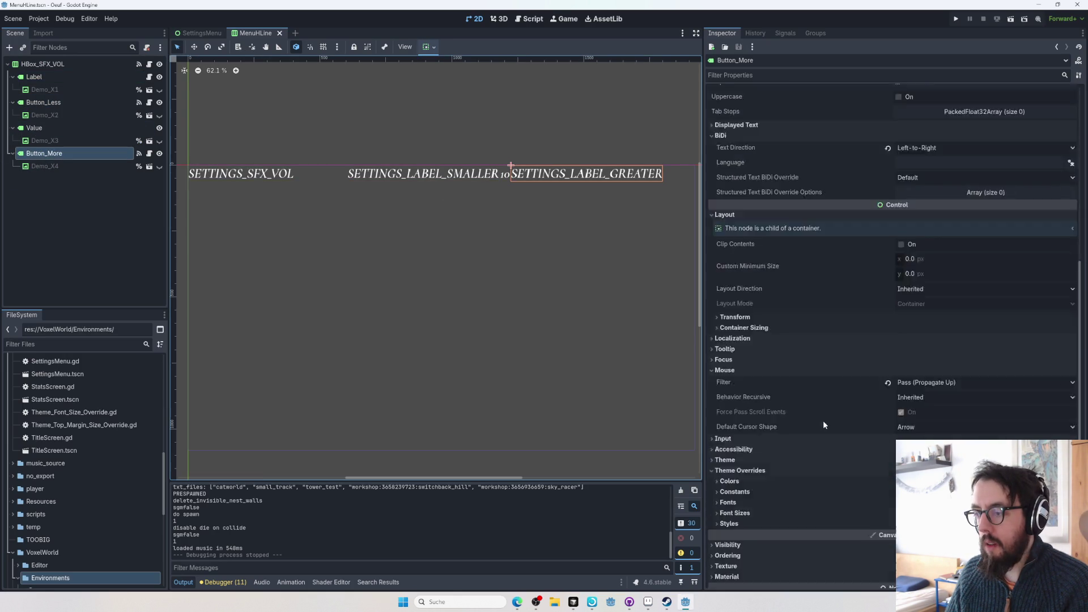
scroll(822, 419, down, 2)
scroll(822, 419, up, 7)
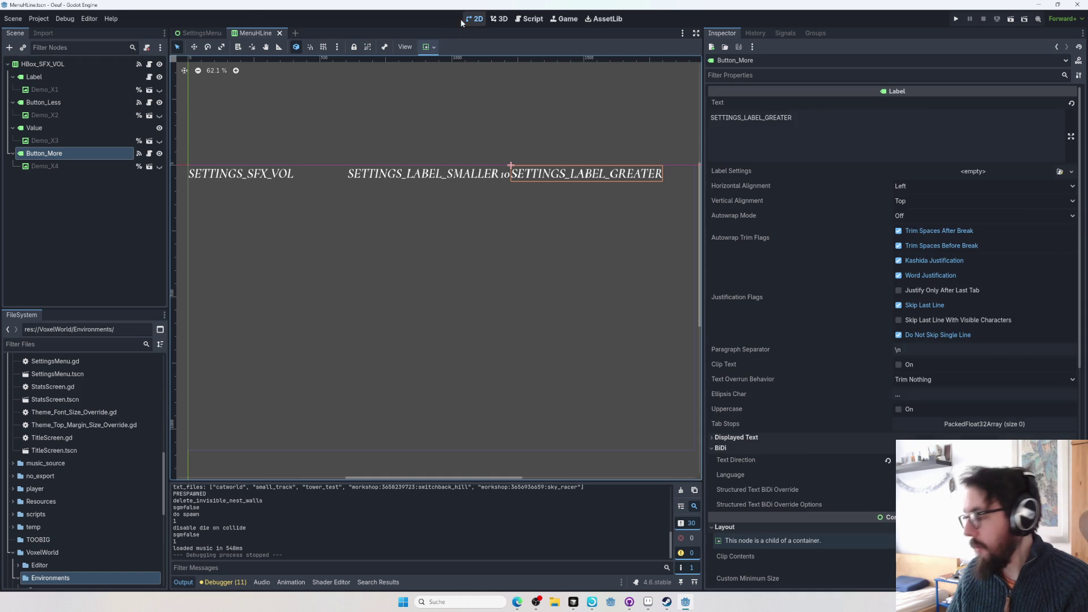
click(199, 33)
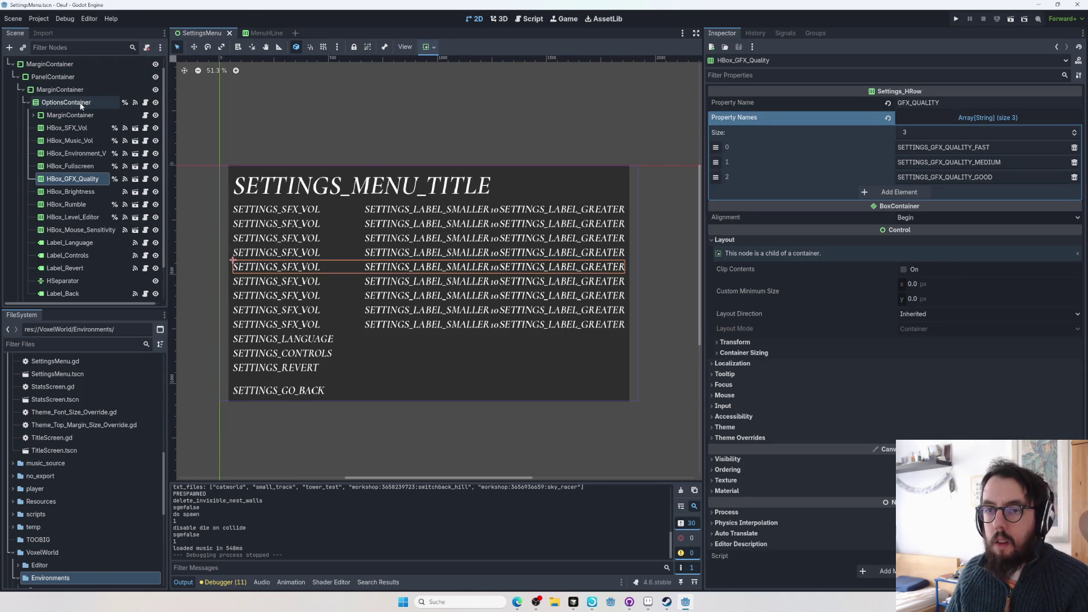
click(81, 104)
click(96, 155)
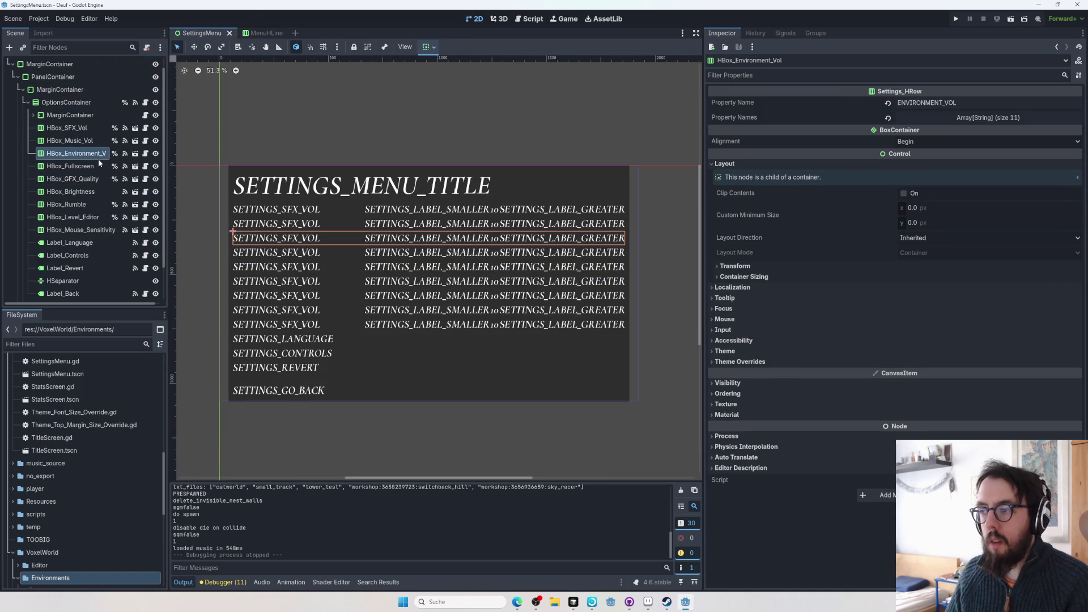
click(1039, 119)
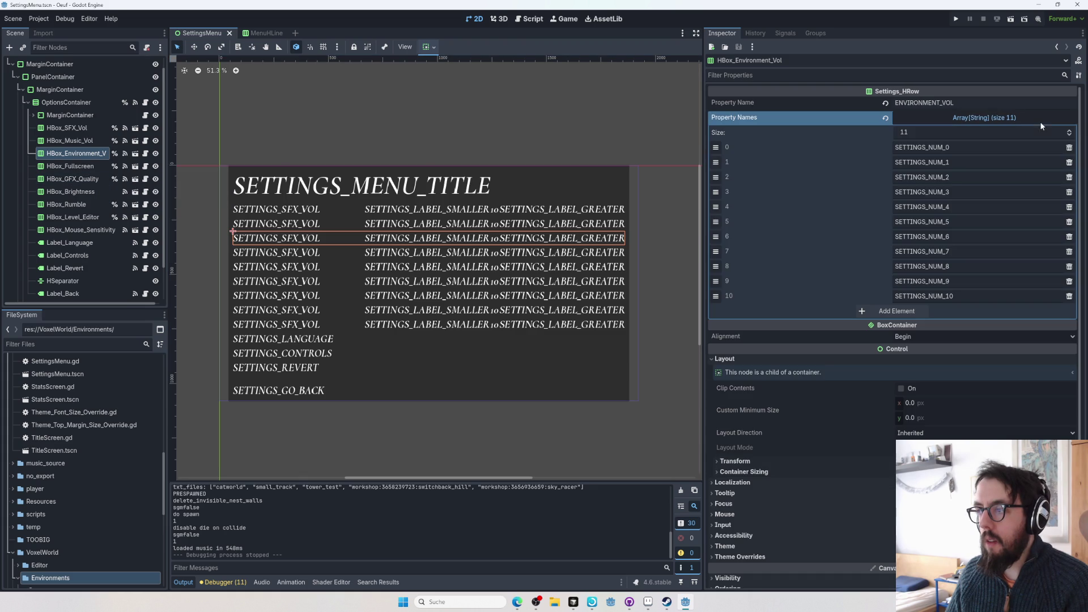
click(73, 178)
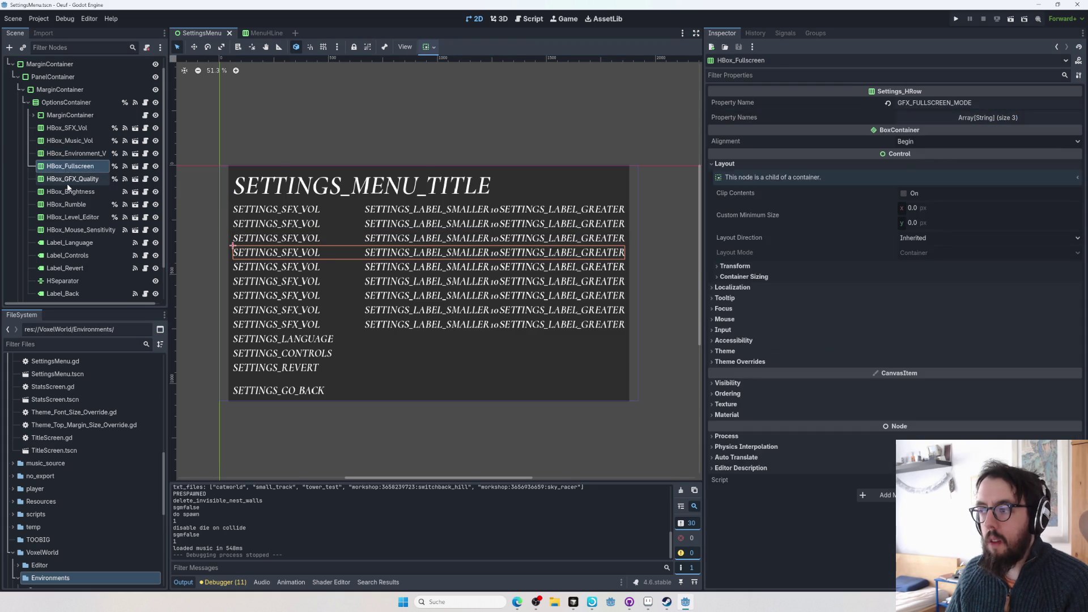
click(65, 217)
click(62, 230)
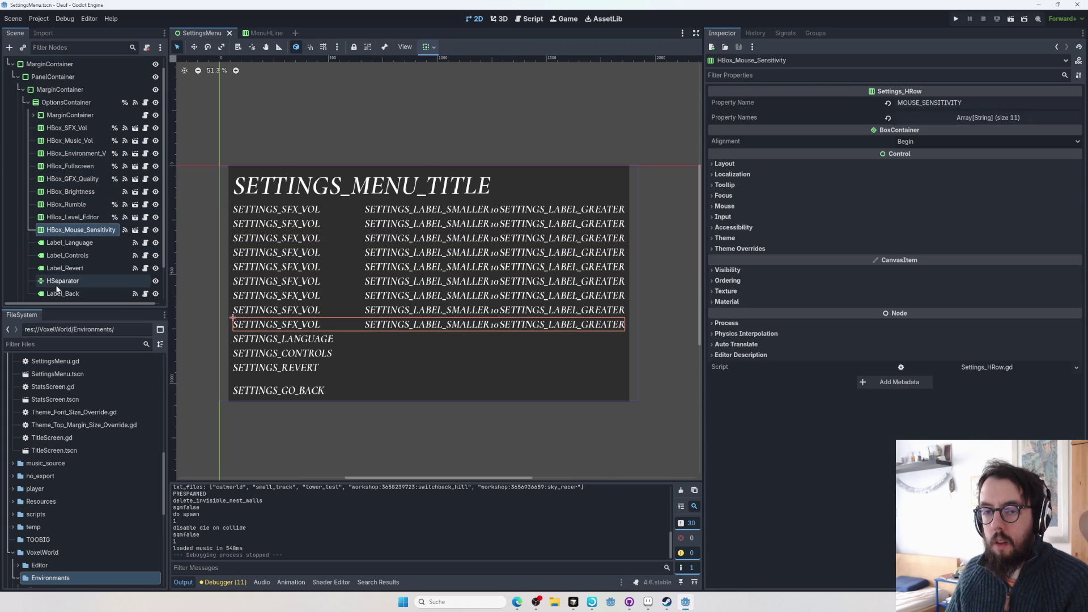
scroll(57, 274, down, 3)
click(70, 203)
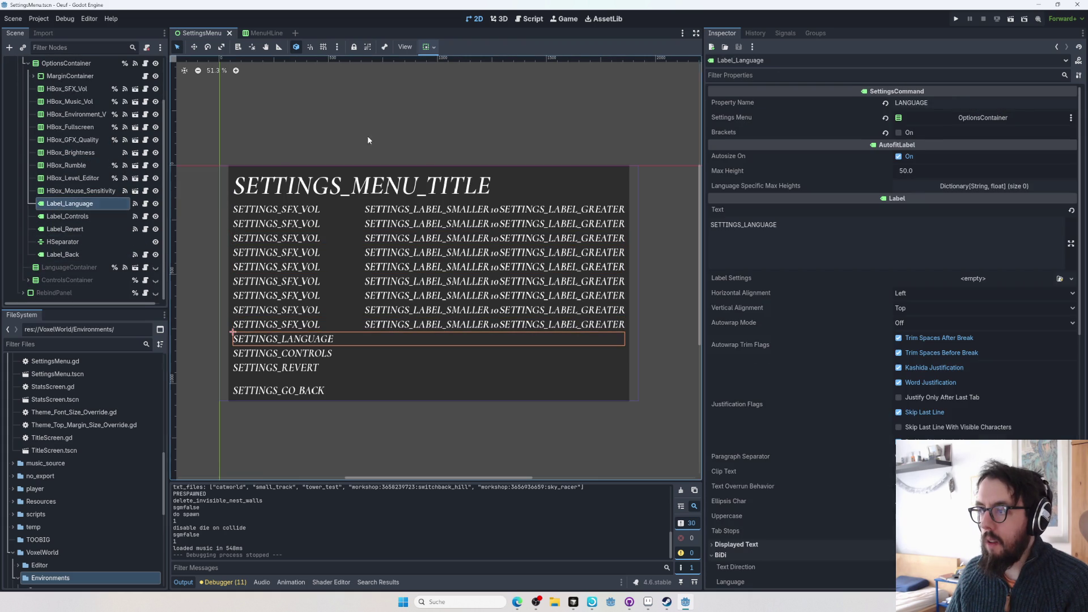
click(1009, 119)
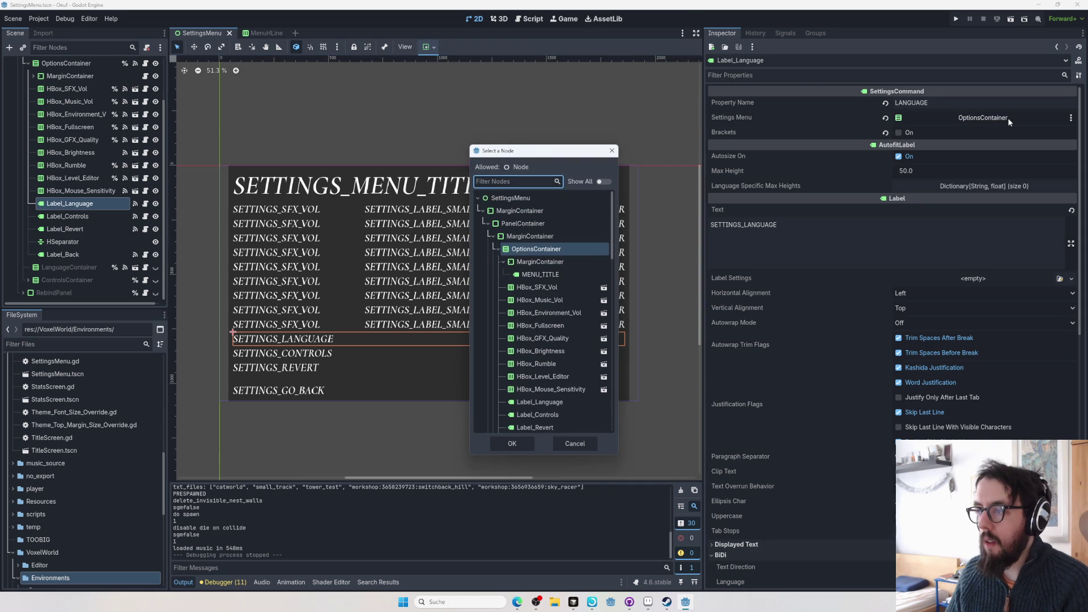
key(Escape)
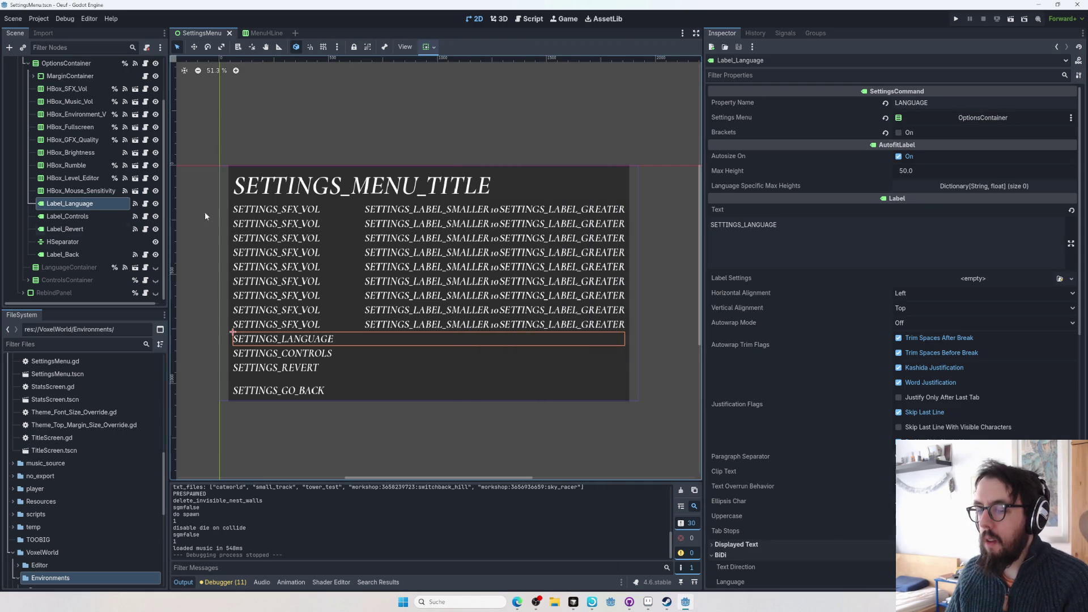
scroll(68, 238, up, 2)
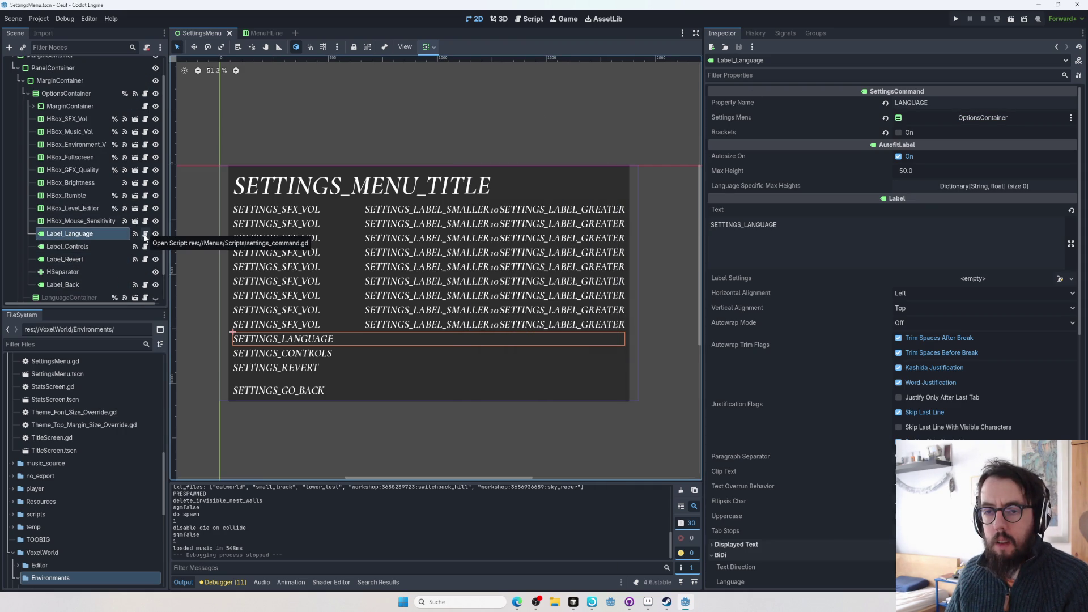
scroll(84, 250, down, 2)
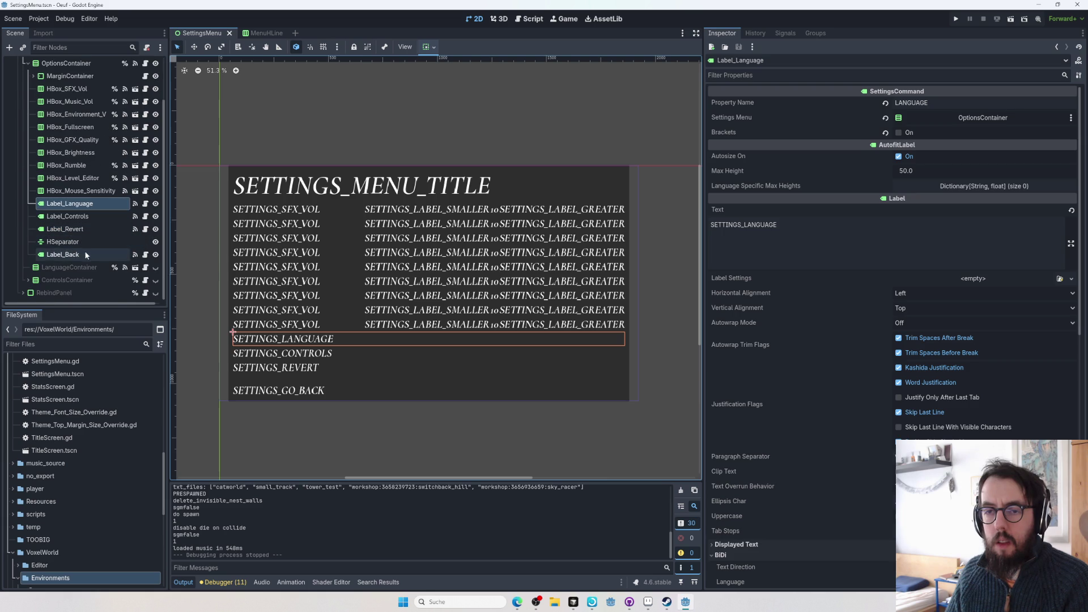
scroll(81, 230, up, 2)
click(73, 210)
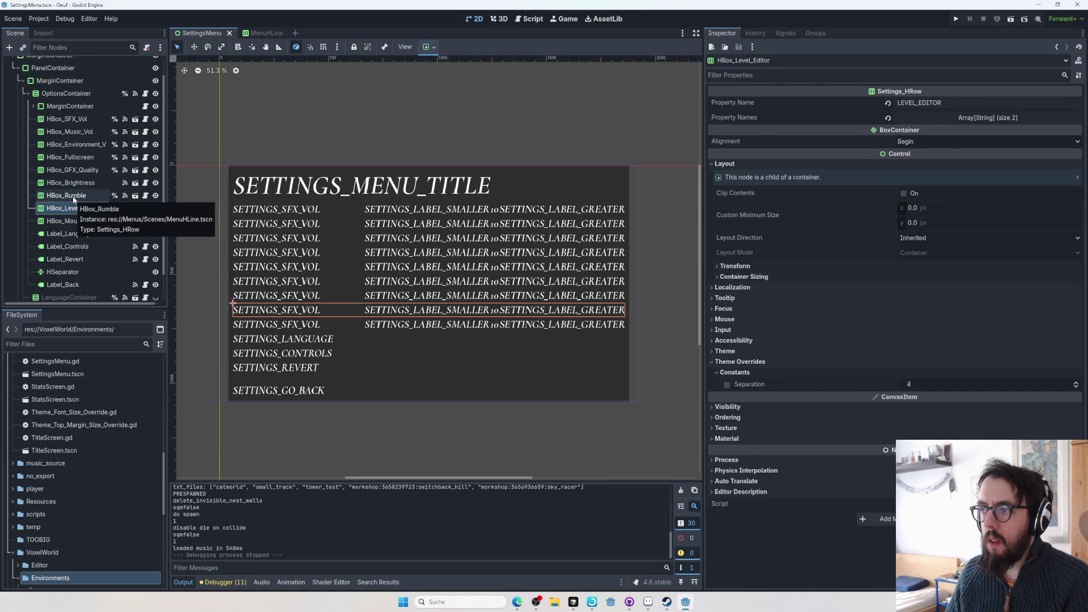
key(Up)
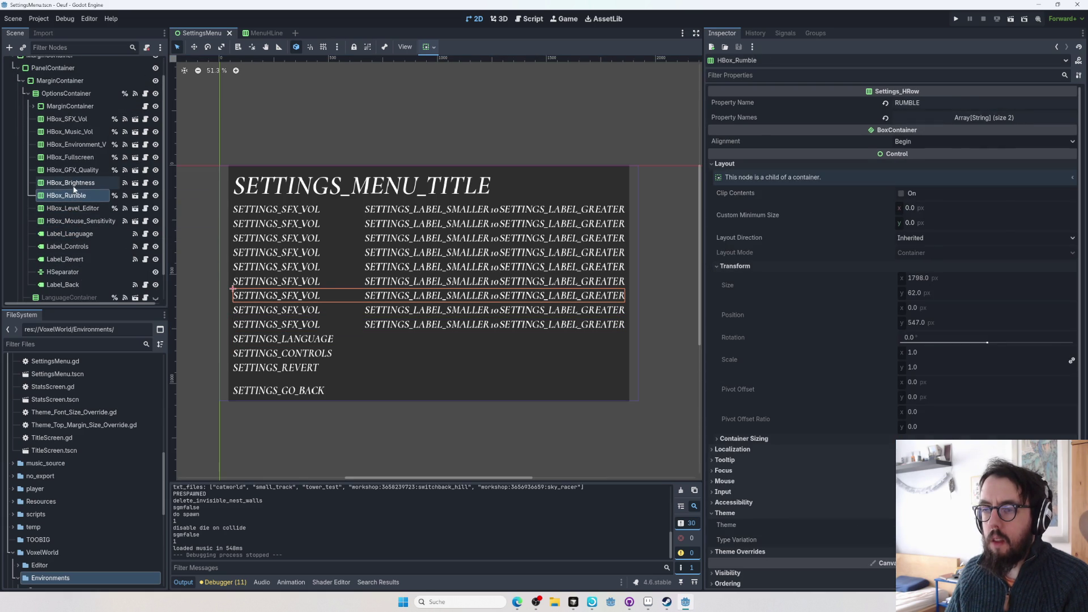
click(134, 195)
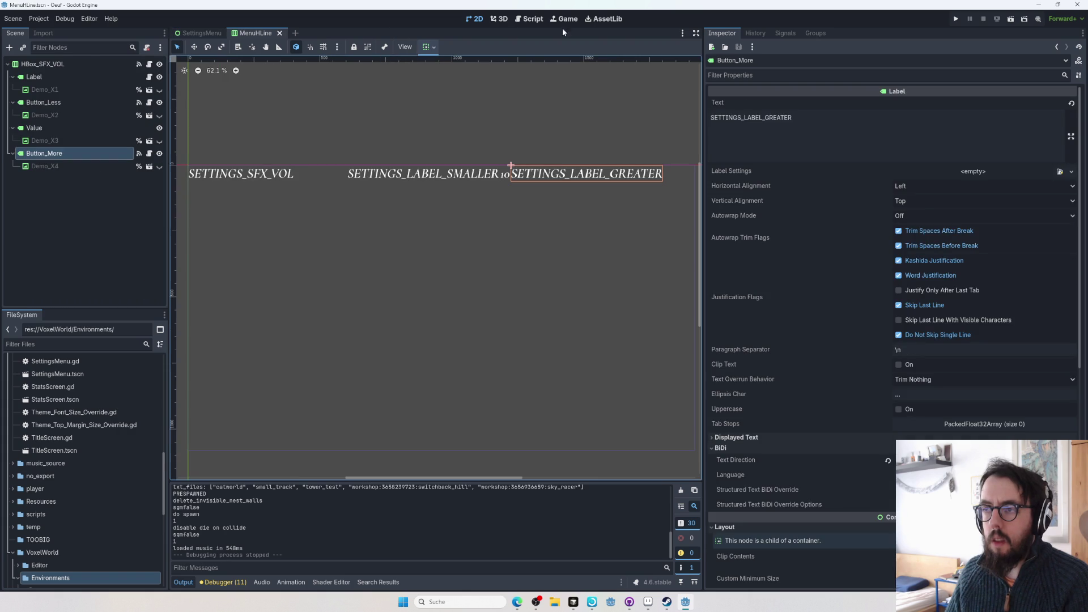
click(180, 32)
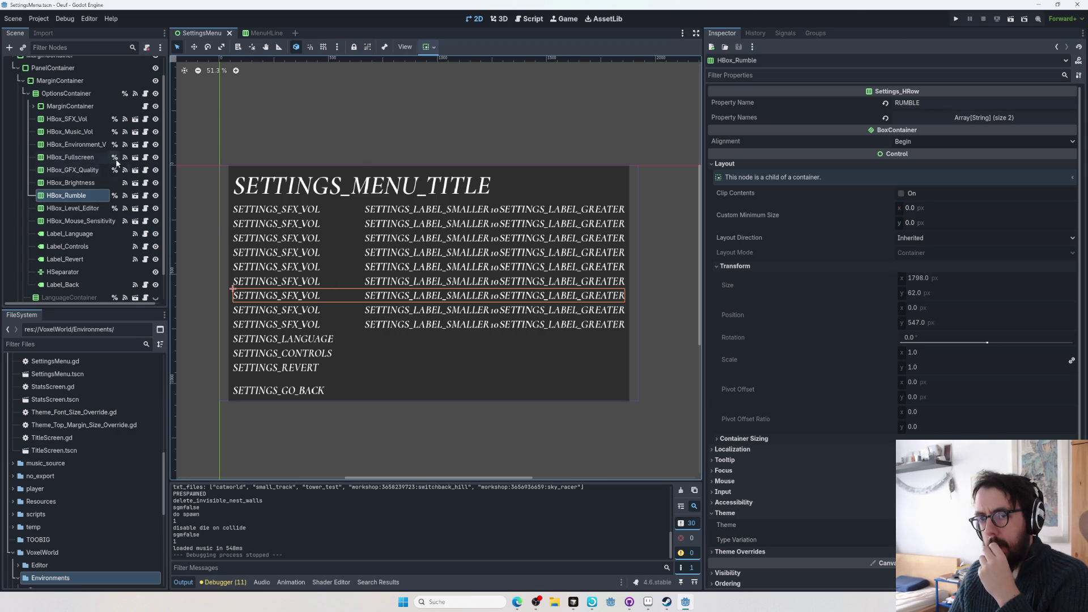
click(93, 110)
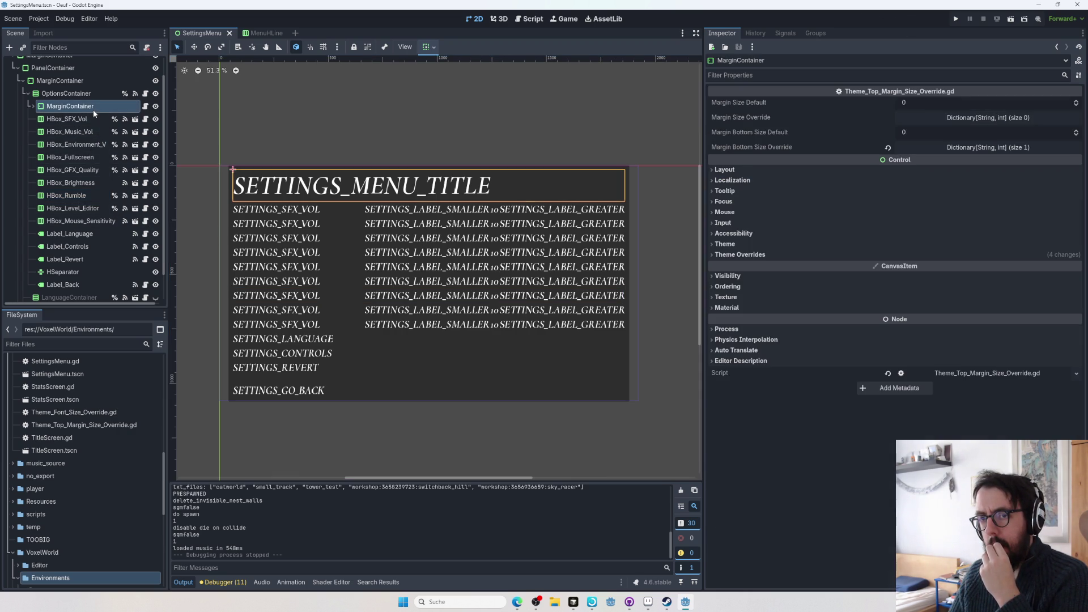
click(32, 106)
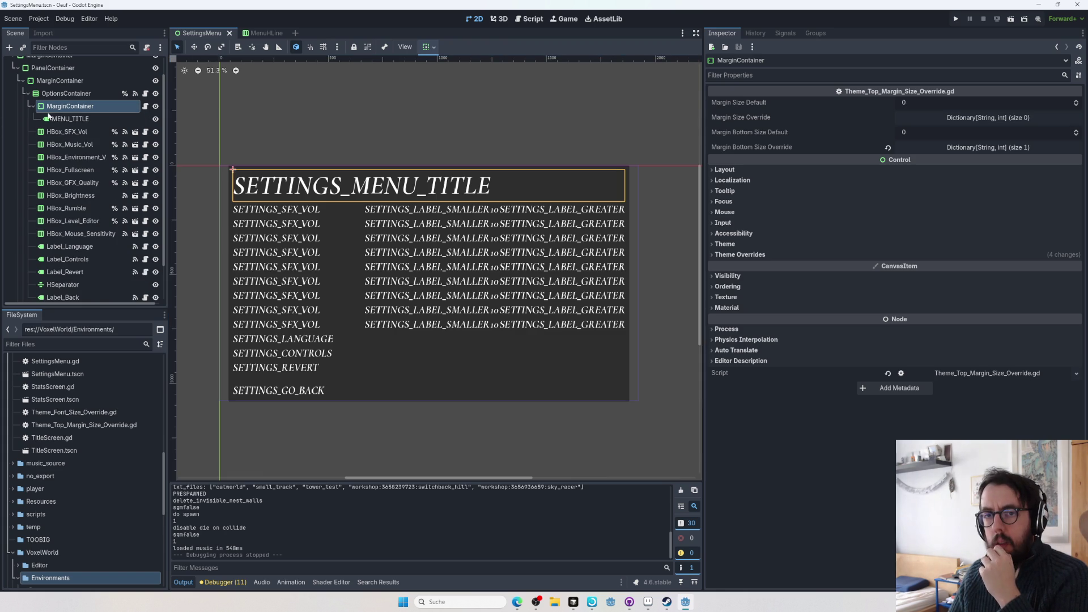
click(63, 118)
click(61, 111)
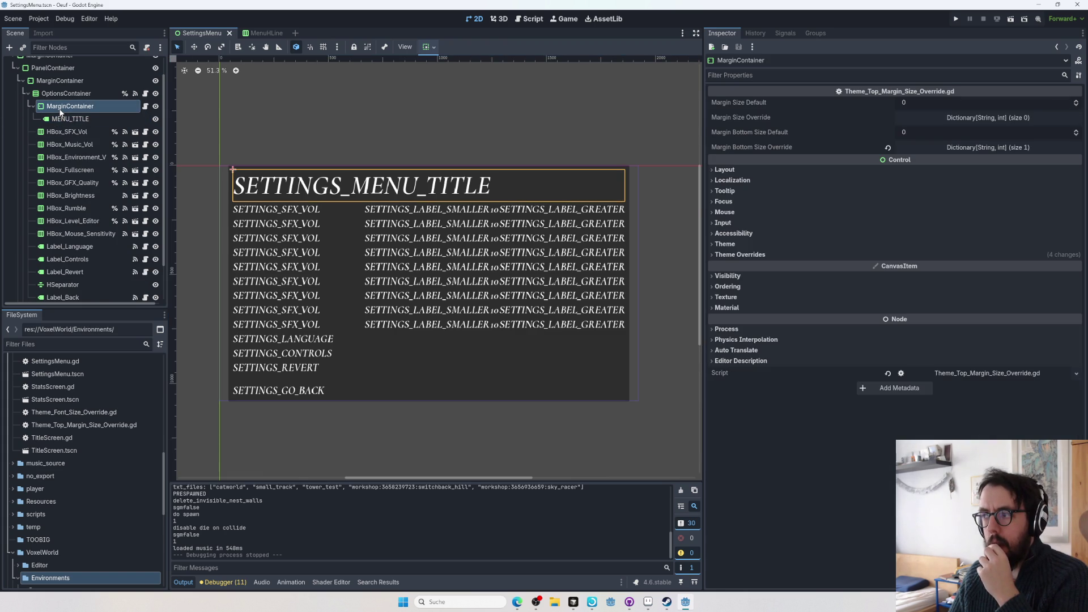
click(981, 148)
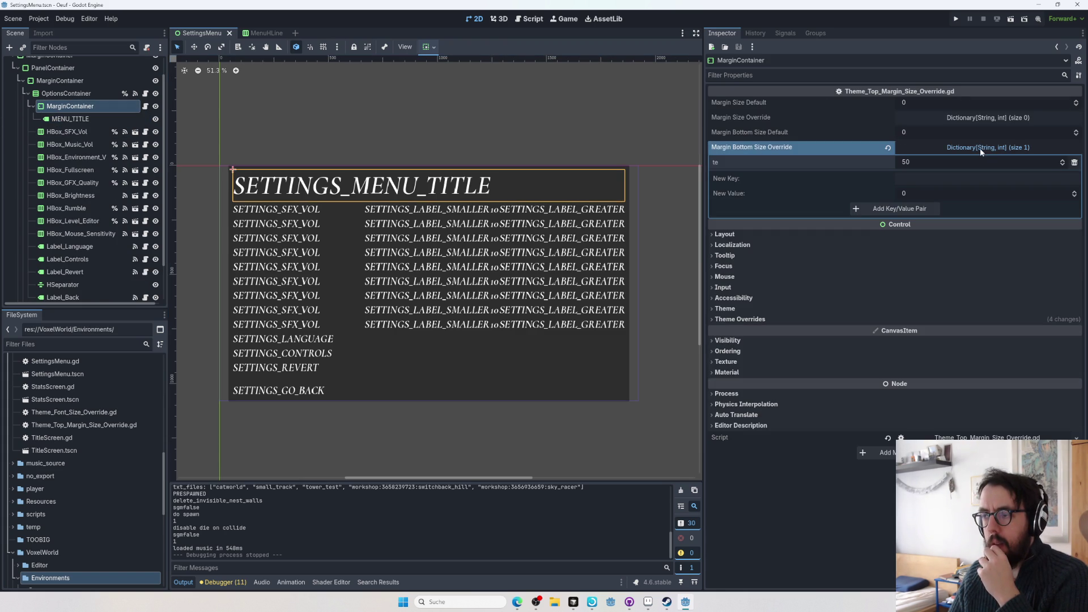
click(981, 118)
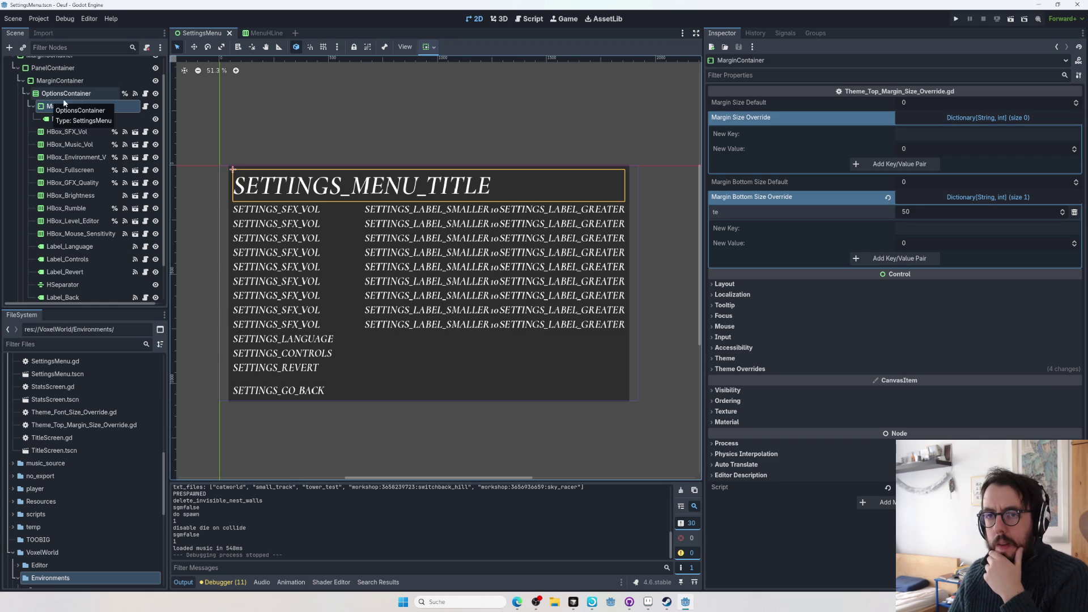
click(83, 97)
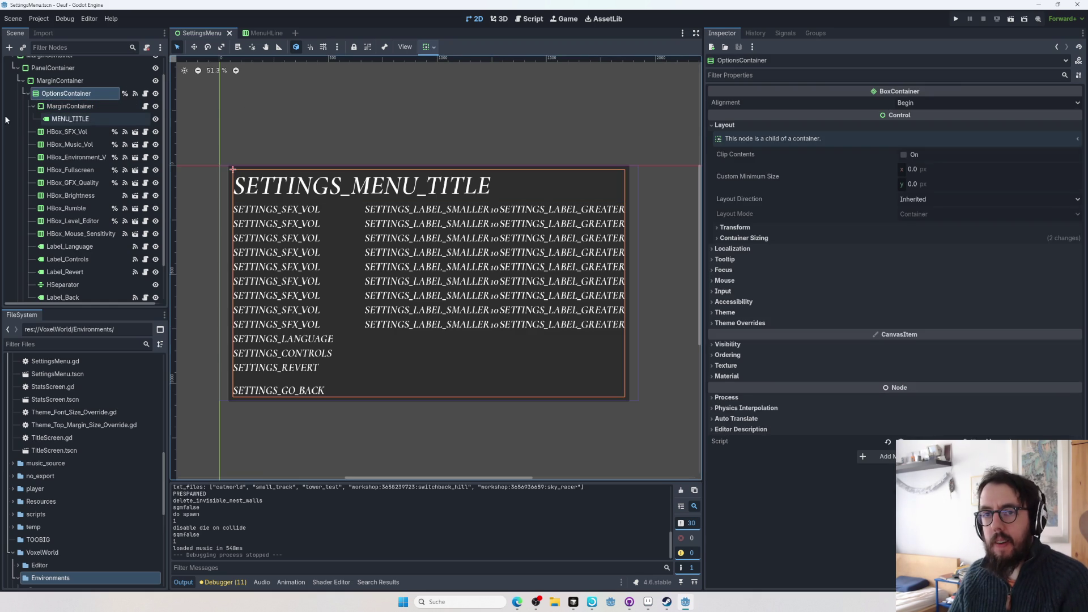
scroll(56, 85, up, 2)
click(55, 76)
click(55, 65)
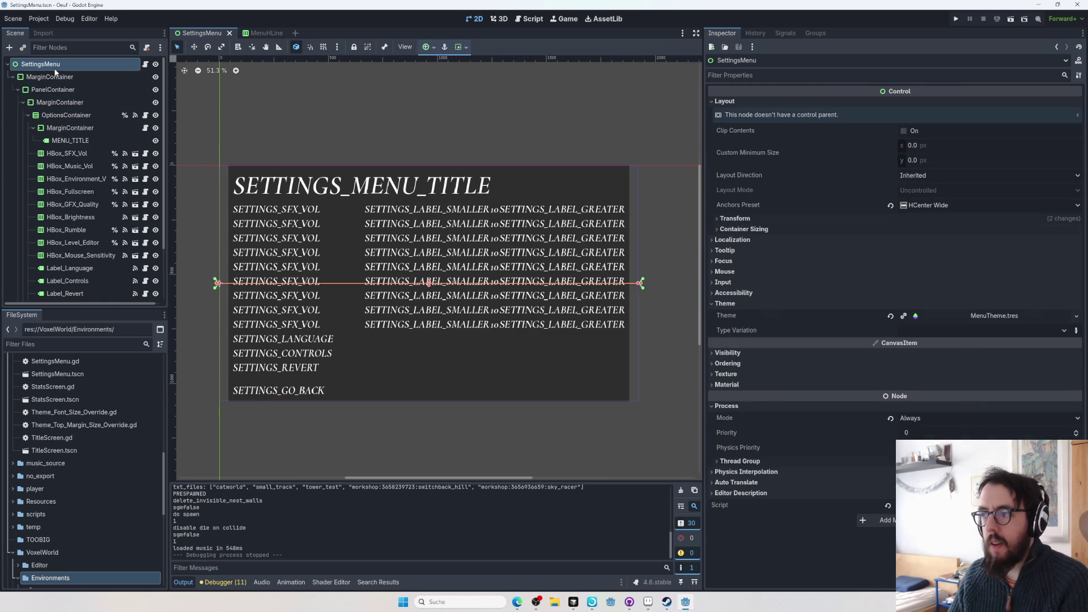
click(788, 227)
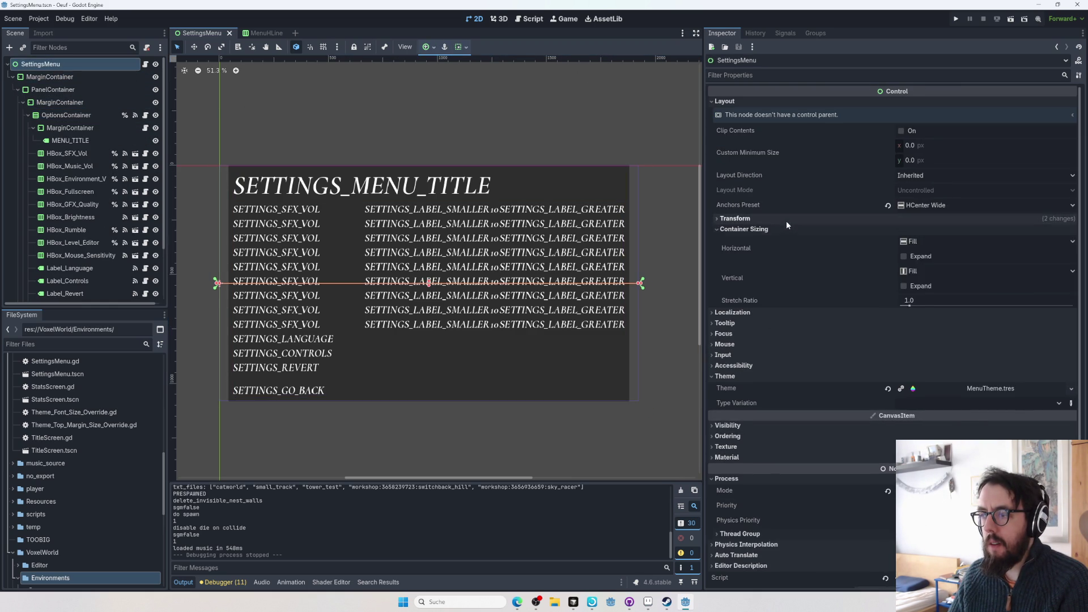
click(786, 219)
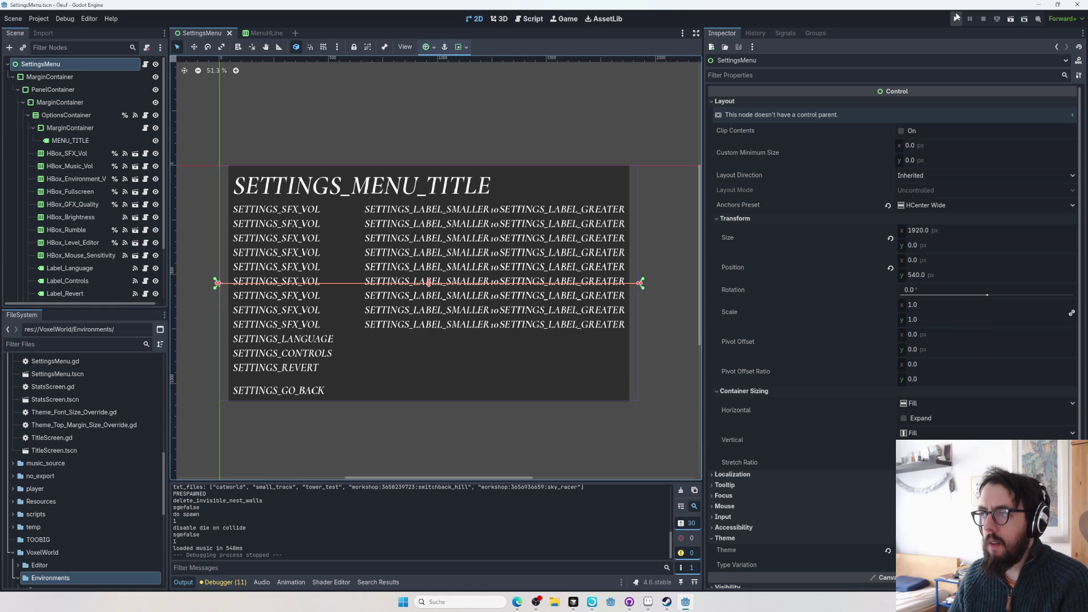
- Run the game and open the 設定 settings screen from the main menu
click(956, 17)
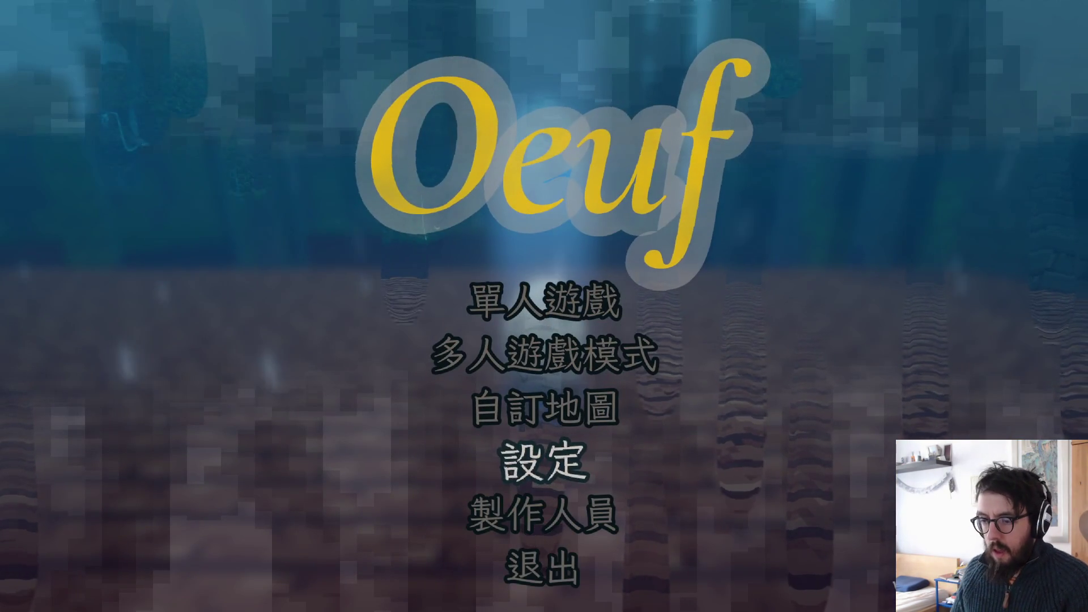
key(Up)
key(Down)
key(Return)
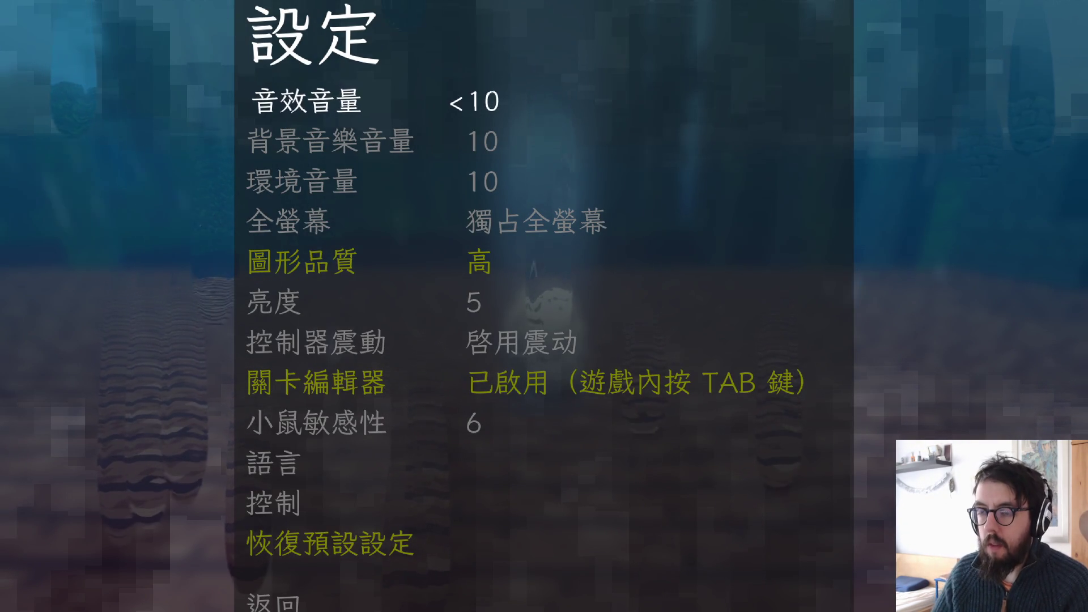
- Create a new blank 2560×1440 sprite in Aseprite, then return to the game
key(alt+Tab)
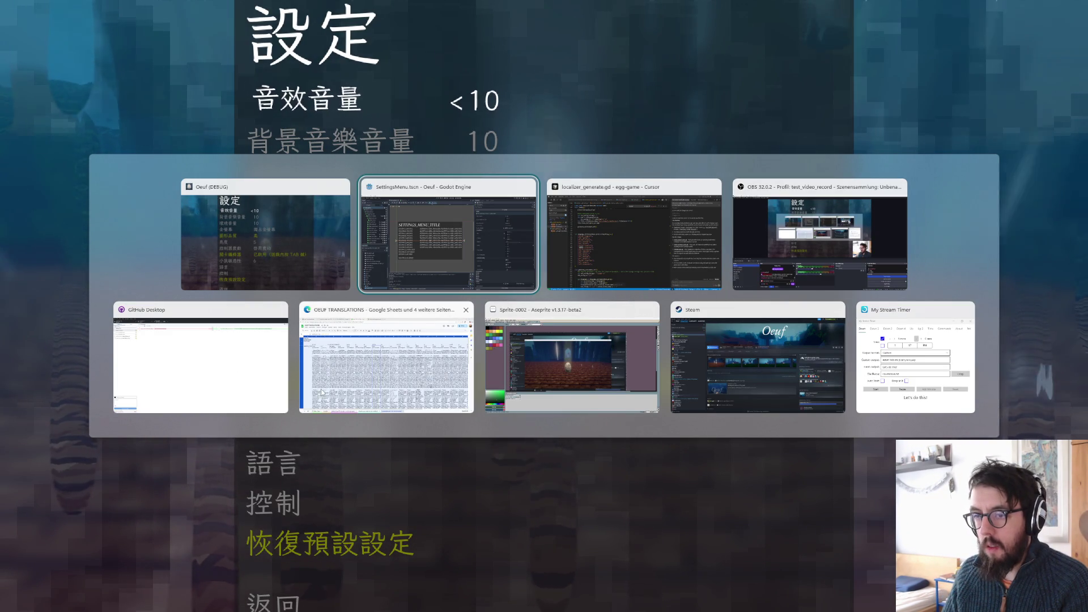
click(573, 337)
key(ctrl+n)
key(Return)
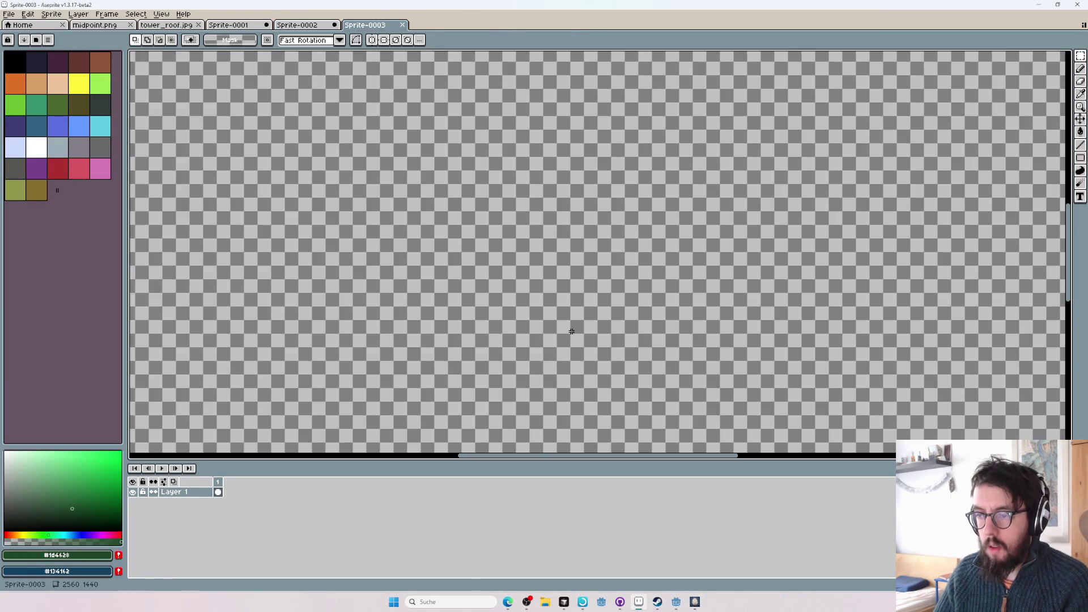
key(alt+Tab)
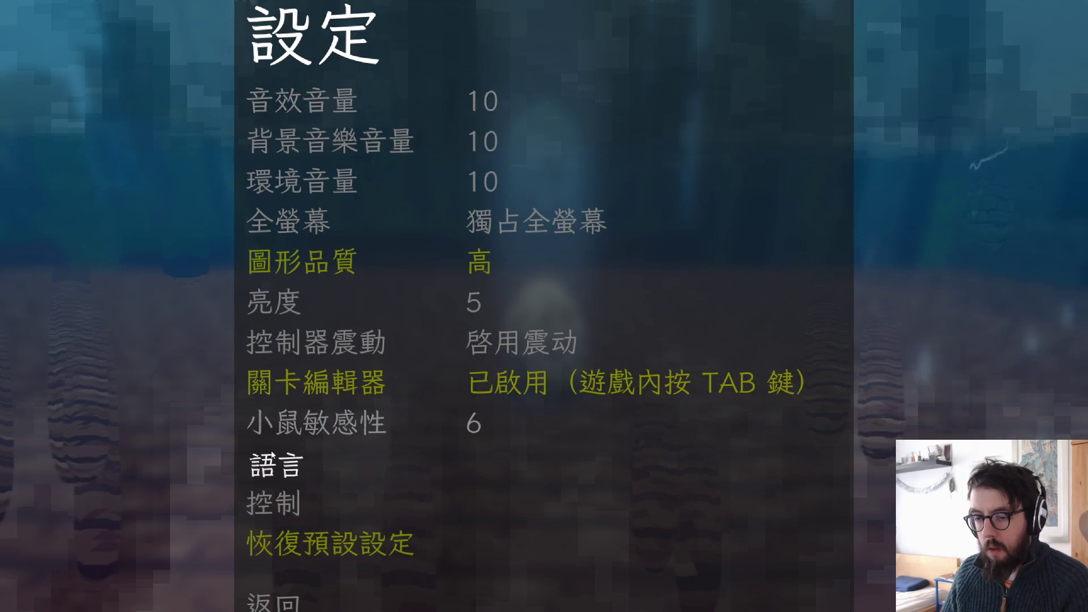
- Set the game's language to 中文(简体) in the settings menu
click(274, 464)
click(759, 498)
click(760, 498)
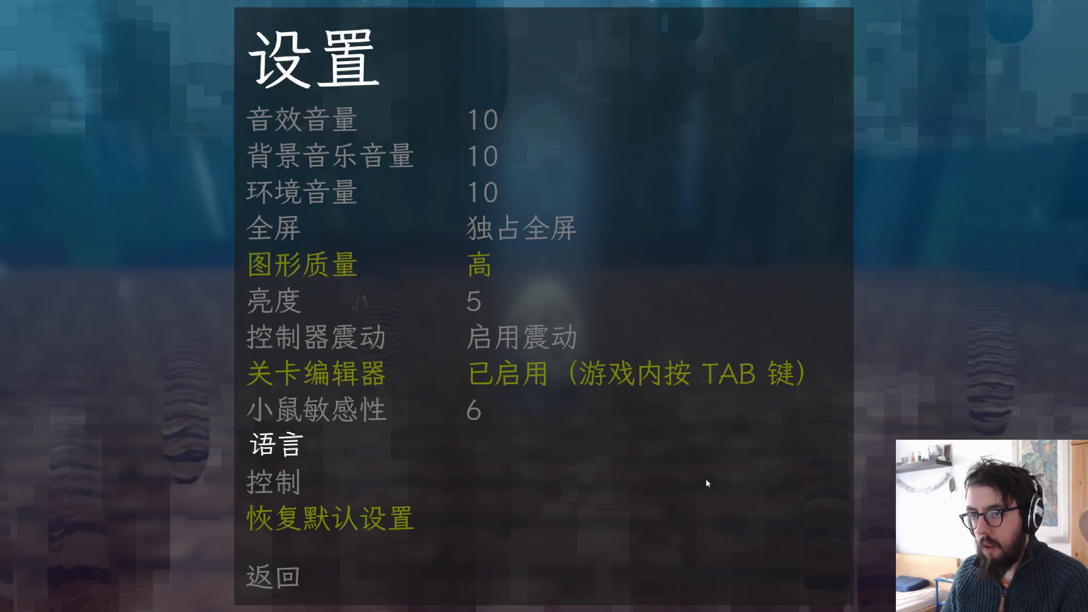
- Close and rerun the game, then open its Settings screen
key(alt+F4)
click(957, 20)
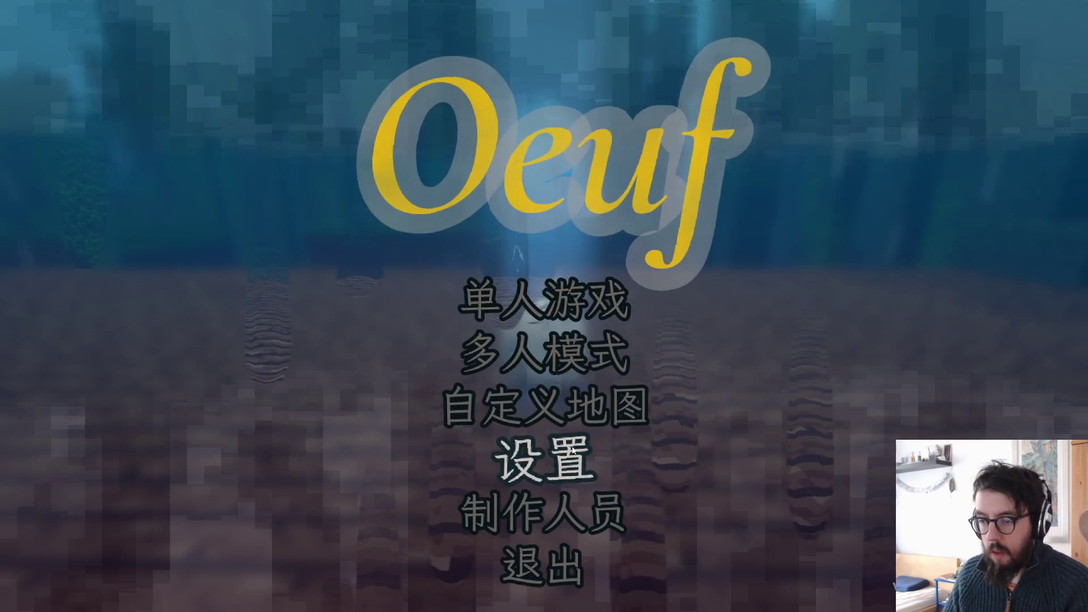
click(570, 447)
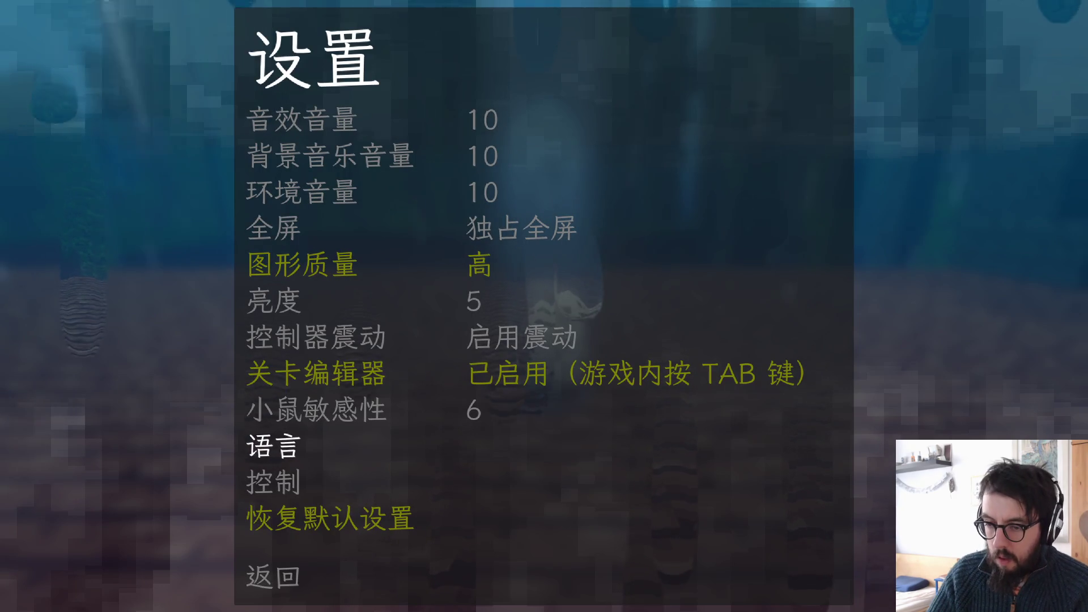
- Cycle through the open windows back to Aseprite
key(alt+Tab)
key(alt+Tab)
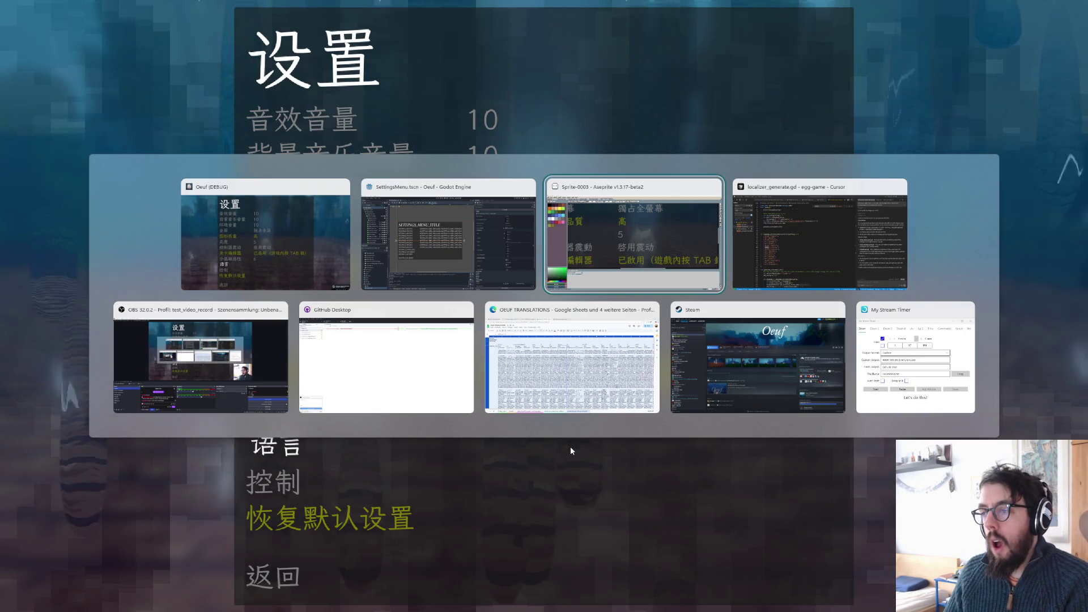
scroll(563, 391, down, 3)
key(alt+Tab)
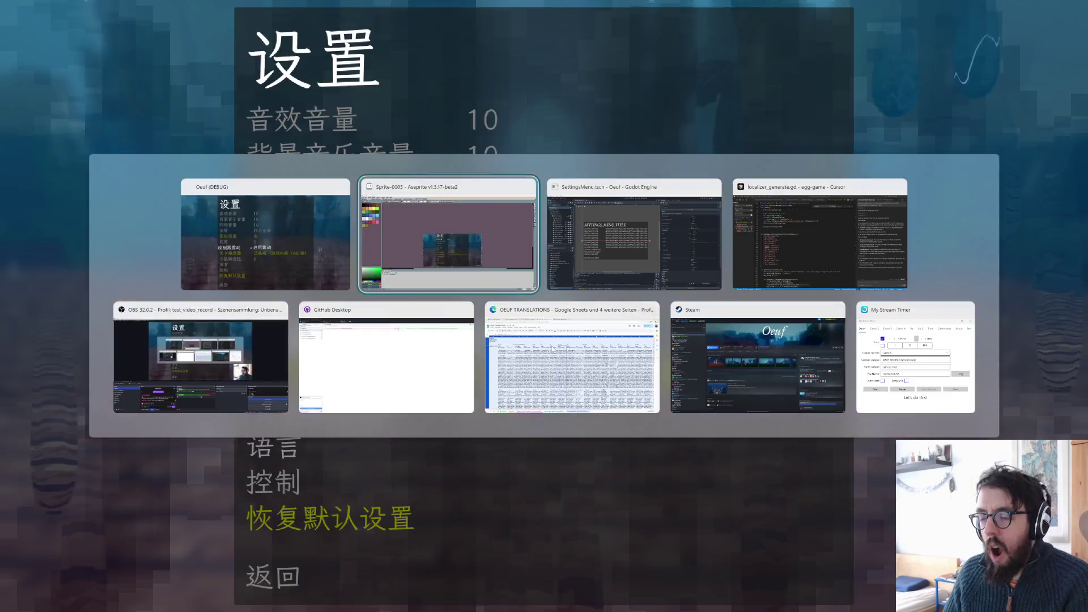
key(alt+Tab)
key(shift+n)
key(shift+n)
- Remove the extra layer and paste the Simplified Chinese settings screenshot into Sprite-0003
key(ctrl+z)
key(ctrl+v)
scroll(564, 349, up, 1)
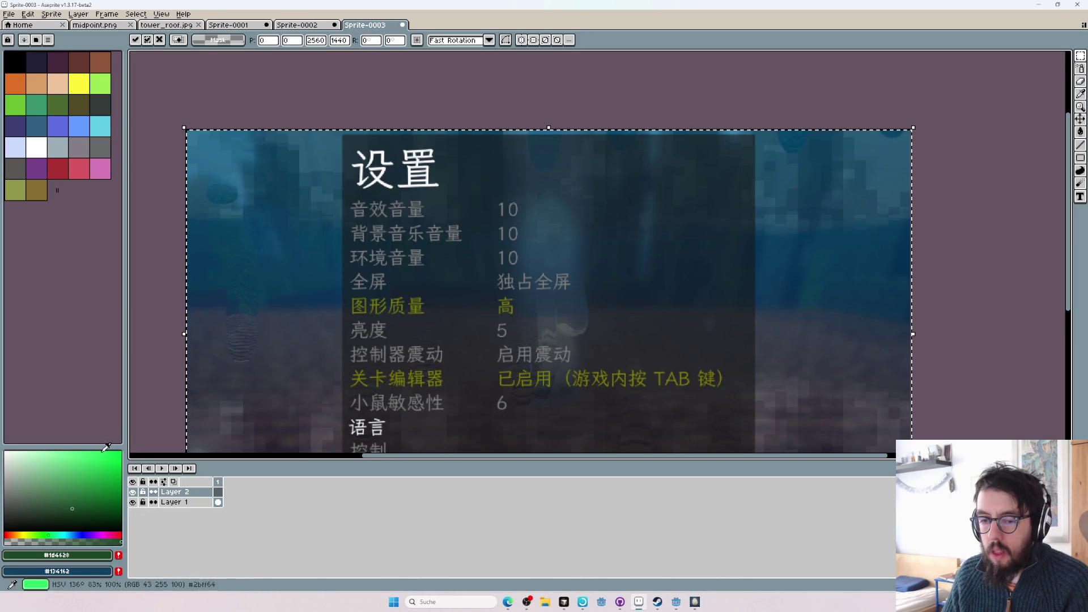
- Toggle Layer 2's visibility repeatedly to compare the Simplified and Traditional Chinese screenshots
click(132, 492)
click(133, 492)
click(133, 491)
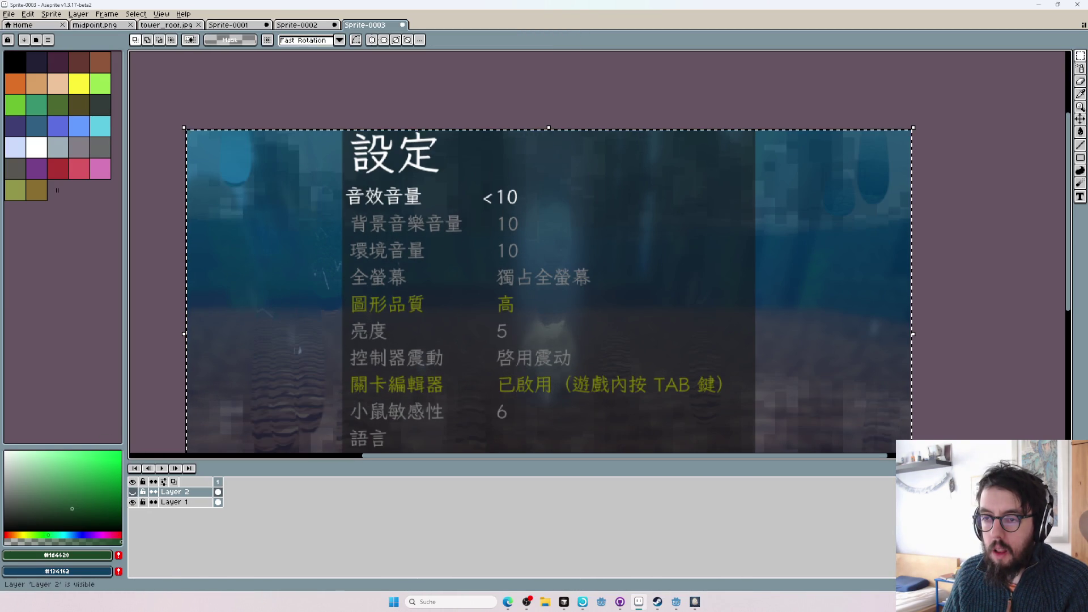
click(132, 492)
click(133, 492)
click(132, 491)
click(133, 492)
click(132, 492)
click(132, 492)
click(132, 491)
click(132, 492)
click(132, 492)
click(133, 491)
click(132, 491)
click(132, 492)
click(133, 492)
click(133, 491)
click(133, 502)
key(alt+Tab)
key(alt+Tab)
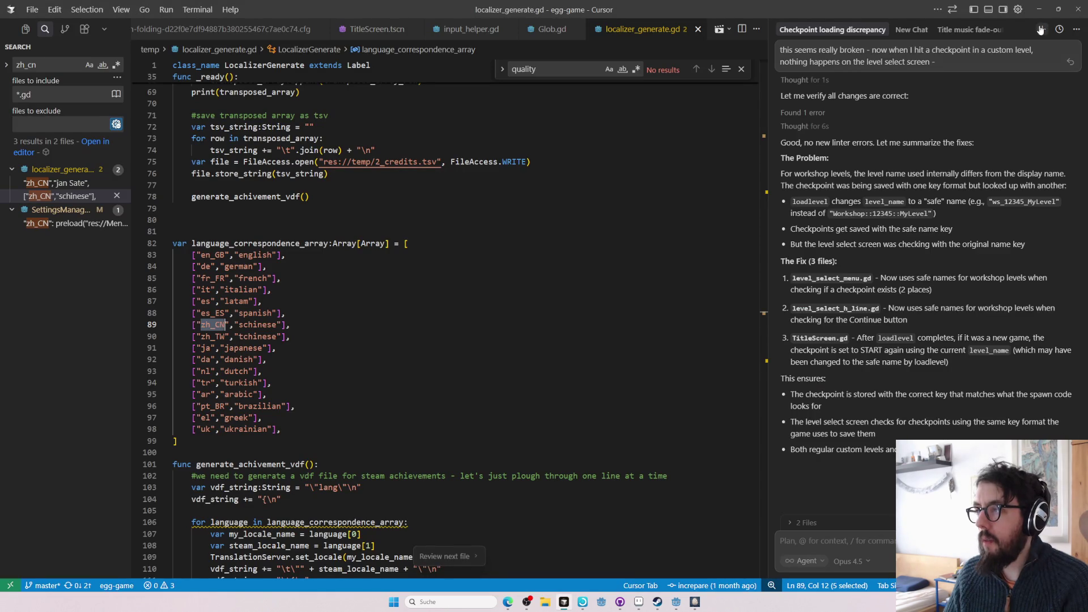
- Start a new agent chat with 'Can you' and open SettingsMenu.tscn via the file finder
click(1042, 29)
text(Can you figure out why z)
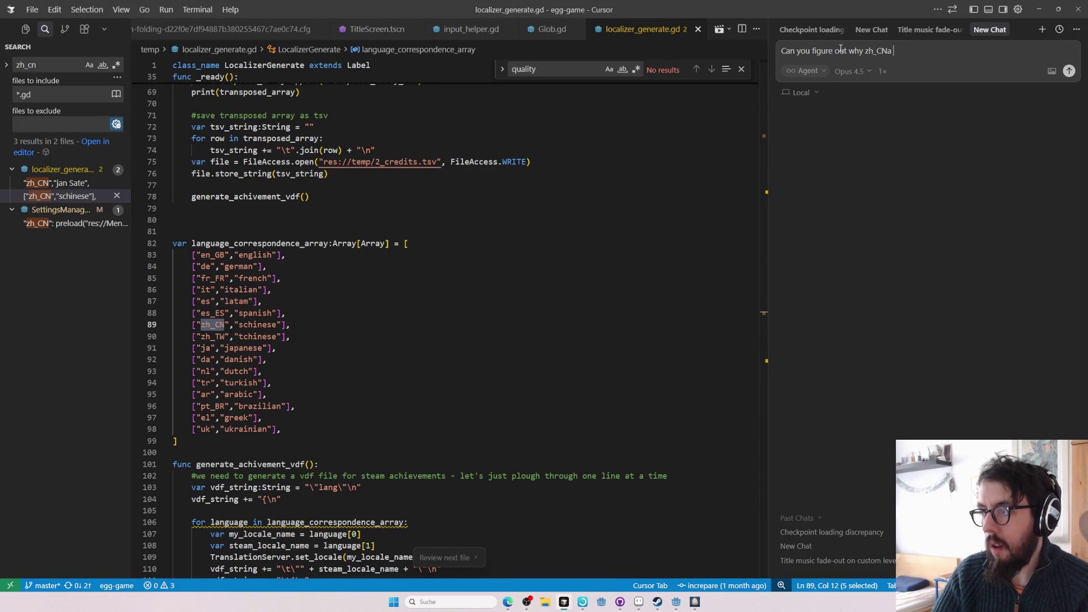
text(h_TW)
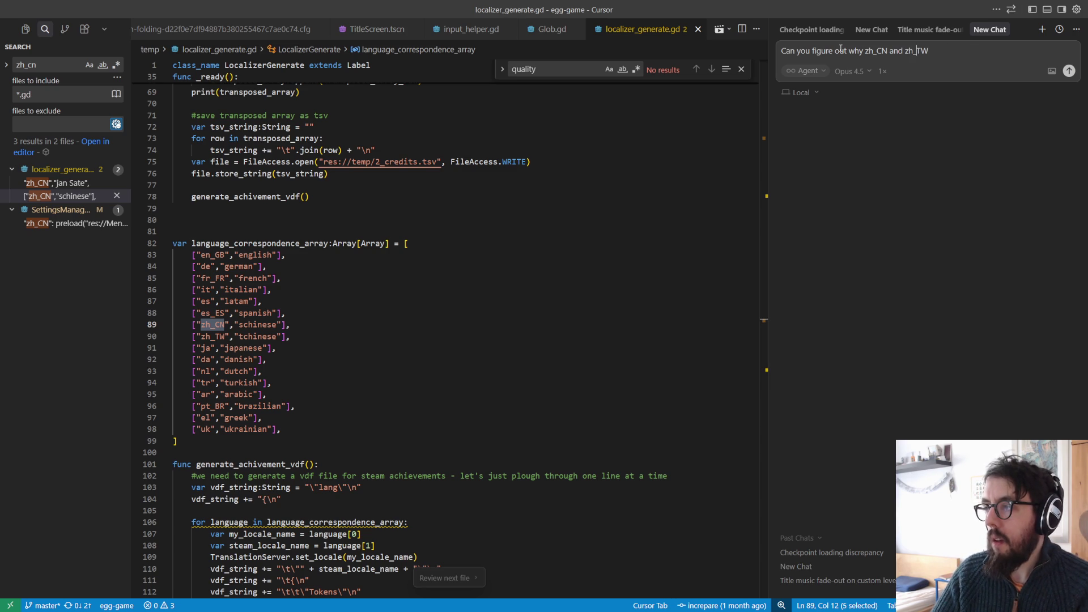
key(ctrl+p)
text(settingsmenu)
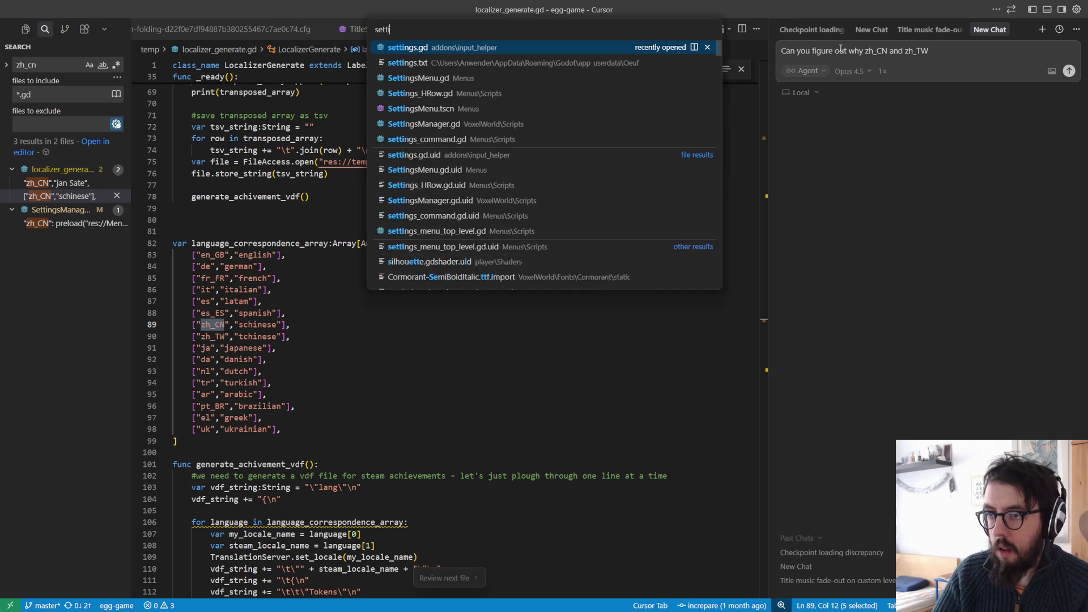
key(Down)
key(Return)
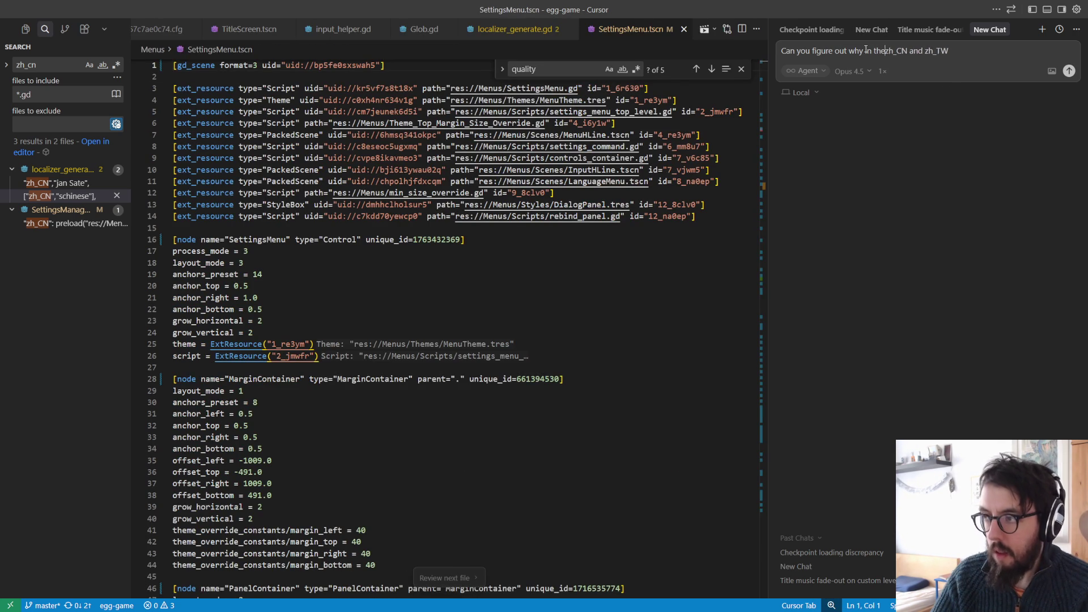
- Check the OptionsContainer node and its MarginContainer branch in Godot's SettingsMenu scene
key(alt+Tab)
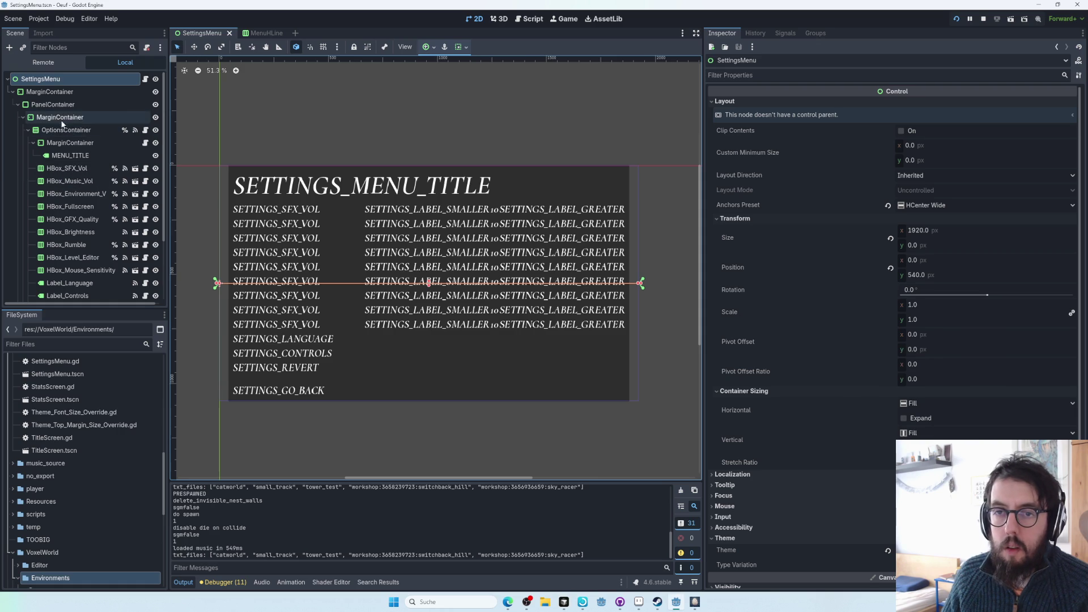
double_click(61, 129)
key(alt+Tab)
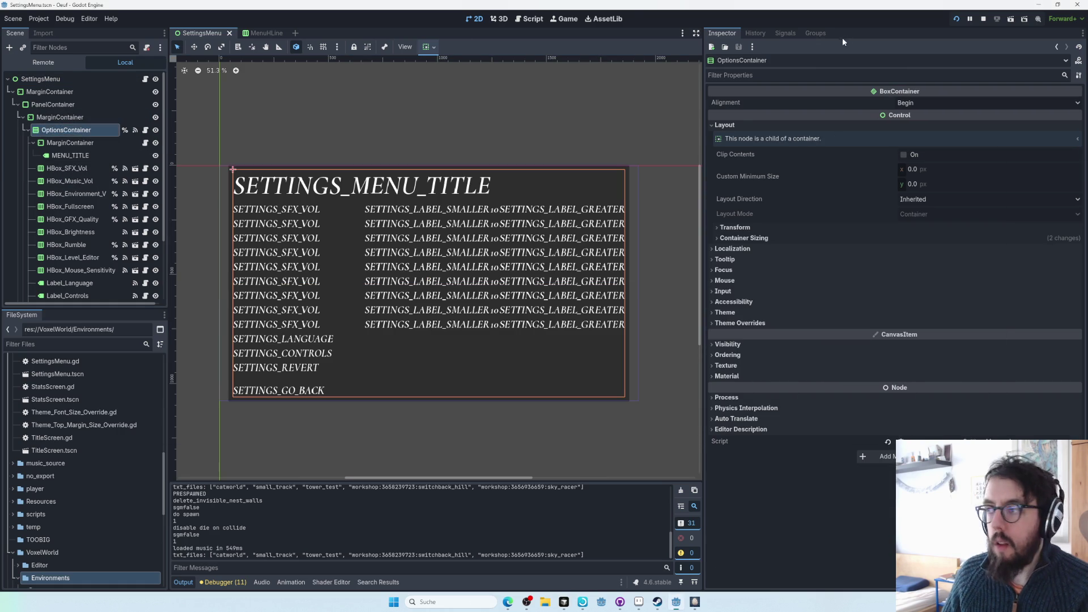
key(alt+Tab)
key(alt+Tab)
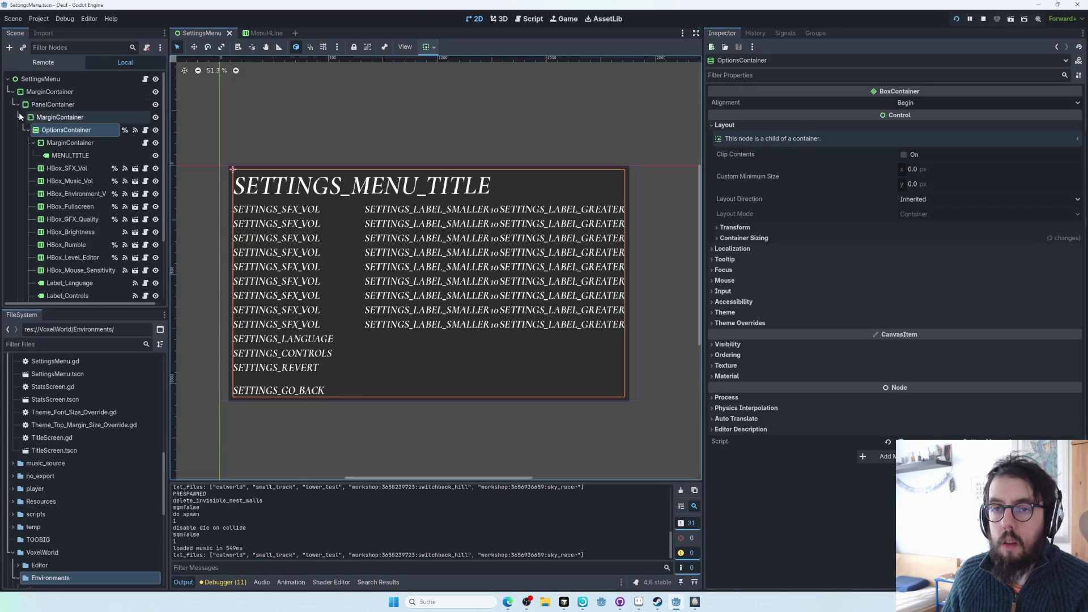
click(22, 117)
click(22, 116)
click(28, 130)
key(alt+Tab)
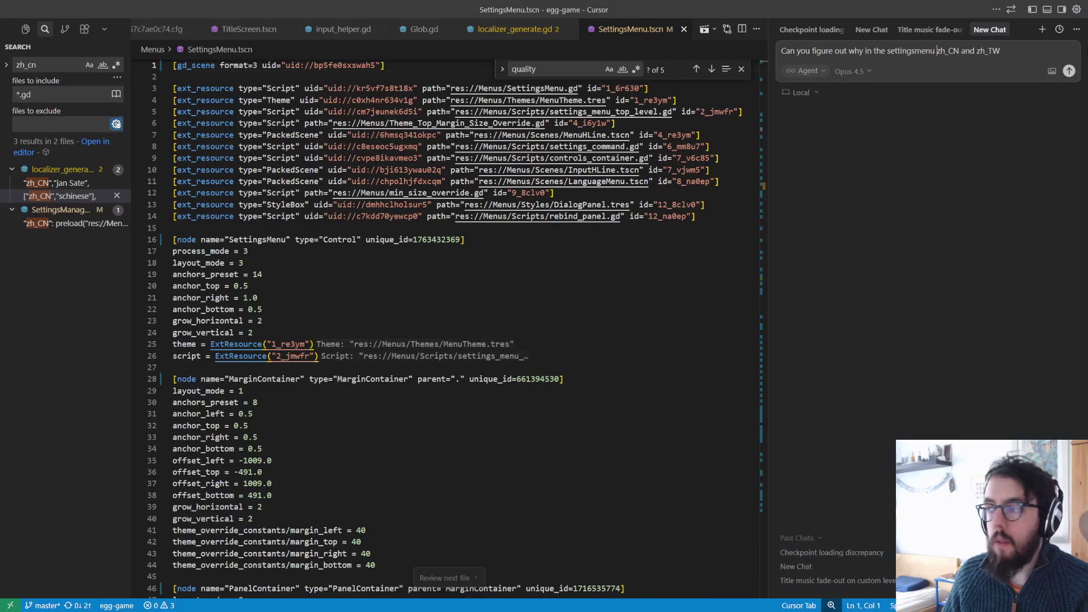
- Send the question why zh_CN and zh_TW have different line-heights in OptionsContainer
text((specifica)
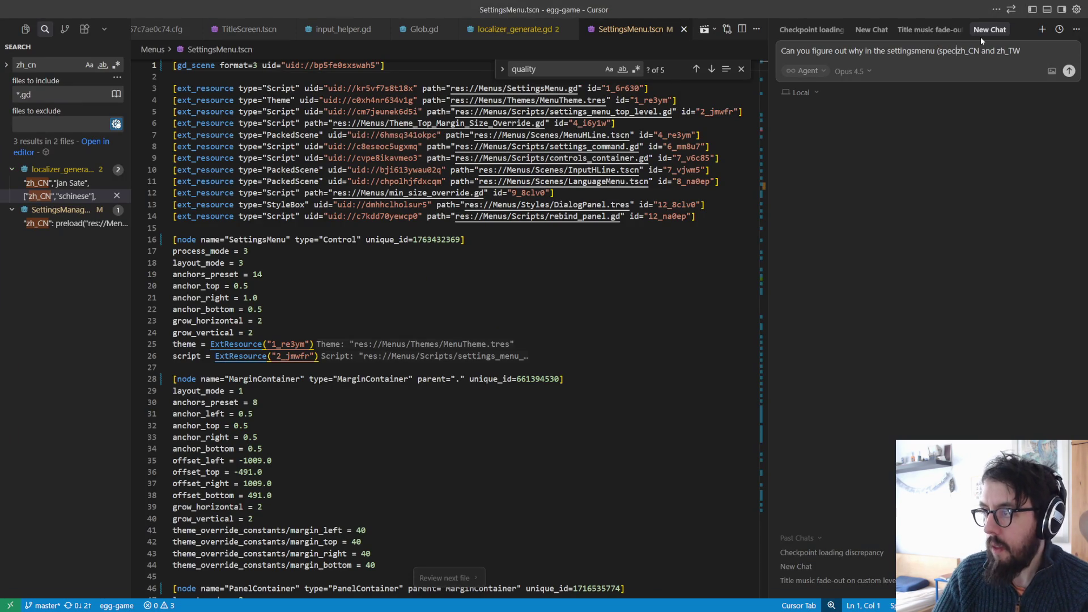
text(lly in OptionsContainer) z)
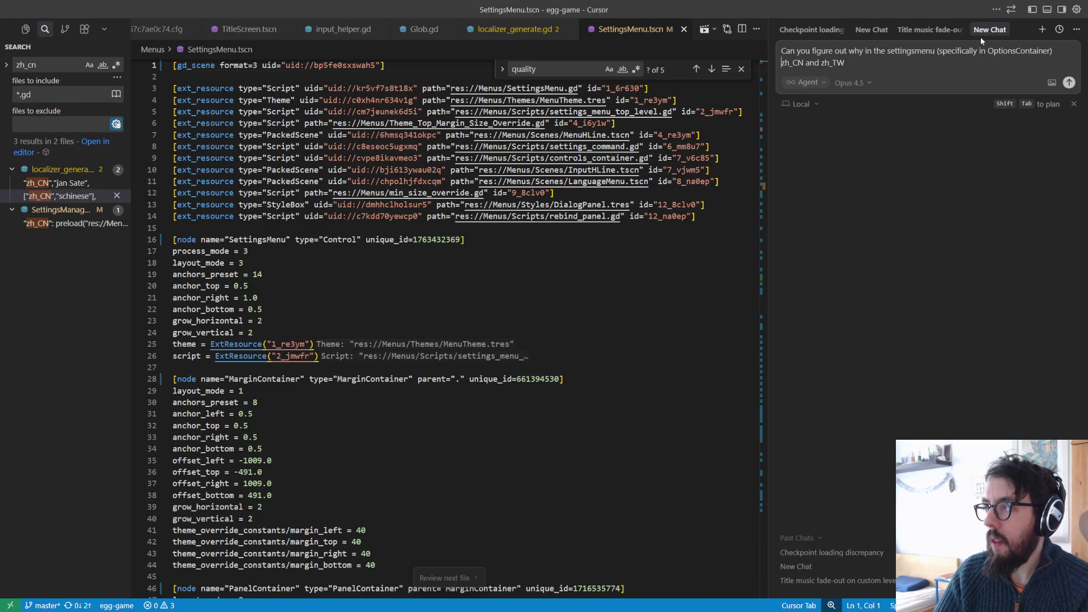
text(h_CN and zh_TW have dif)
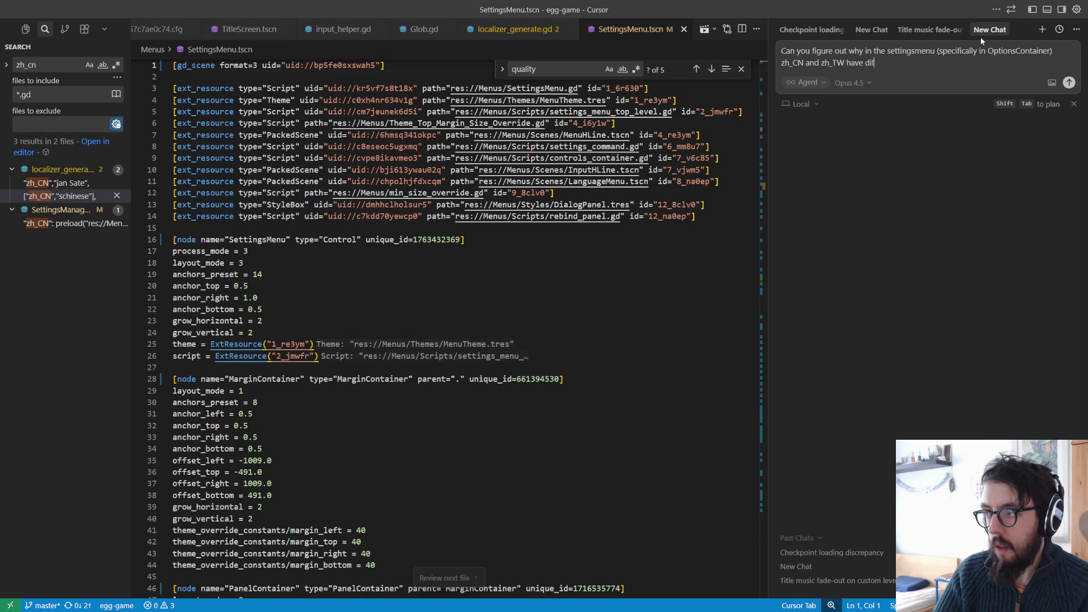
text(ferent line-heights? (zh_T)
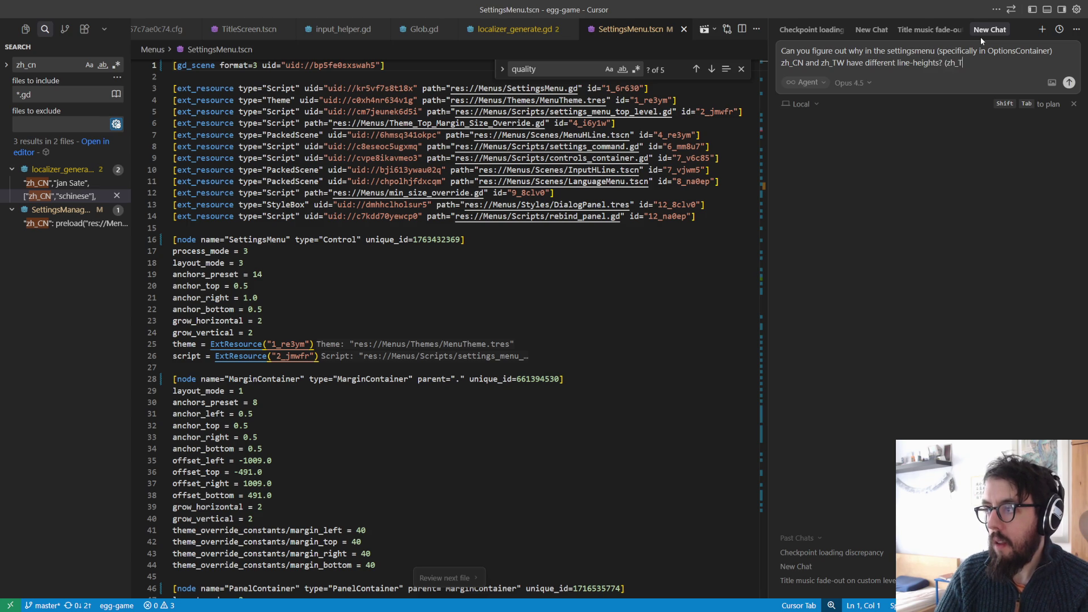
text(W goes offscreen smh))
key(Return)
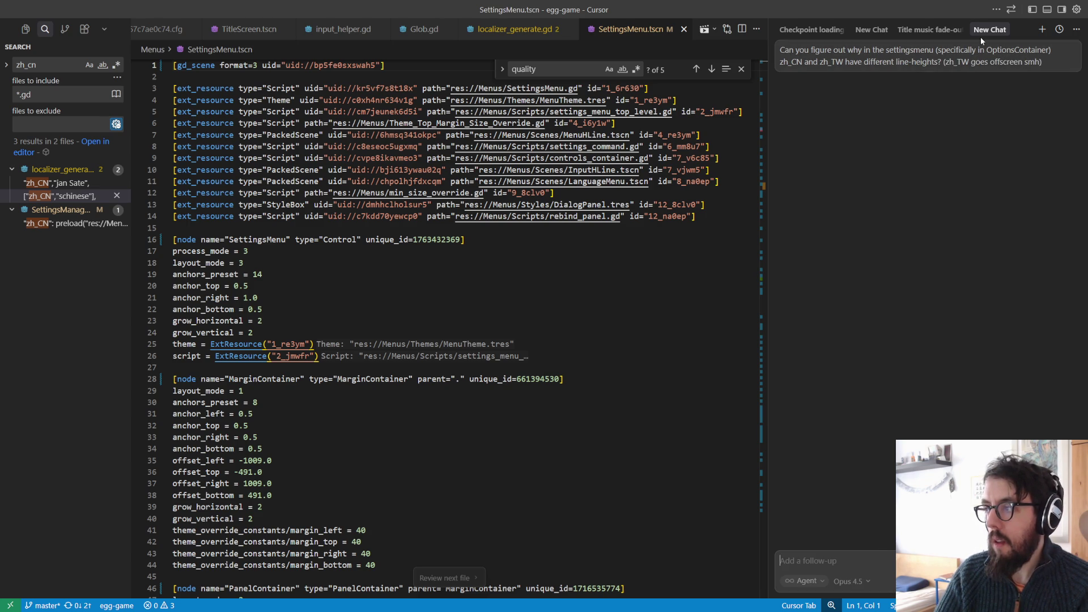
key(alt+Tab)
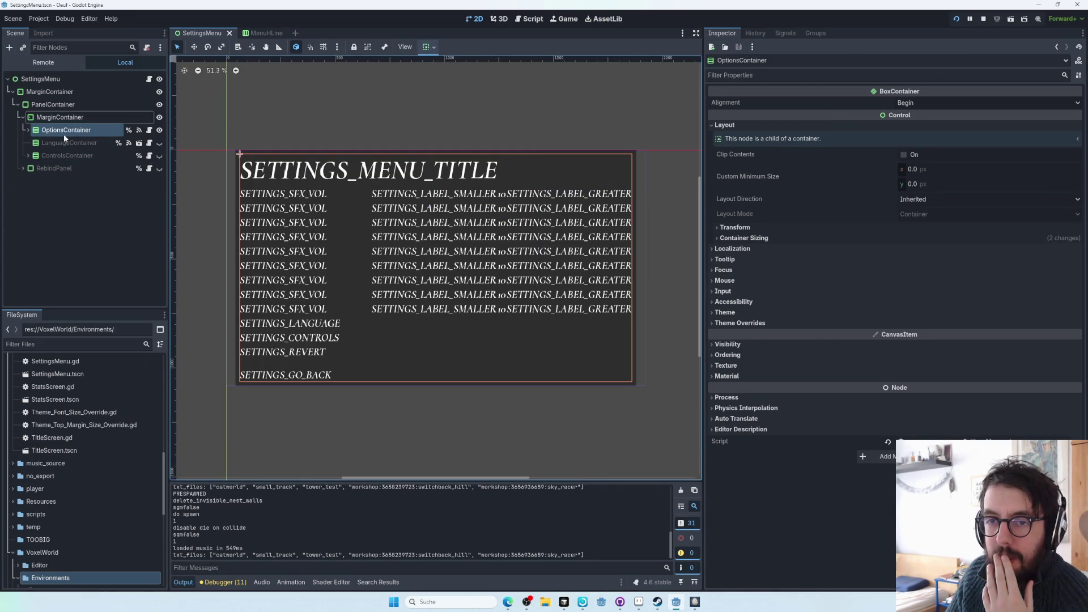
- Search zh_tw in Cursor and review its entries in localizer_generate.gd
key(alt+Tab)
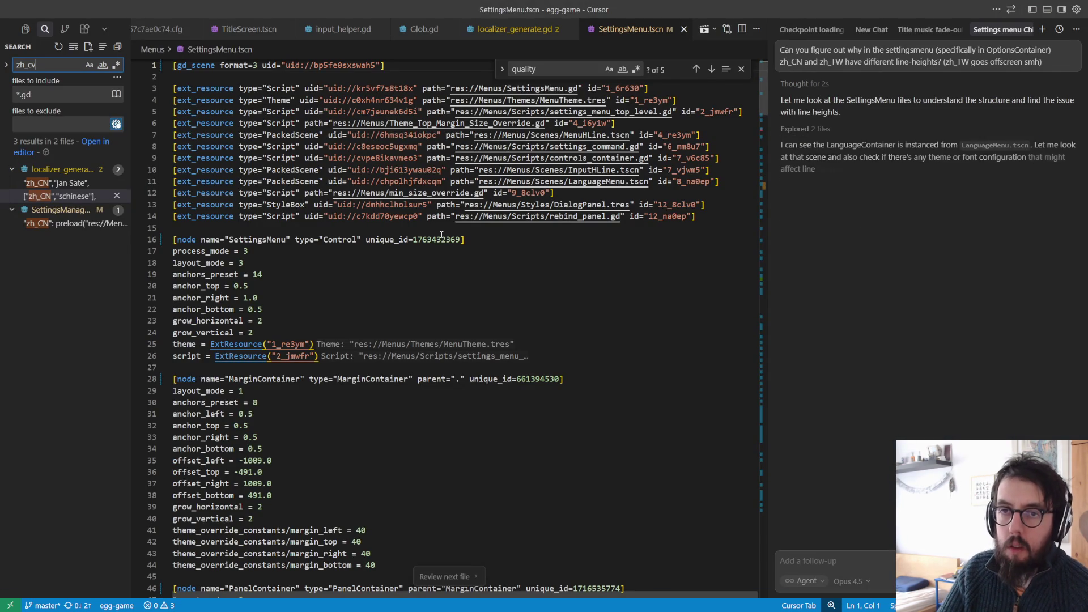
text(zh_tw)
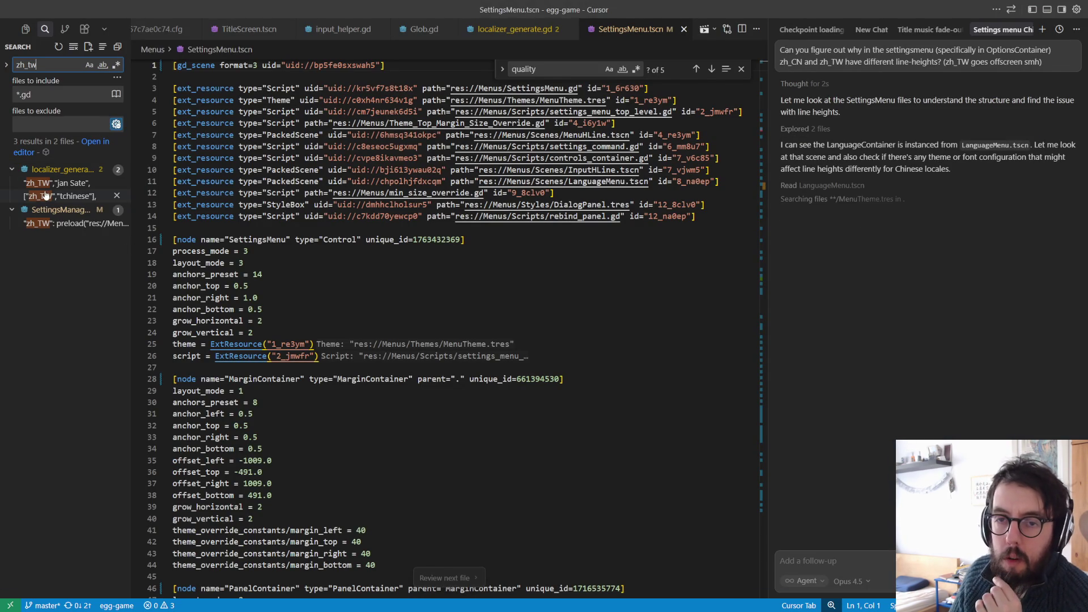
click(62, 195)
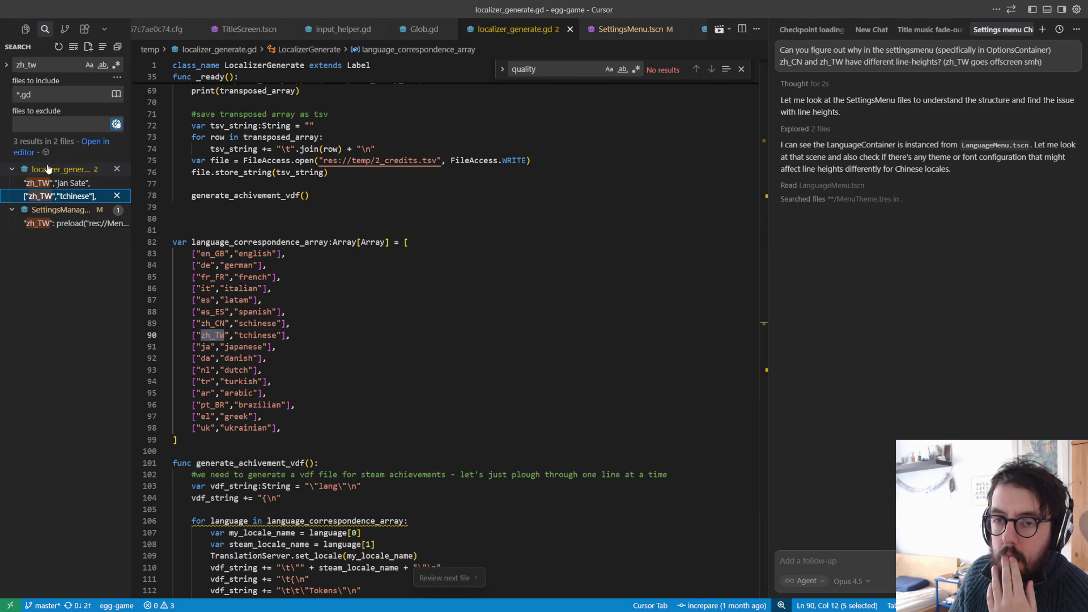
click(62, 182)
- Filter the search by file type and review zh_TW matches in LevelSelectMenu, SettingsMenu, InputHLine, LanguageMenu and MenuHLine
click(61, 92)
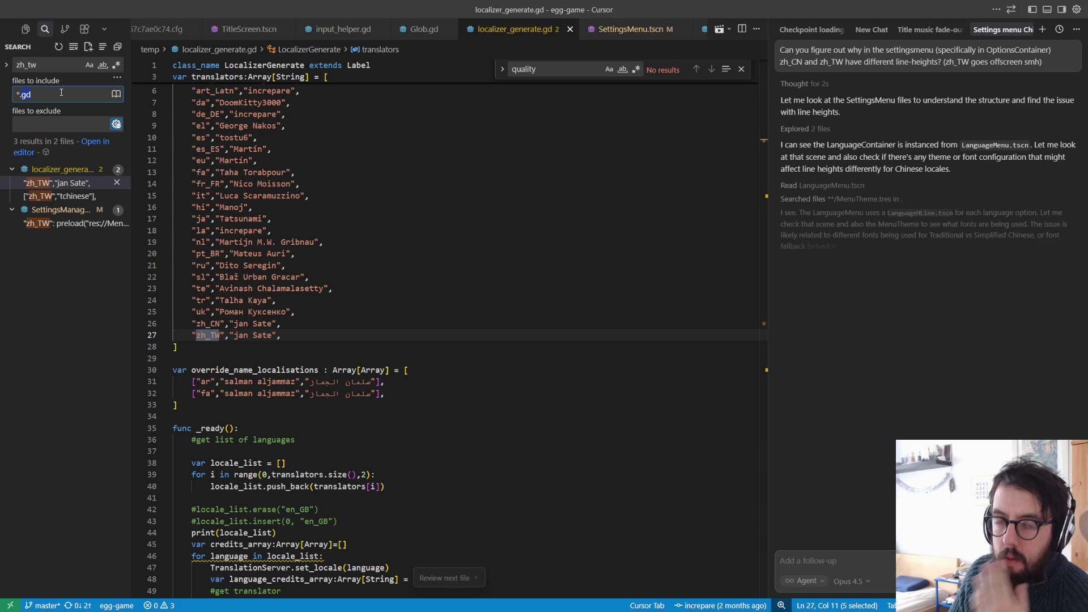
text(*.)
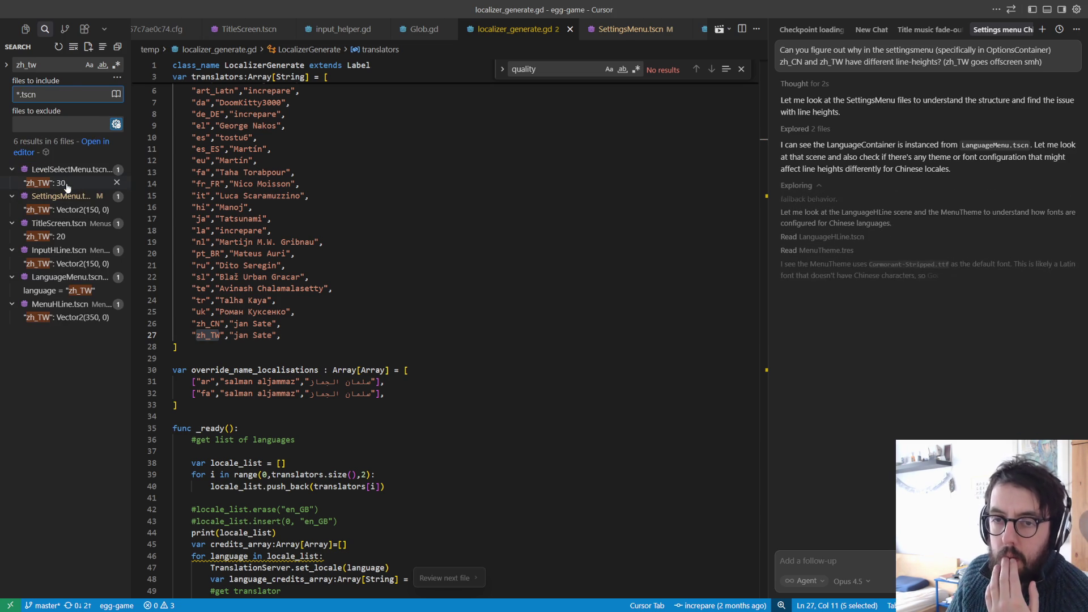
click(73, 186)
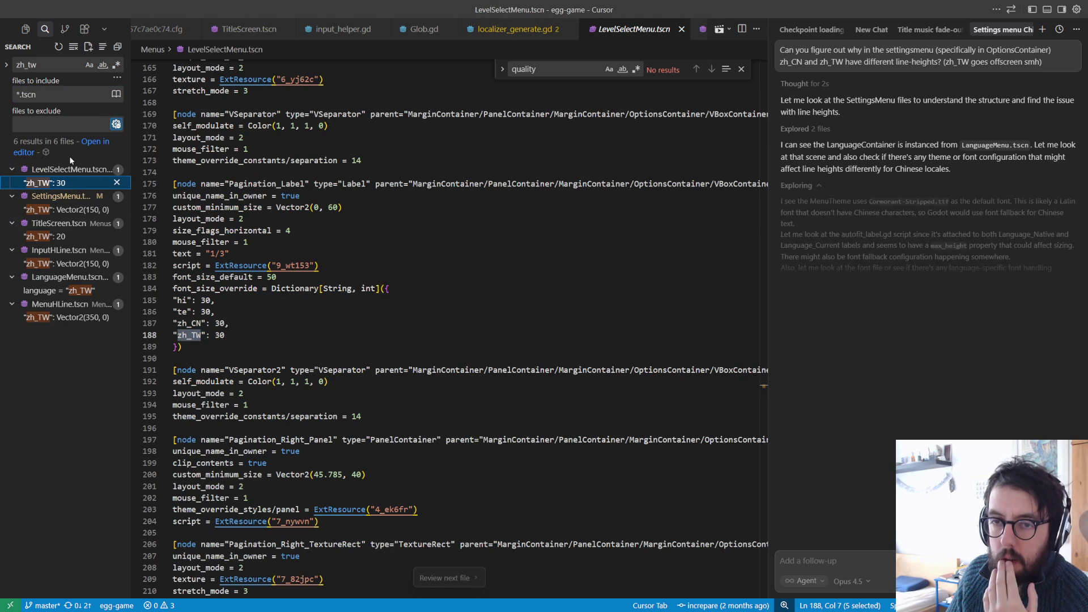
click(41, 210)
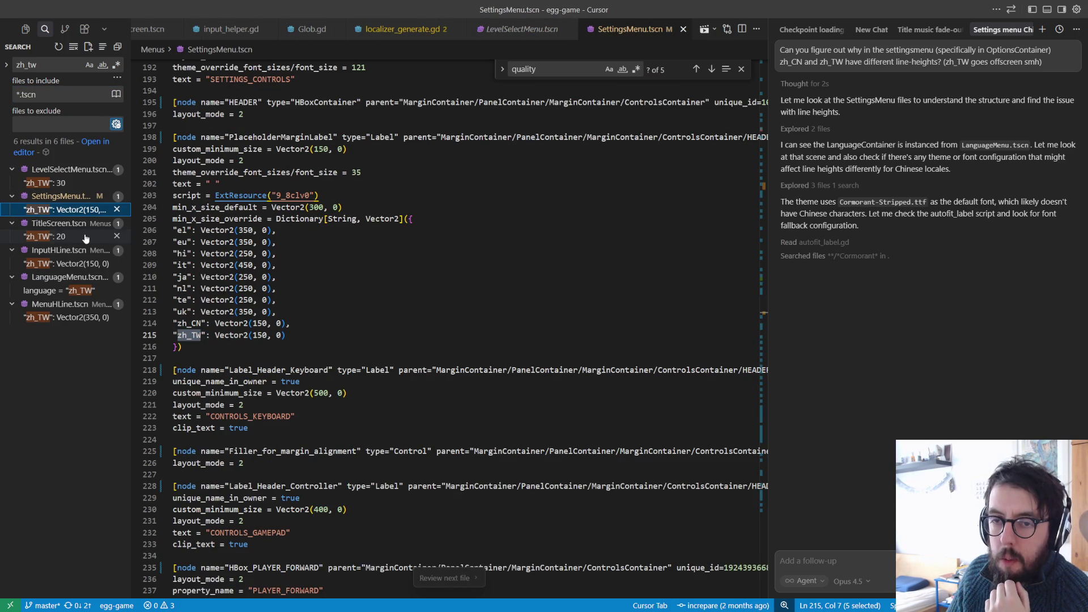
click(45, 236)
click(83, 264)
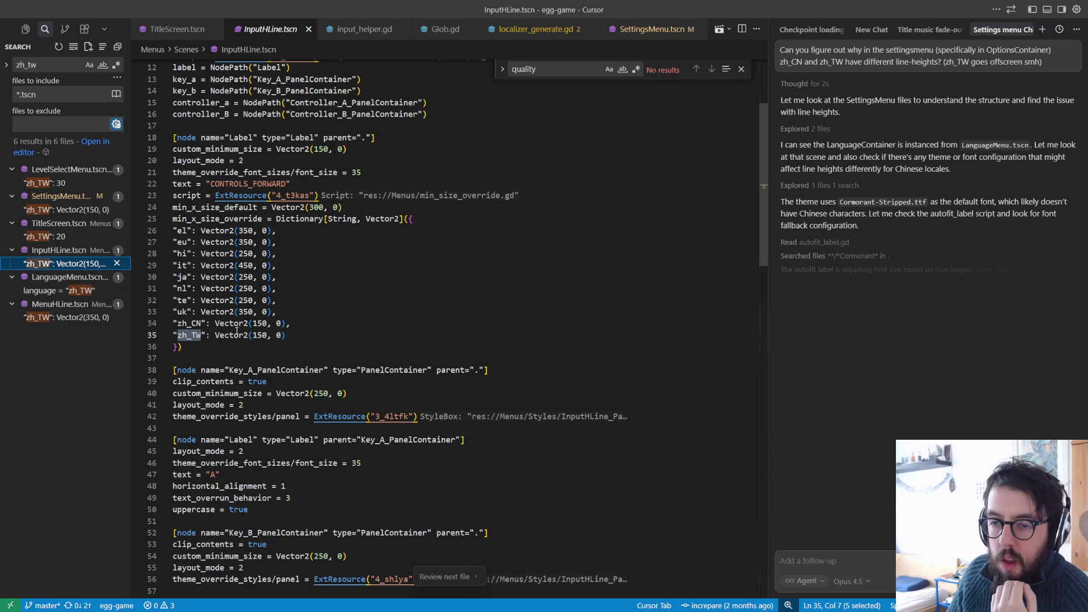
click(62, 290)
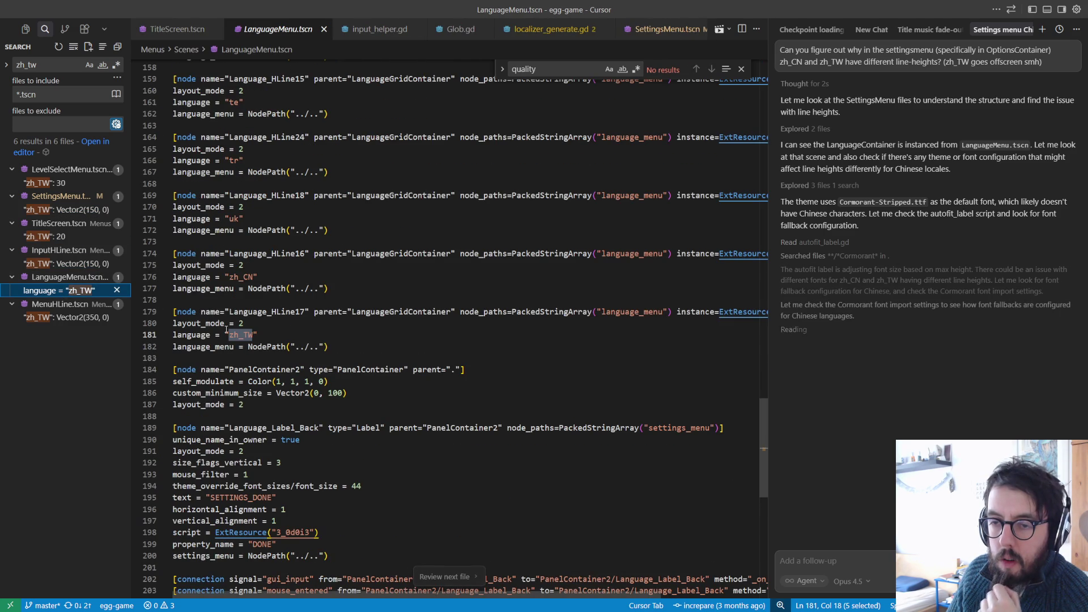
key(F4)
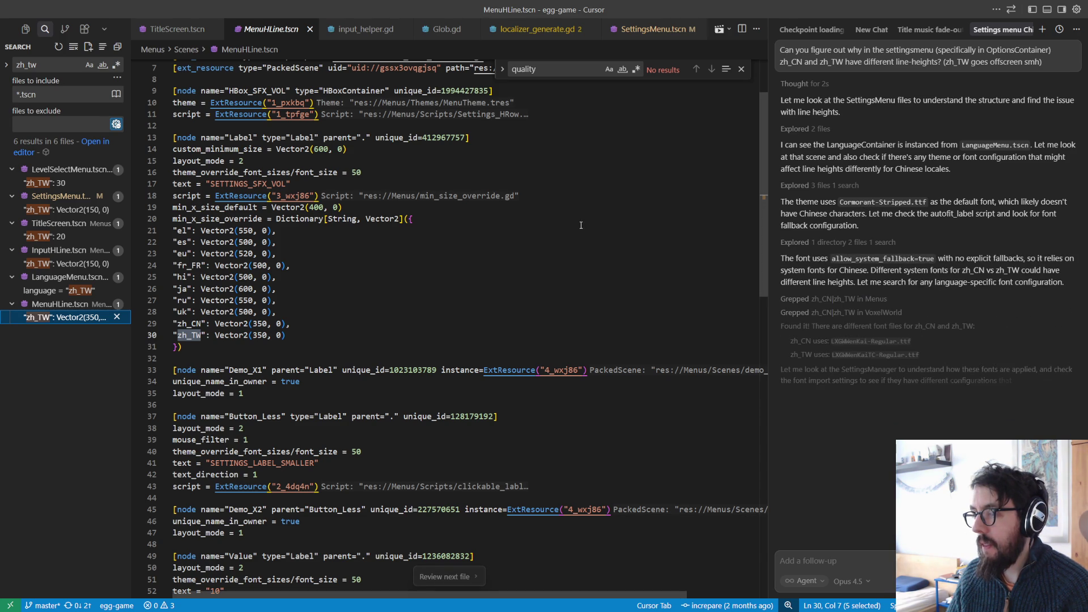
key(alt+Tab)
click(44, 345)
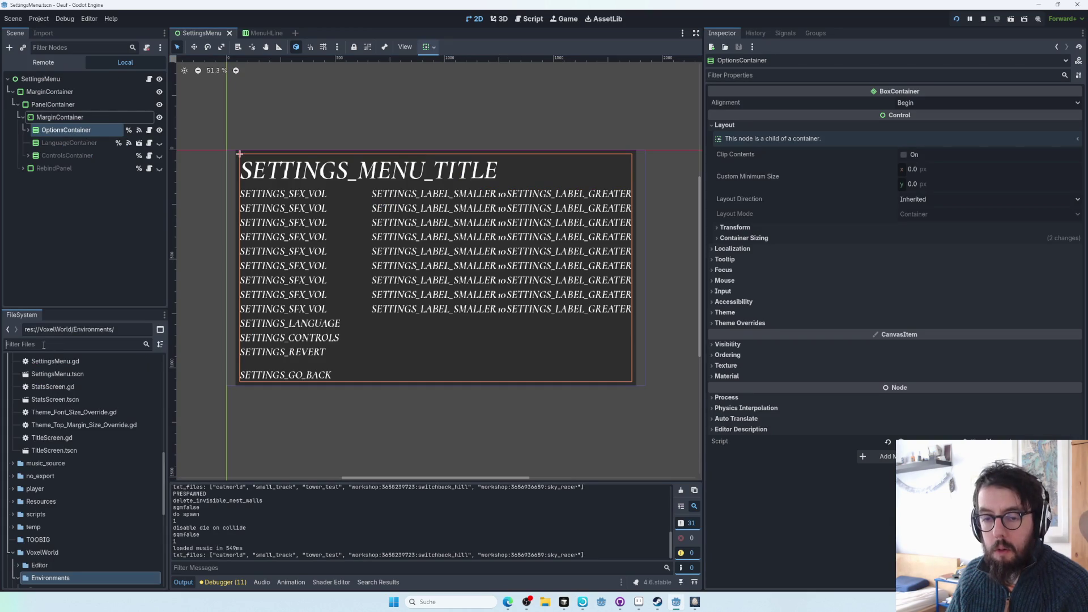
- Filter FileSystem for 'tc' and inspect LXGWWenKaiTC-Regular.ttf's advanced import settings, then close them
text(simplifie)
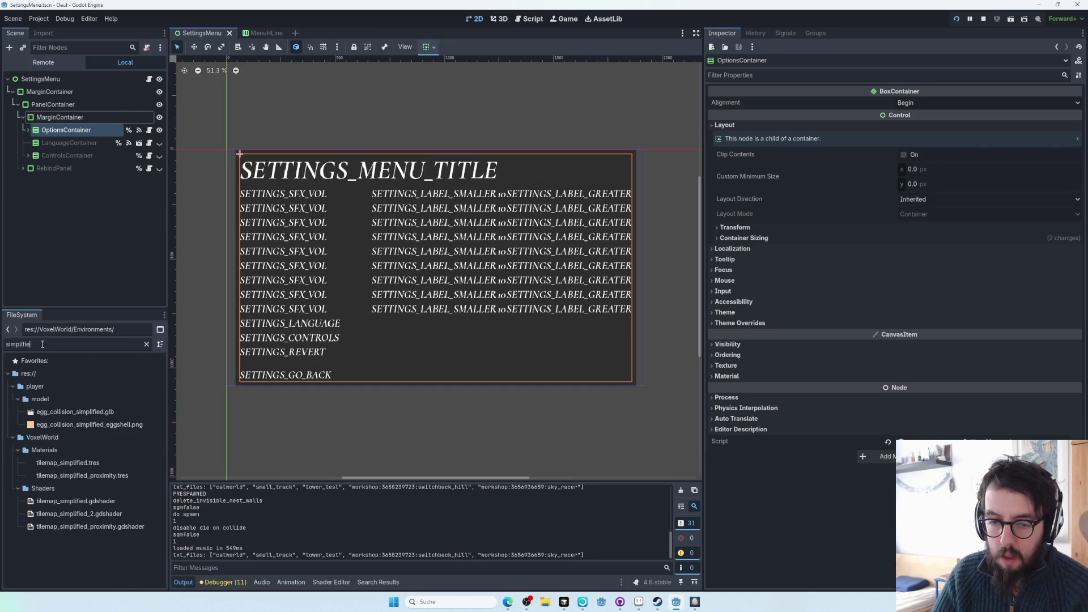
key(ctrl+a)
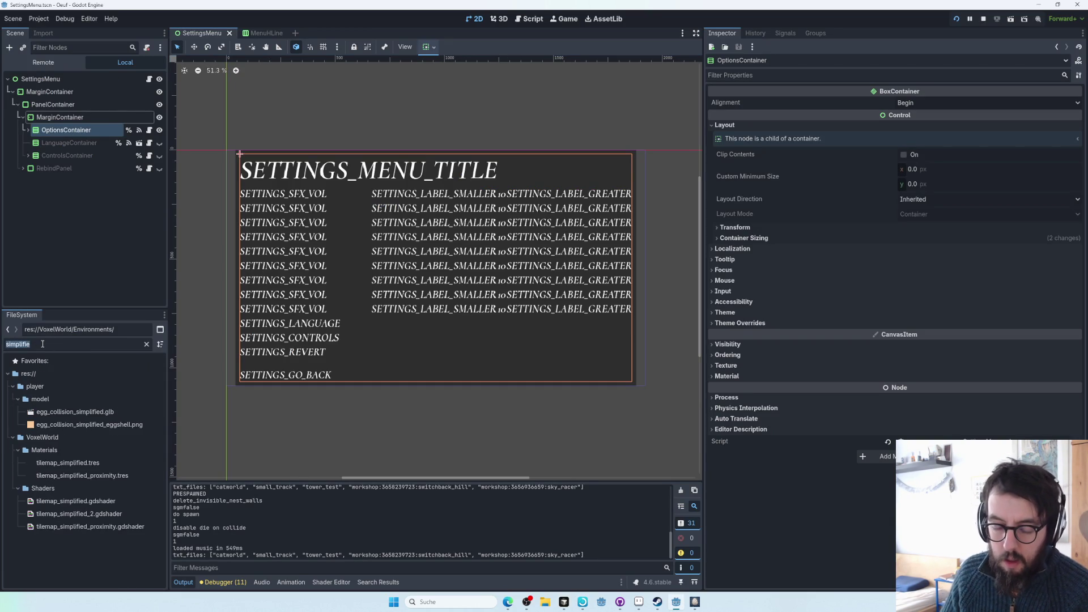
text(tc)
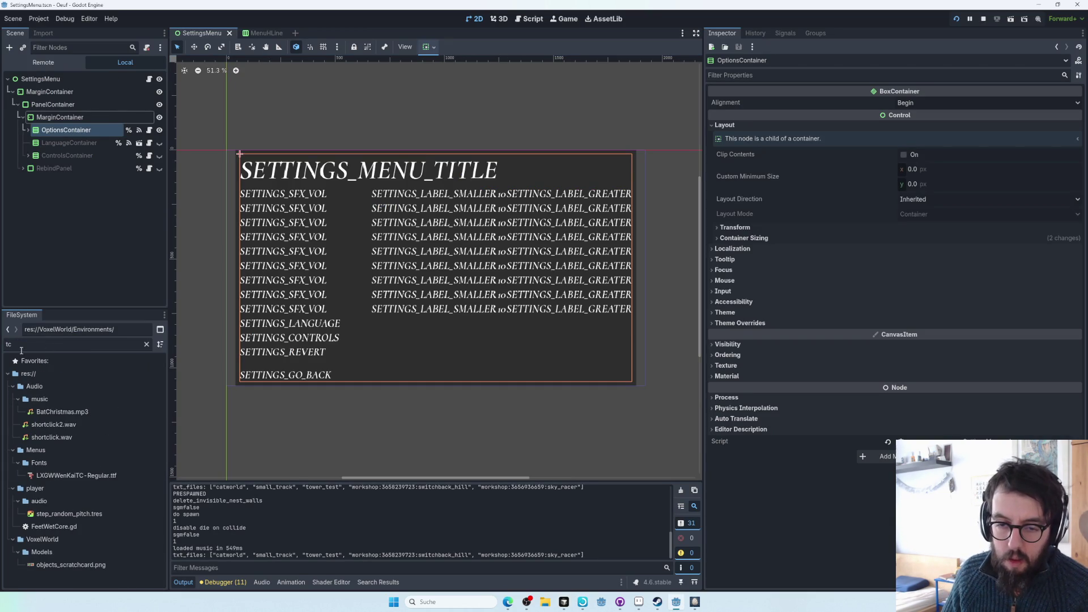
click(83, 477)
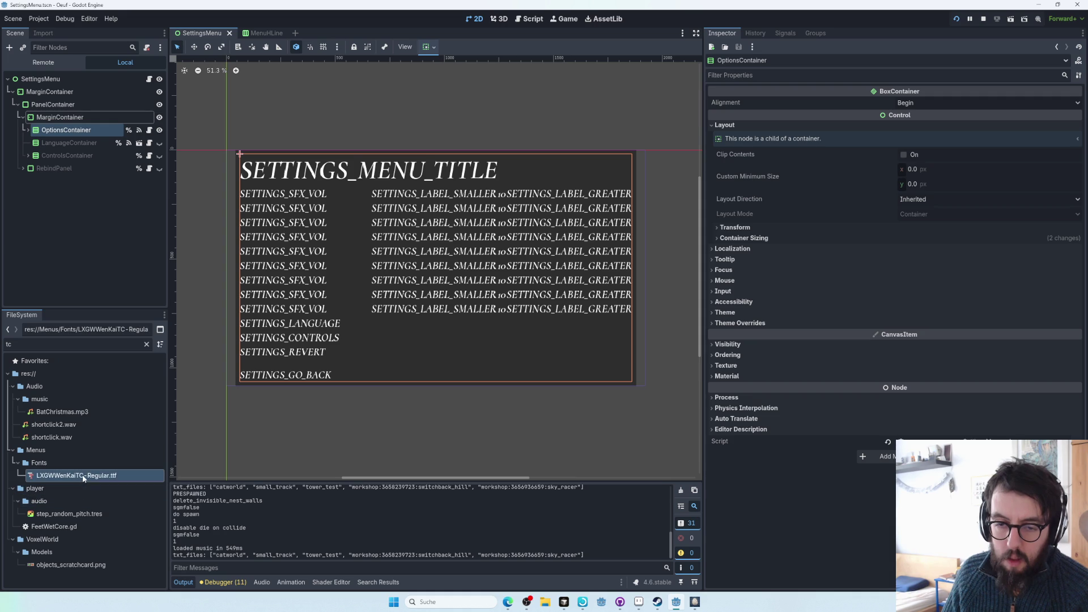
click(146, 344)
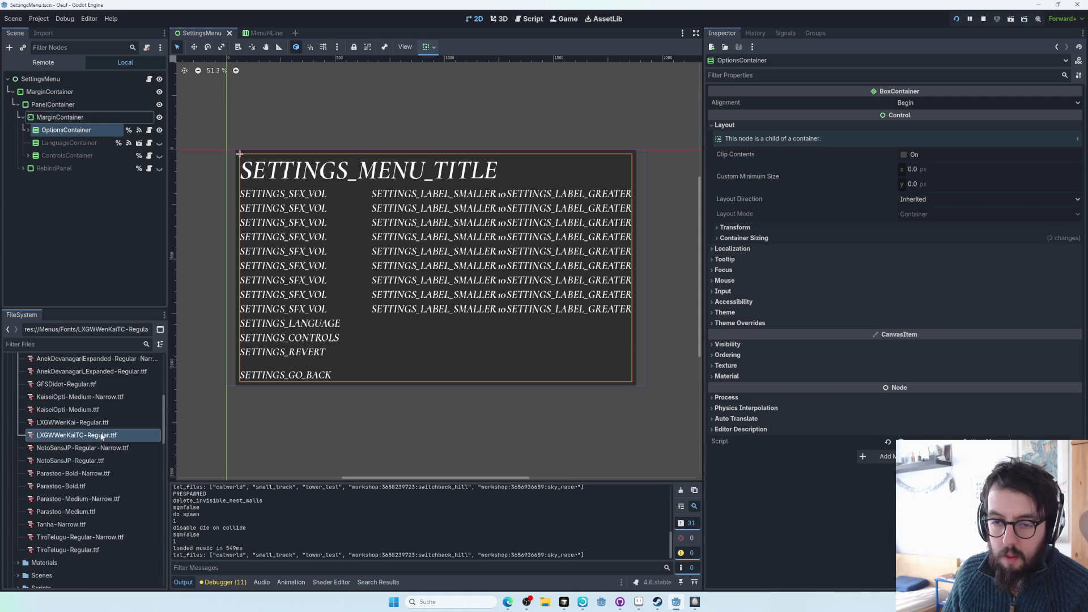
double_click(102, 435)
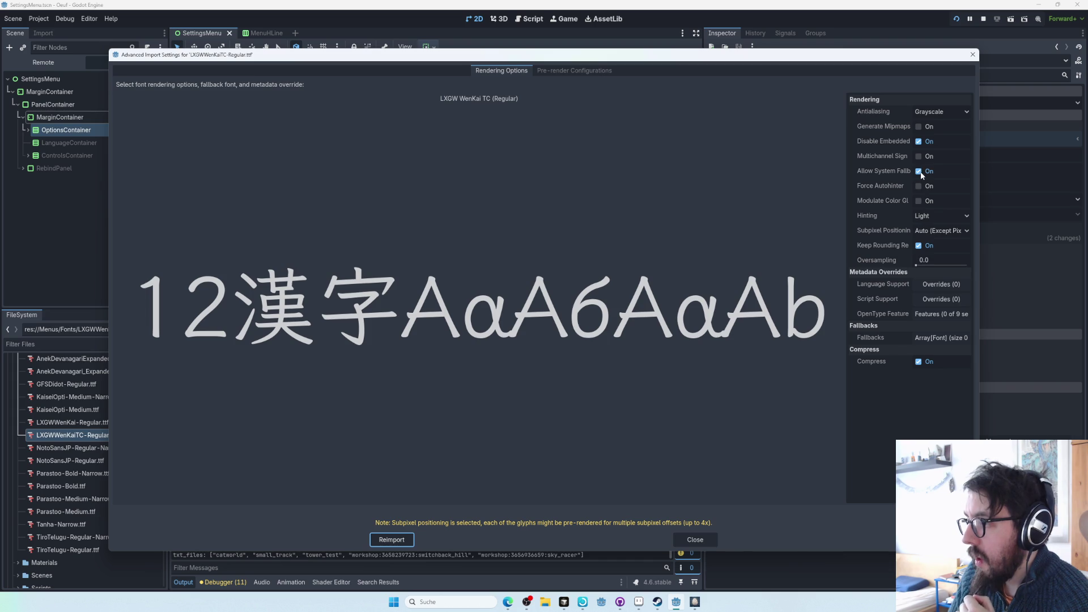
click(972, 55)
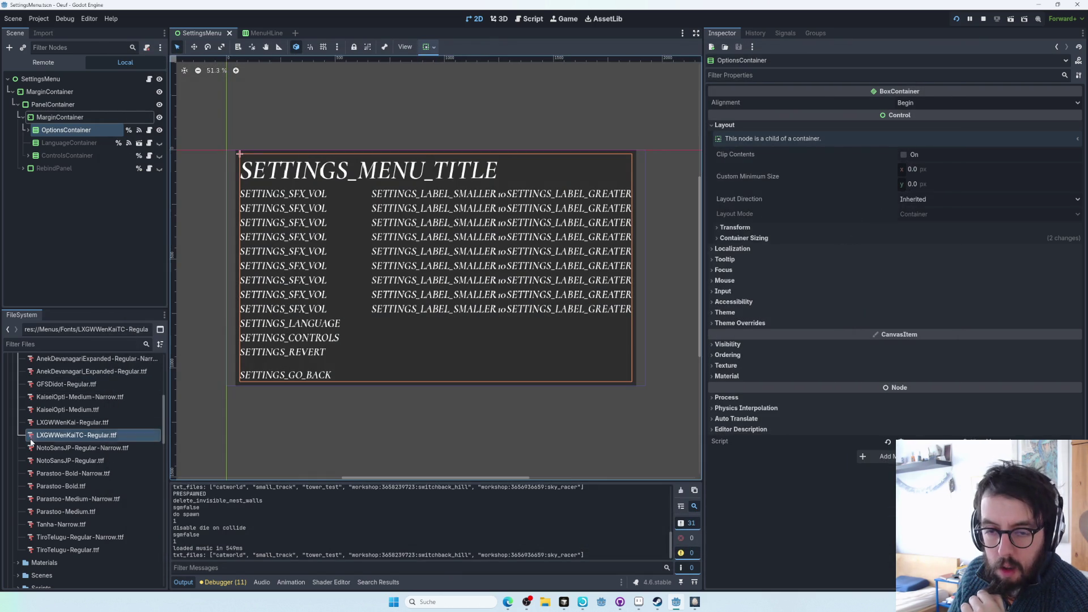
- Filter for 'wenkai' and open LXGWWenKai-Regular.ttf's import settings
click(67, 344)
text(wenkai)
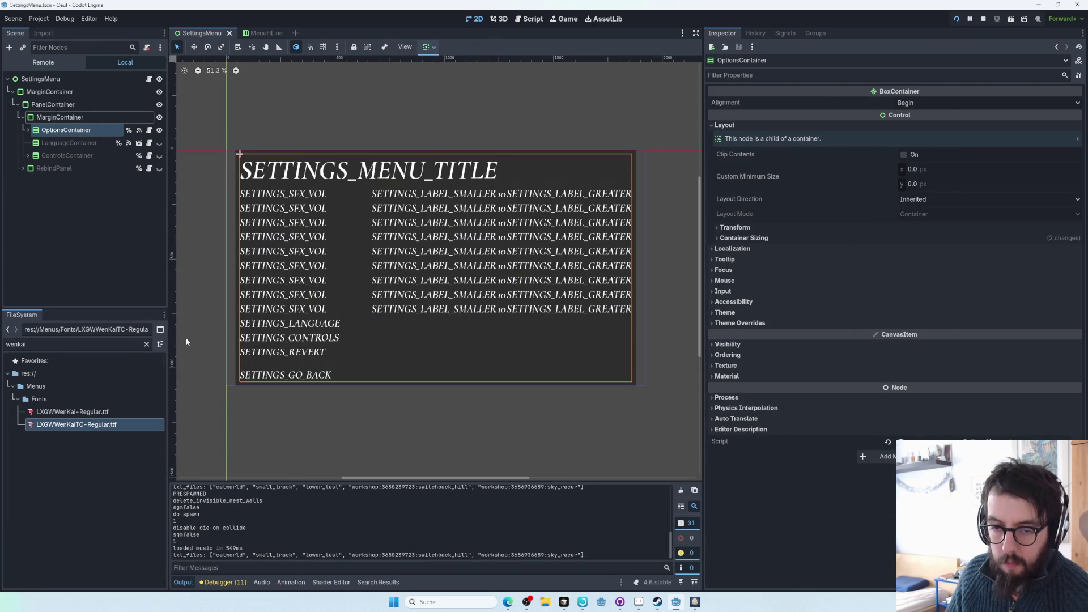
double_click(72, 412)
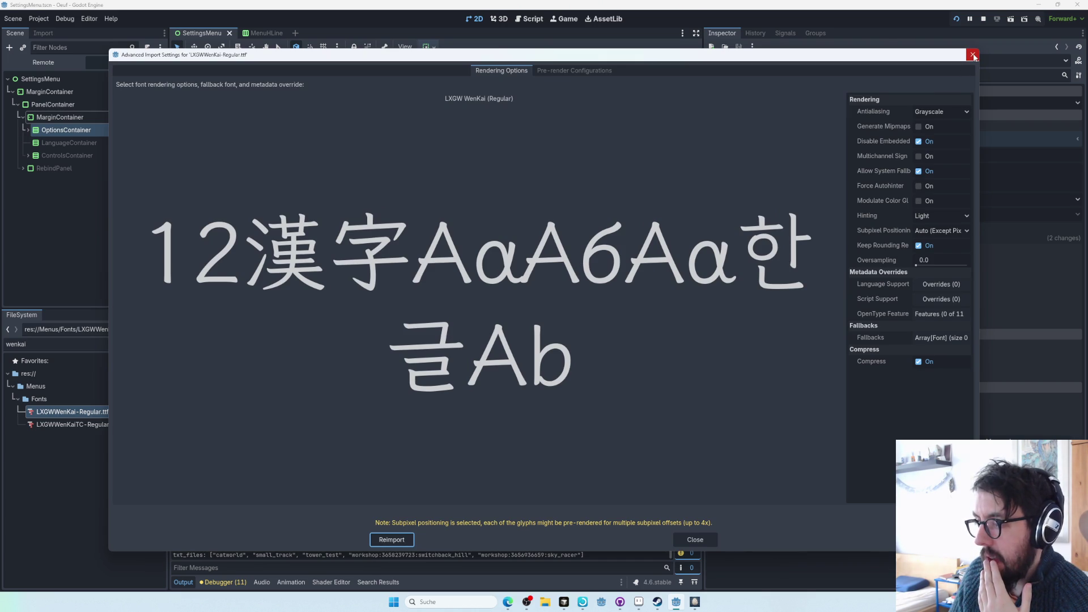
key(alt+Tab)
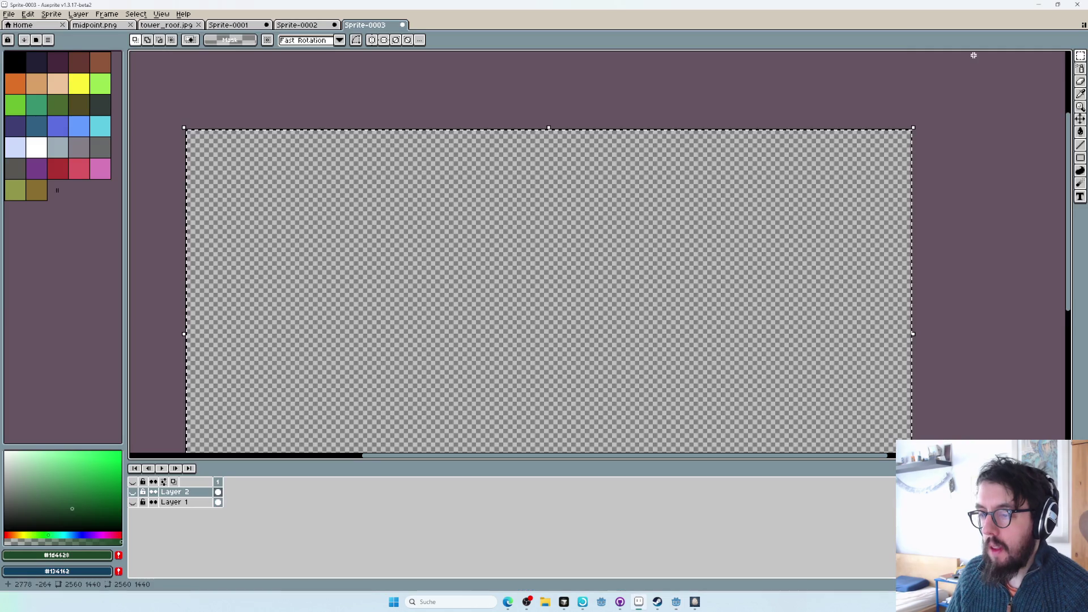
- Create a new sprite and paste the Simplified font's import preview screenshot
key(ctrl+n)
key(Return)
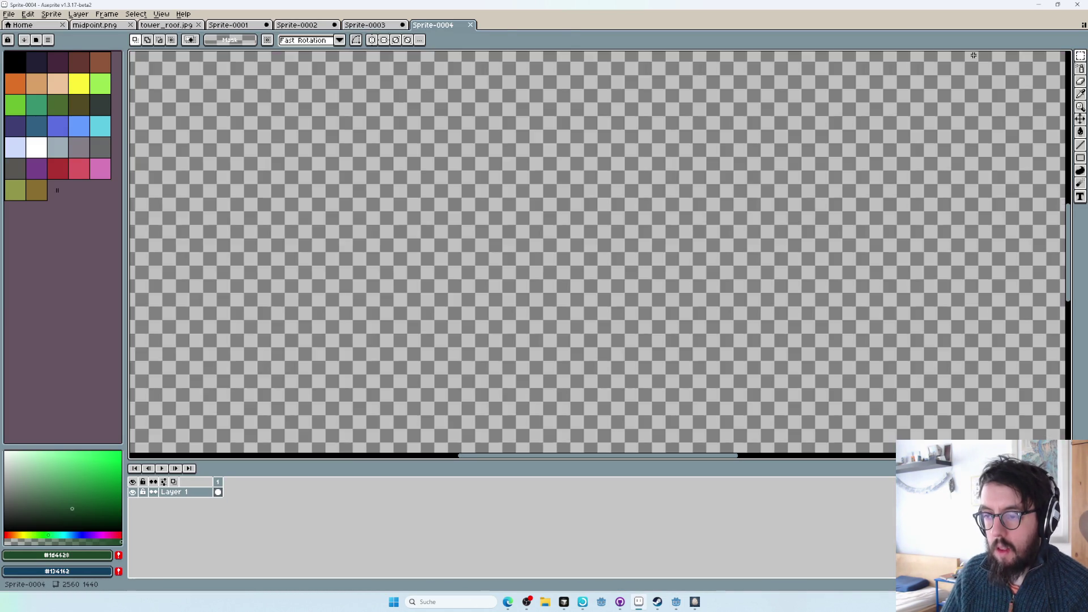
key(ctrl+v)
key(i)
- Open the TC font's import settings and paste its preview screenshot as a second layer
key(alt+Tab)
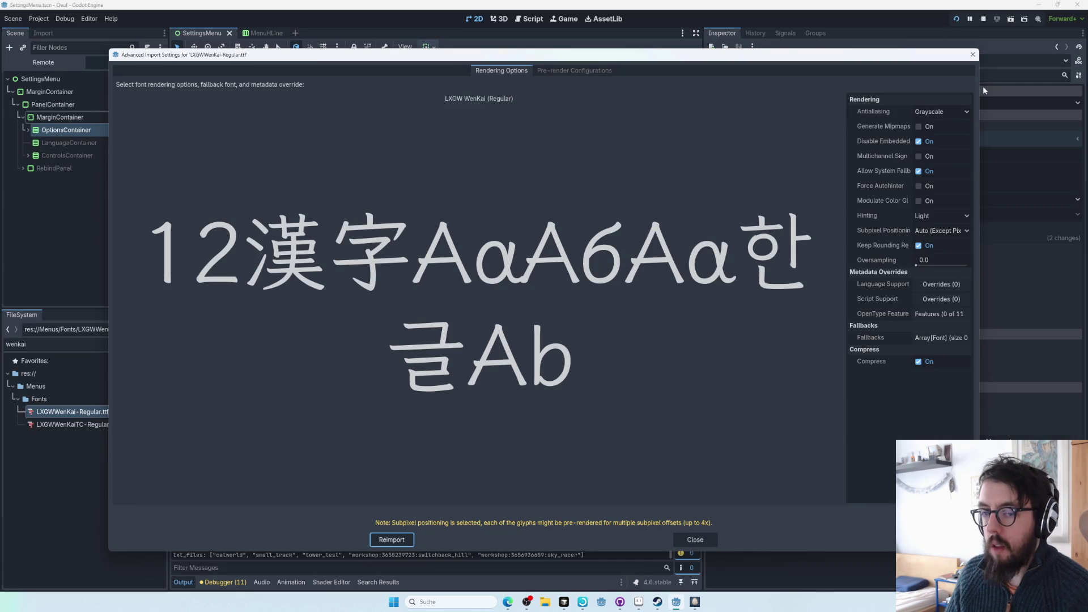
key(Escape)
double_click(50, 426)
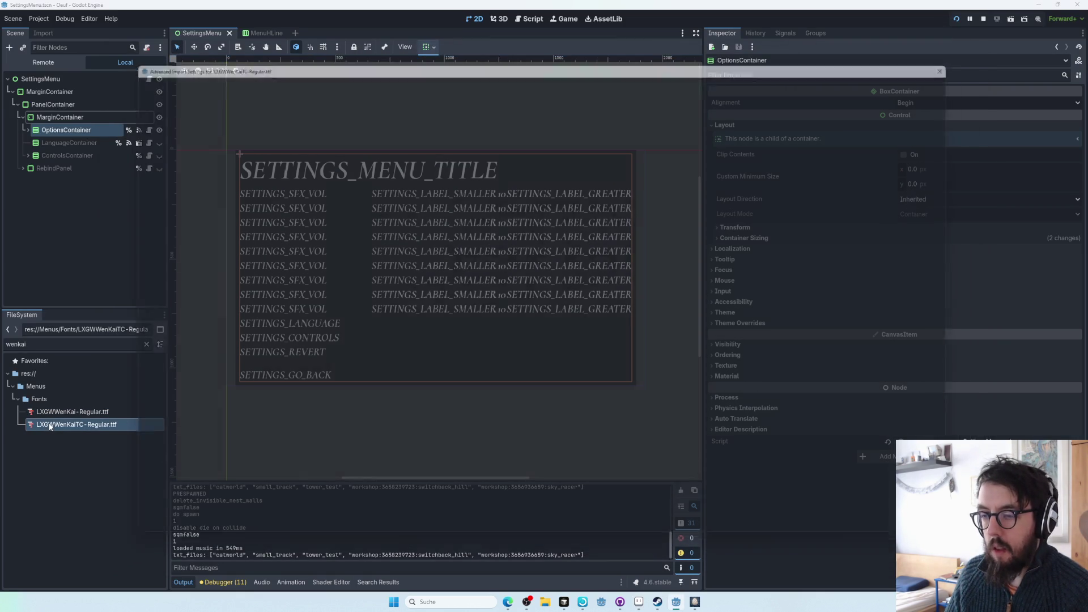
key(alt+Tab)
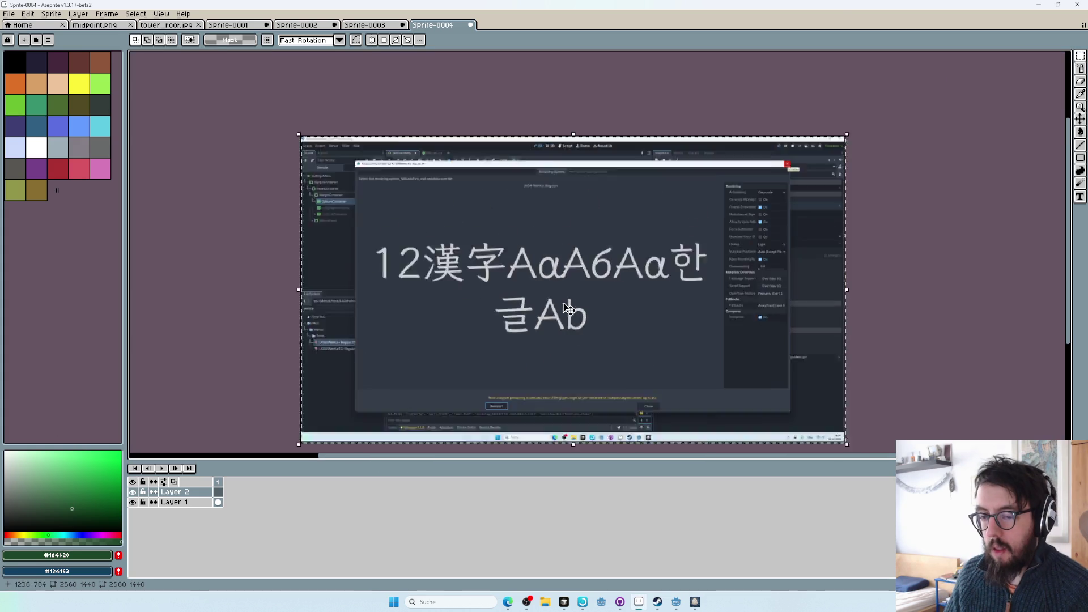
key(ctrl+v)
scroll(782, 258, up, 3)
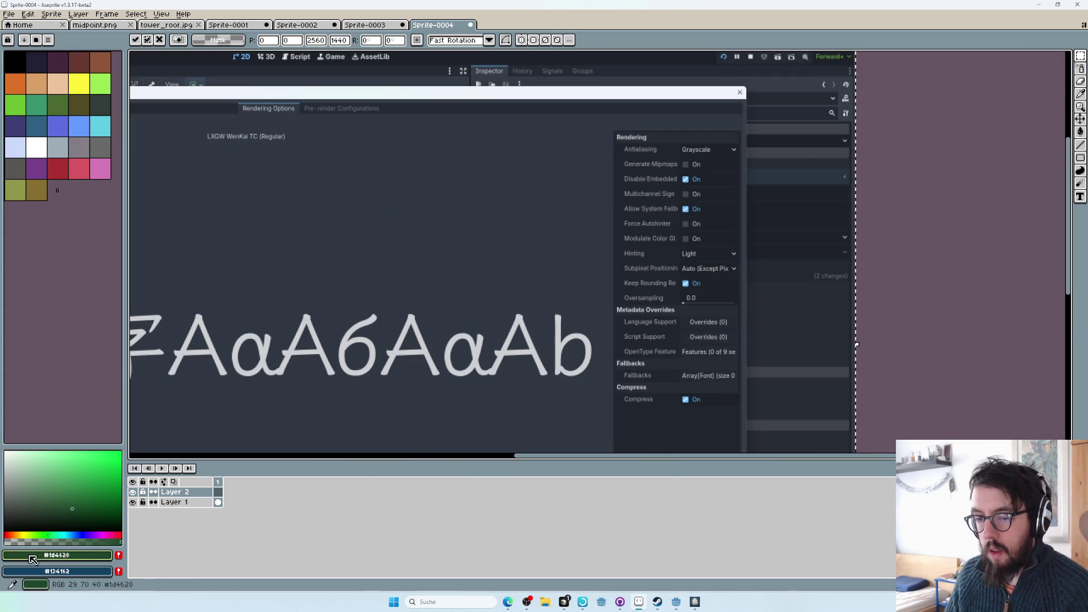
- Toggle the top layer repeatedly to compare both font previews, then bring Cursor forward
click(133, 492)
click(133, 492)
click(133, 492)
click(133, 492)
click(133, 491)
click(134, 491)
click(133, 492)
click(133, 492)
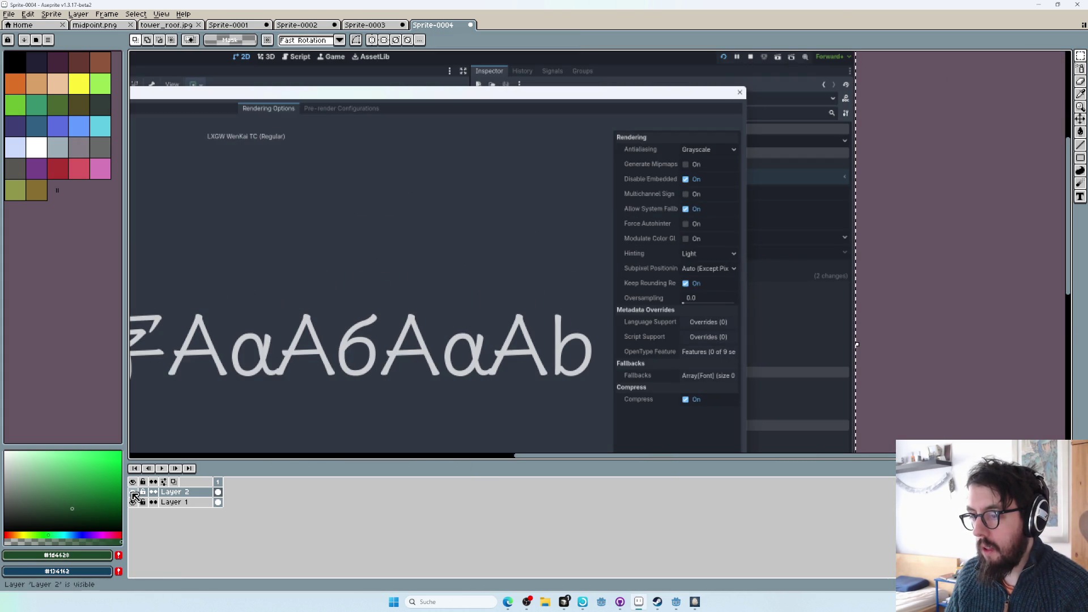
click(133, 492)
click(133, 492)
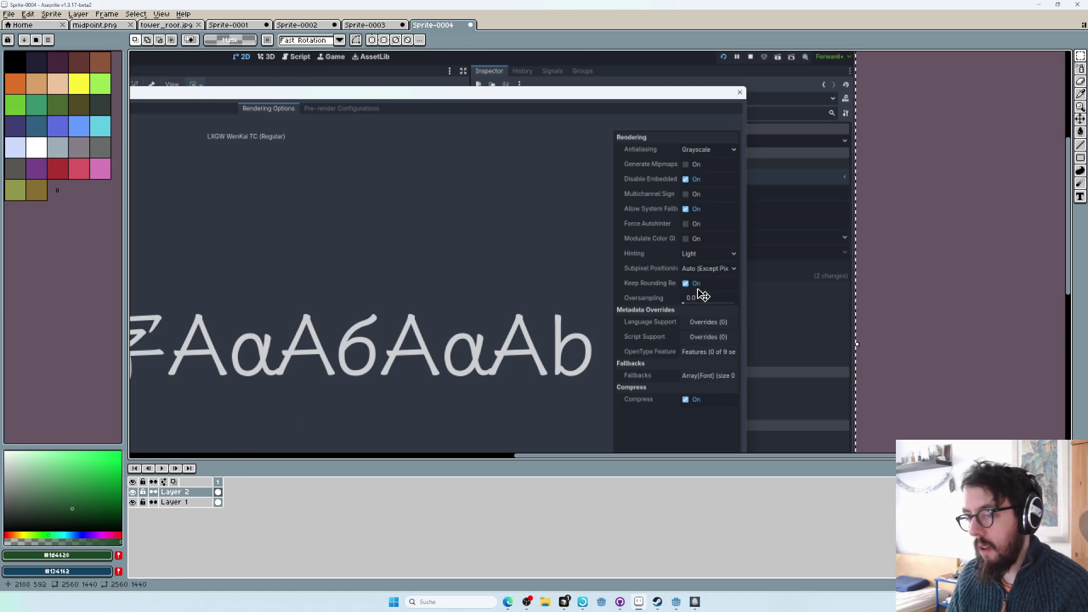
key(alt+Tab)
key(alt+Tab)
click(699, 287)
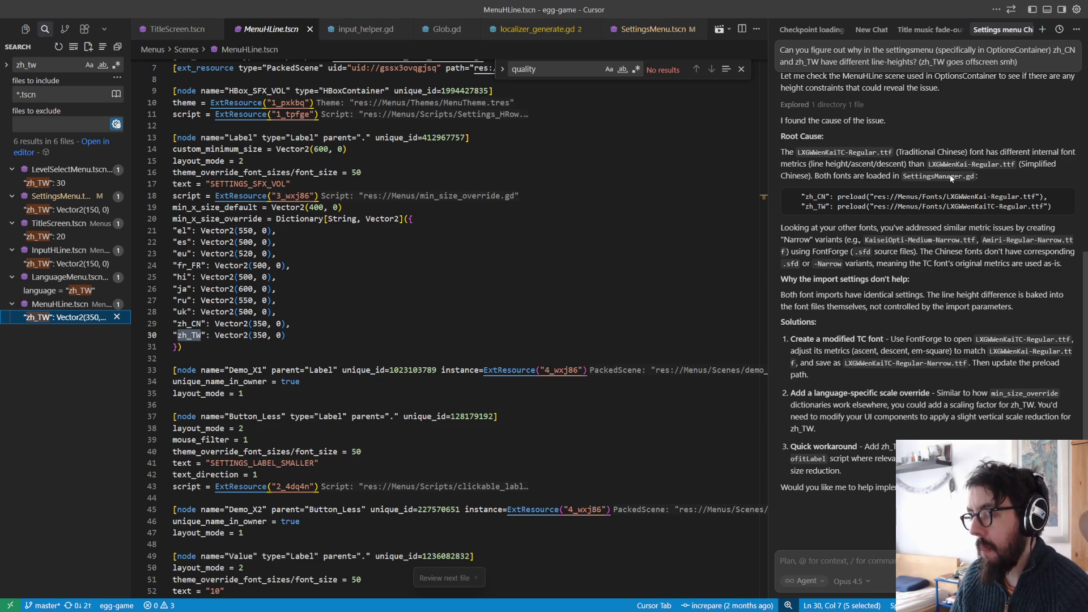
- After reading the TC font-metrics diagnosis, launch FontForge from Windows search
key(super)
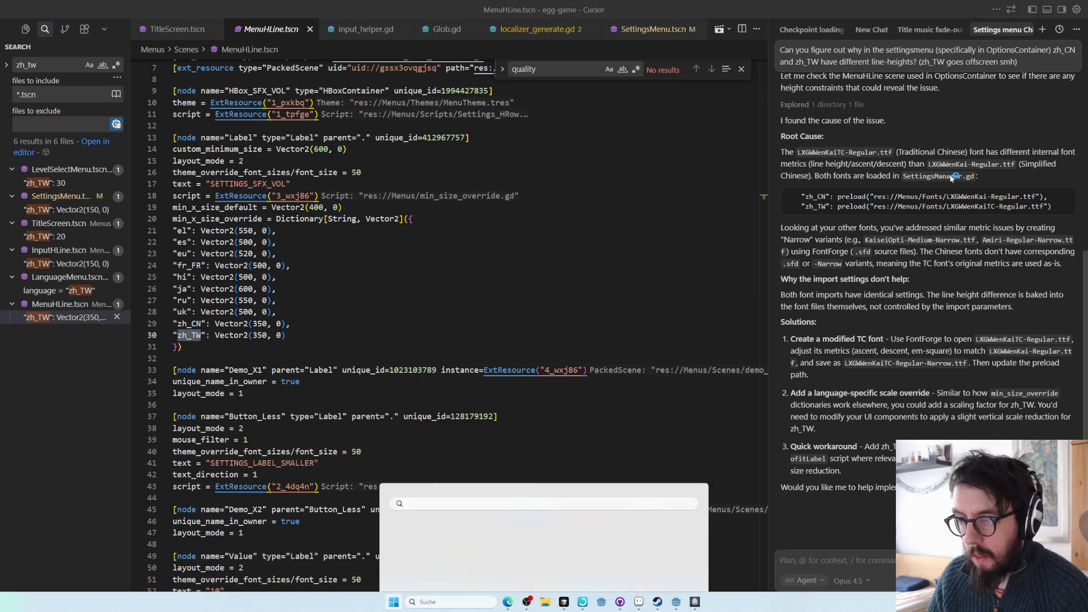
key(Escape)
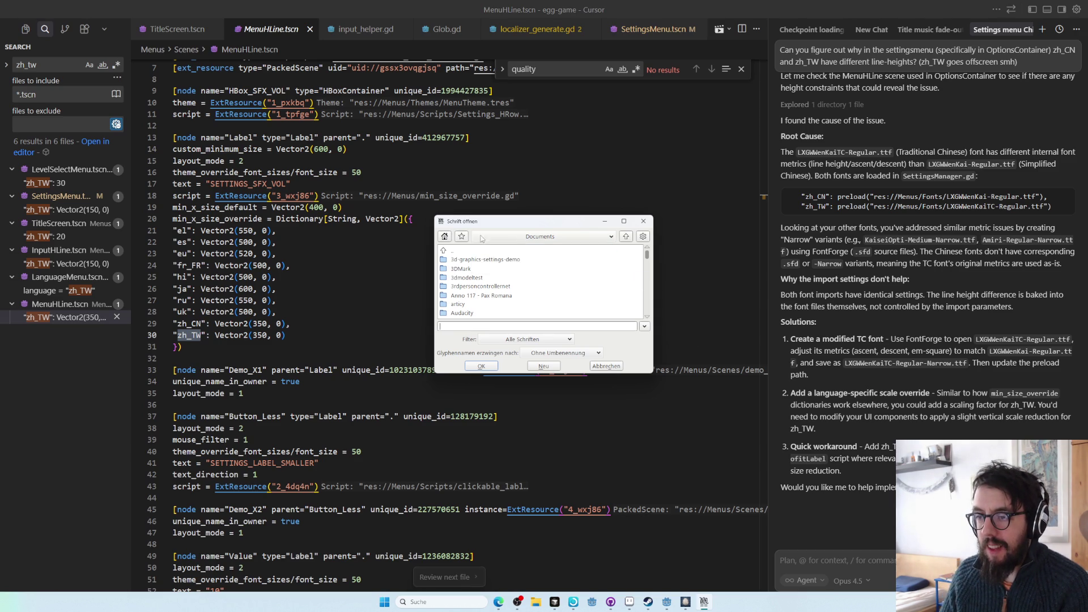
- Browse the Open Font dialog into the GitHub egg-game project folder
click(509, 238)
click(464, 238)
click(462, 237)
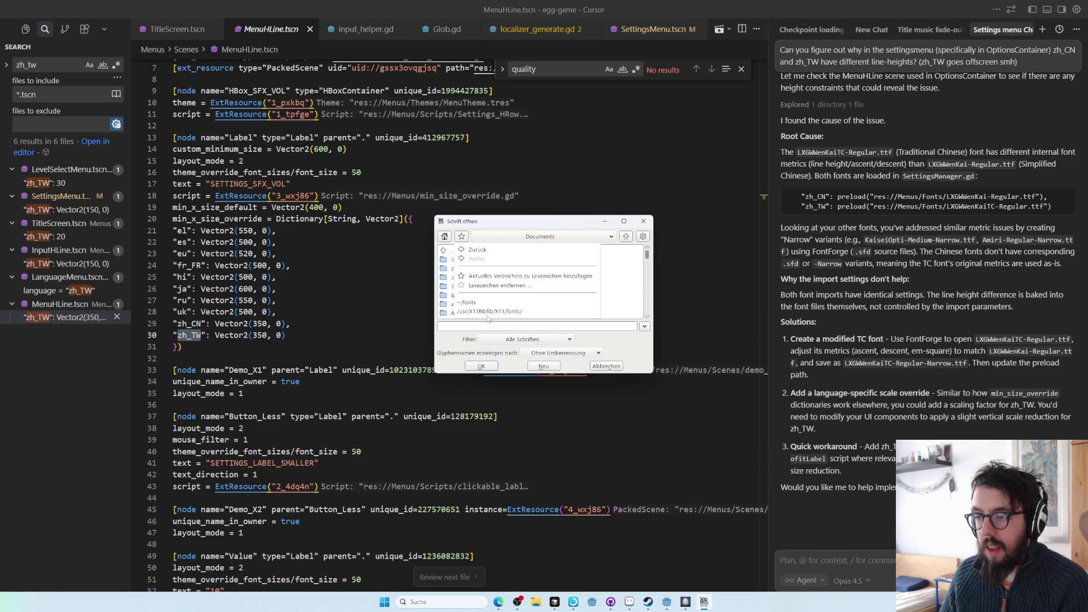
key(Escape)
scroll(470, 254, down, 2)
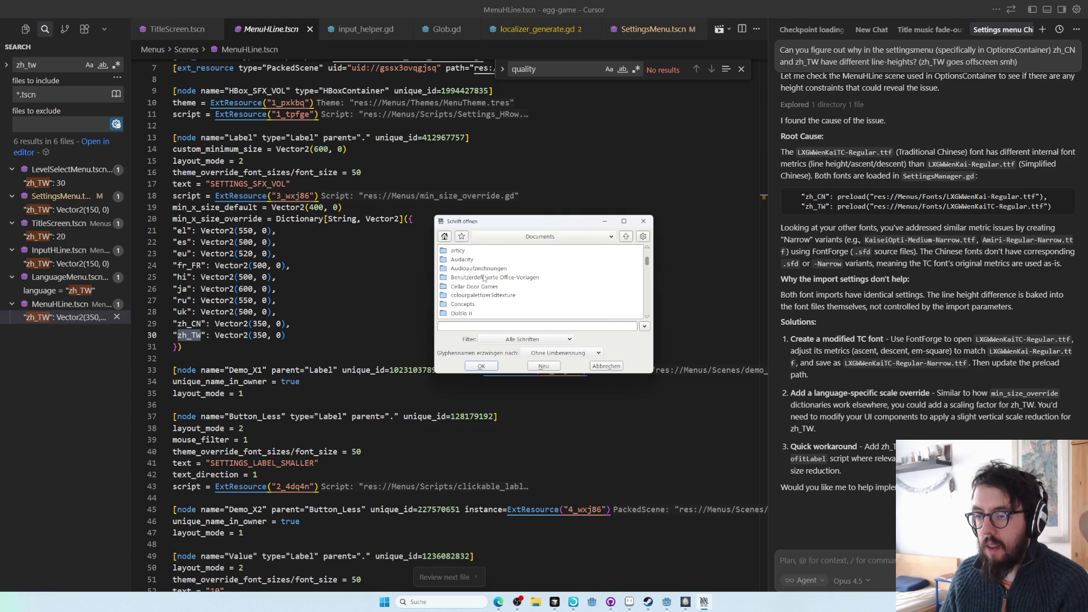
scroll(475, 267, down, 5)
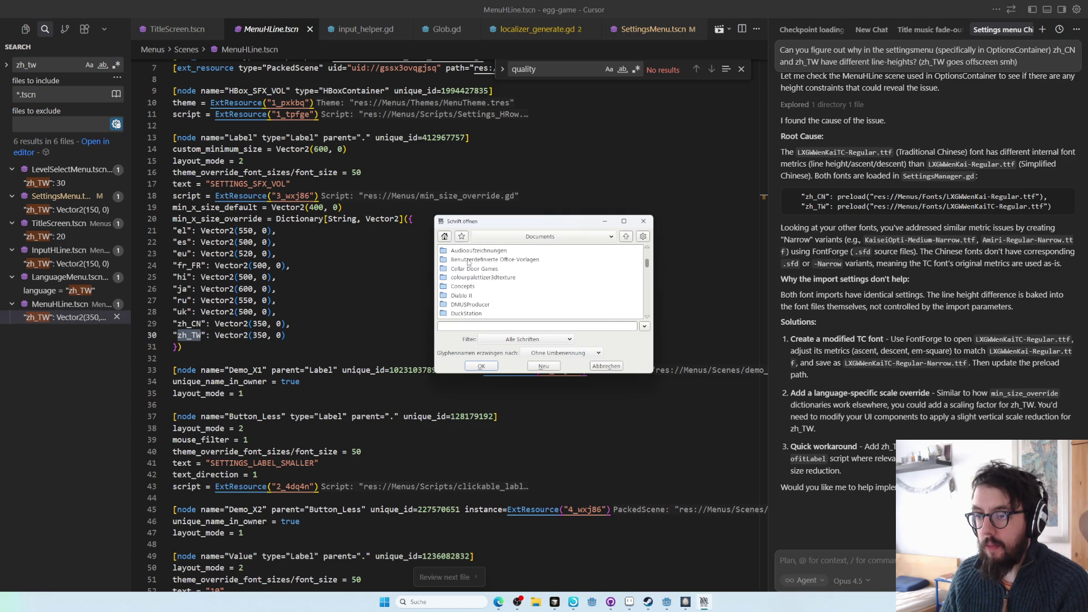
double_click(466, 271)
double_click(473, 268)
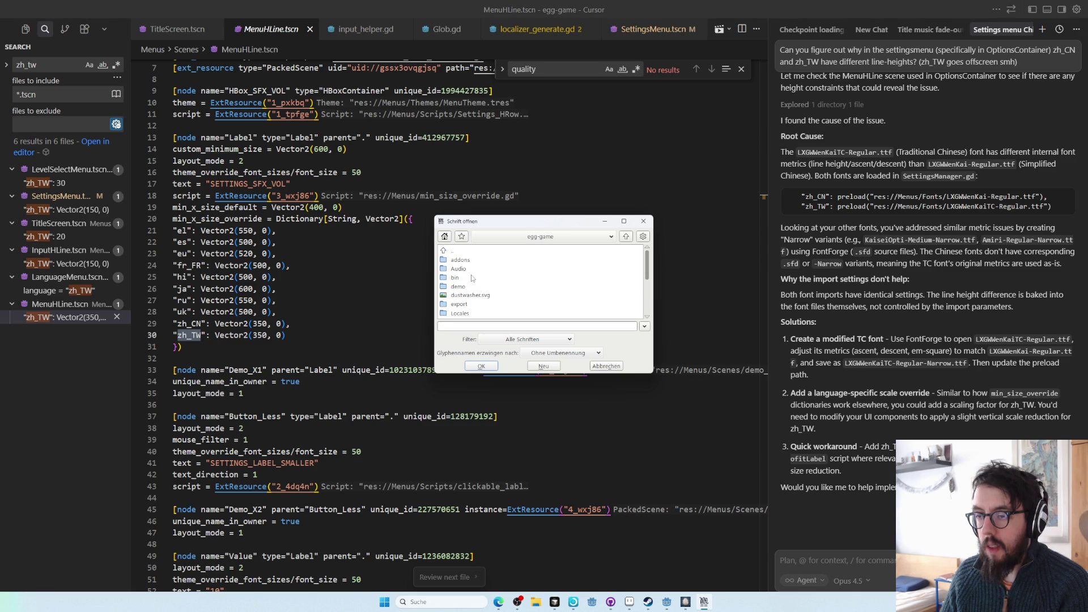
- Navigate into the project's Menus/Fonts folder
click(475, 262)
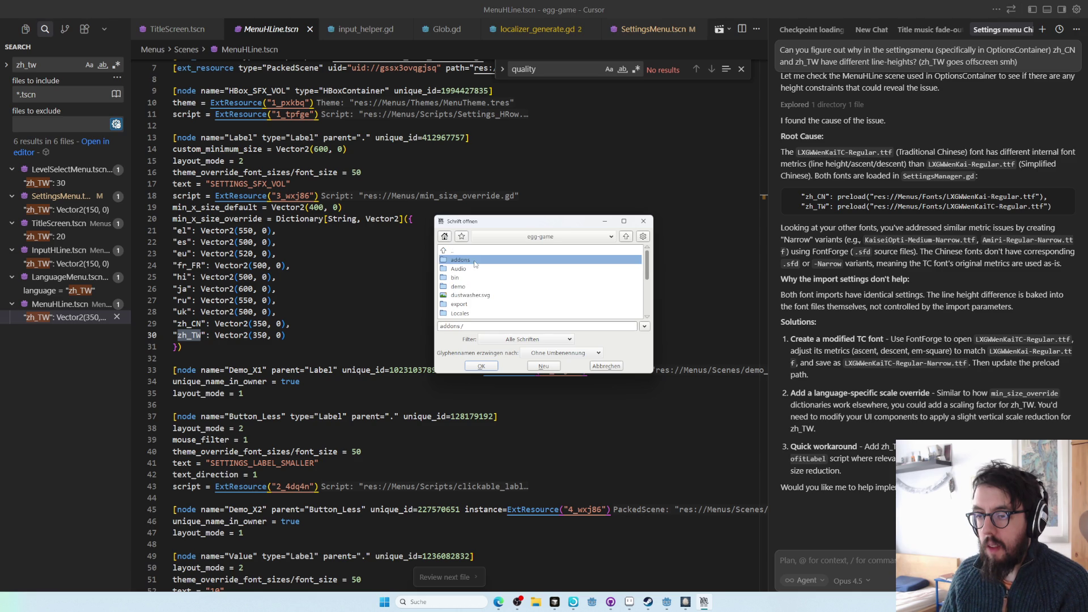
scroll(466, 262, down, 3)
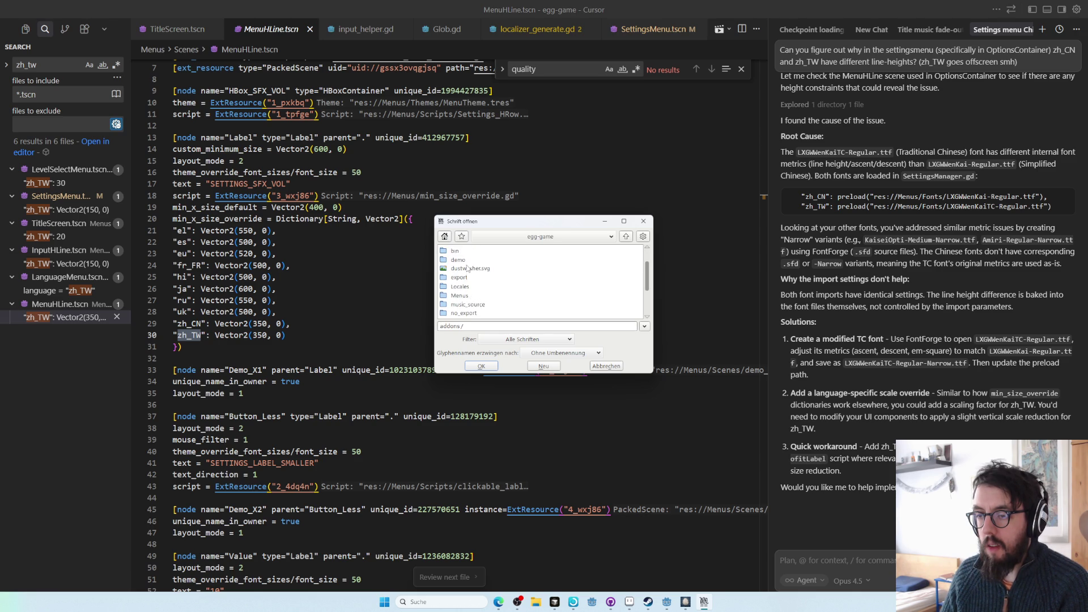
scroll(467, 268, up, 2)
scroll(466, 263, down, 3)
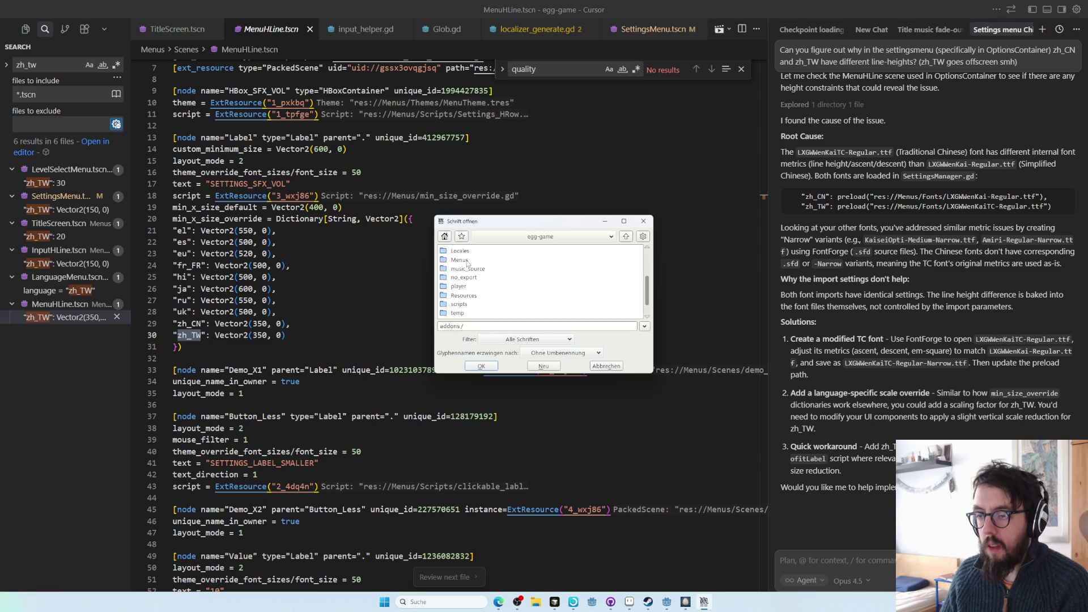
scroll(481, 283, down, 1)
scroll(475, 289, up, 2)
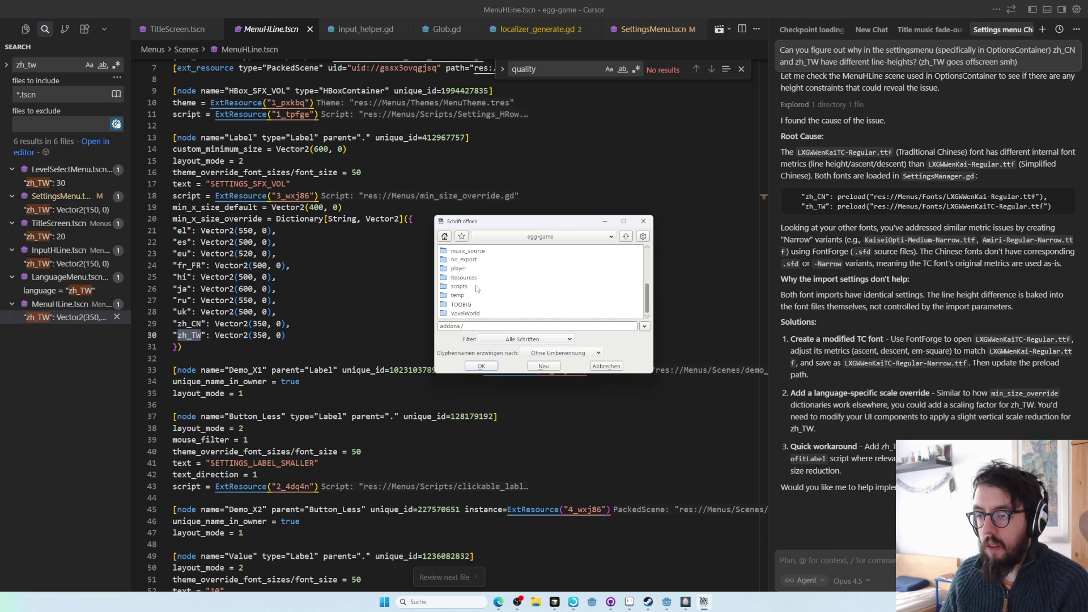
double_click(467, 269)
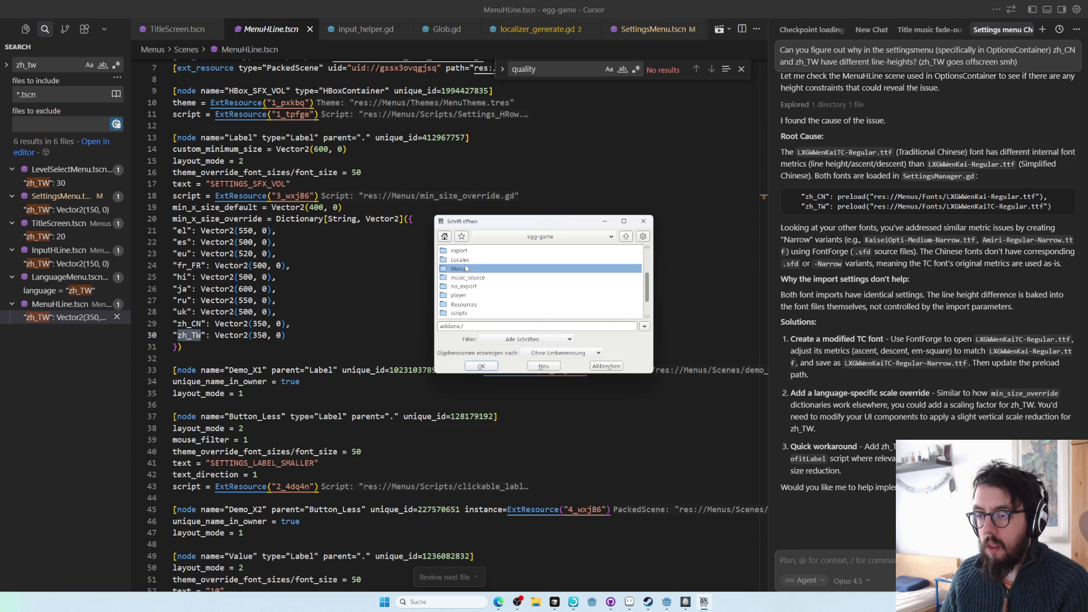
double_click(467, 268)
- Select LXGWWenKai-Regular.ttf and LXGWWenKaiTC-Regular.ttf and open both
scroll(503, 283, down, 3)
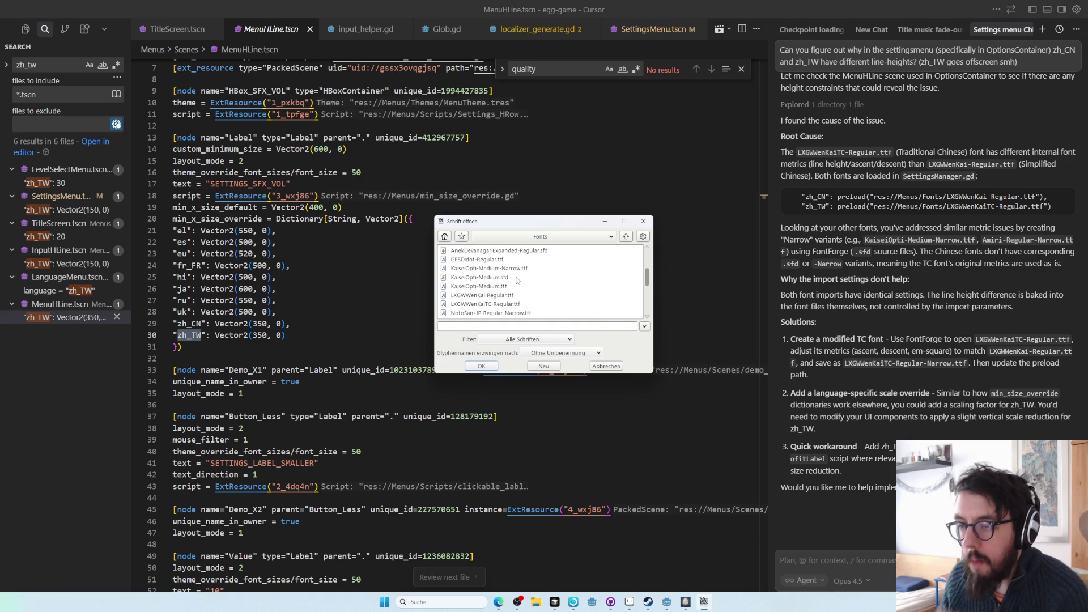
scroll(535, 297, down, 2)
scroll(533, 294, down, 1)
click(510, 277)
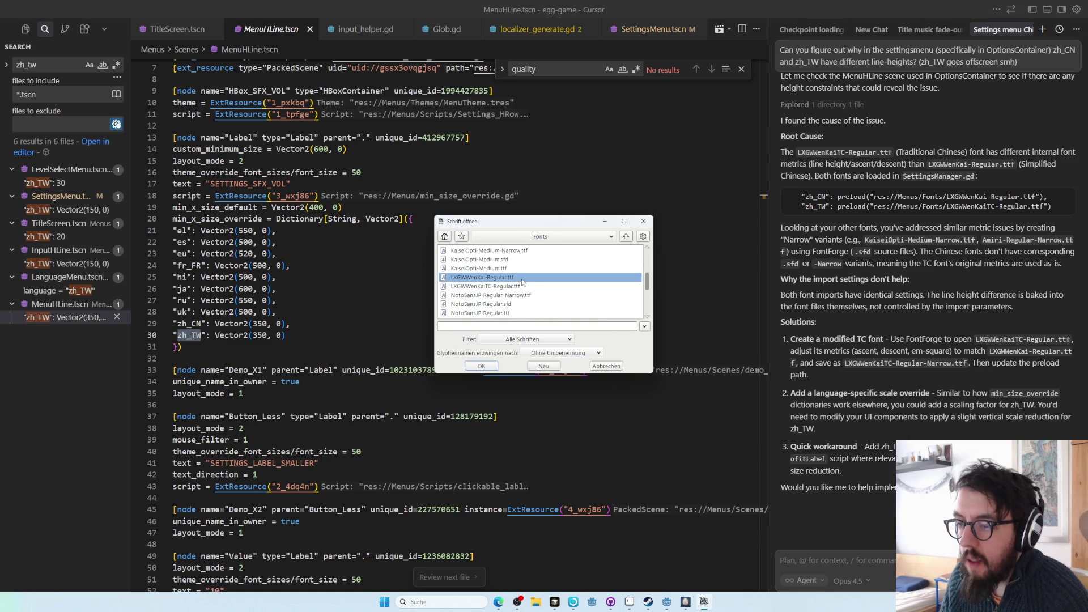
shift+click(521, 286)
click(481, 365)
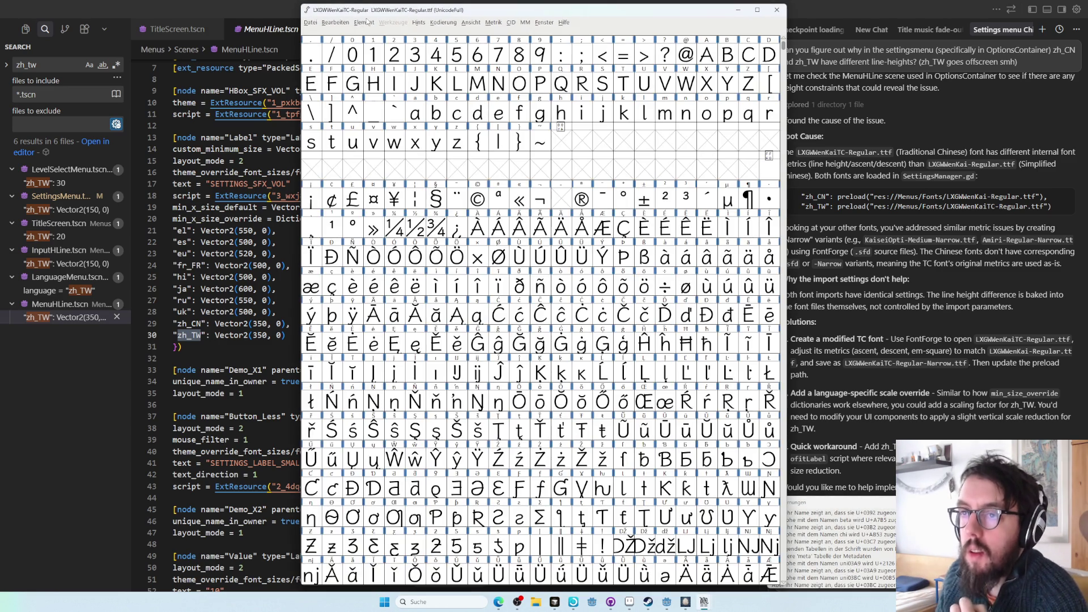
- Arrange the Traditional and Simplified font windows side by side and show the Simplified font's OS/2 info
mouse_move(371, 23)
mouse_down()
mouse_move(111, 57)
mouse_move(105, 26)
mouse_up()
drag(530, 14, 722, 22)
click(527, 30)
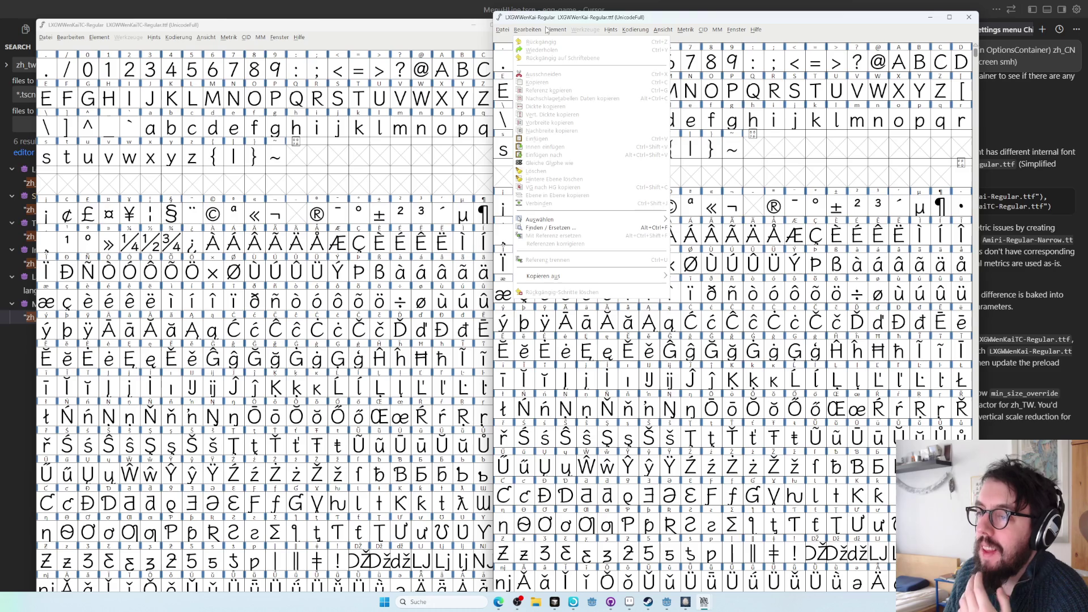
click(583, 42)
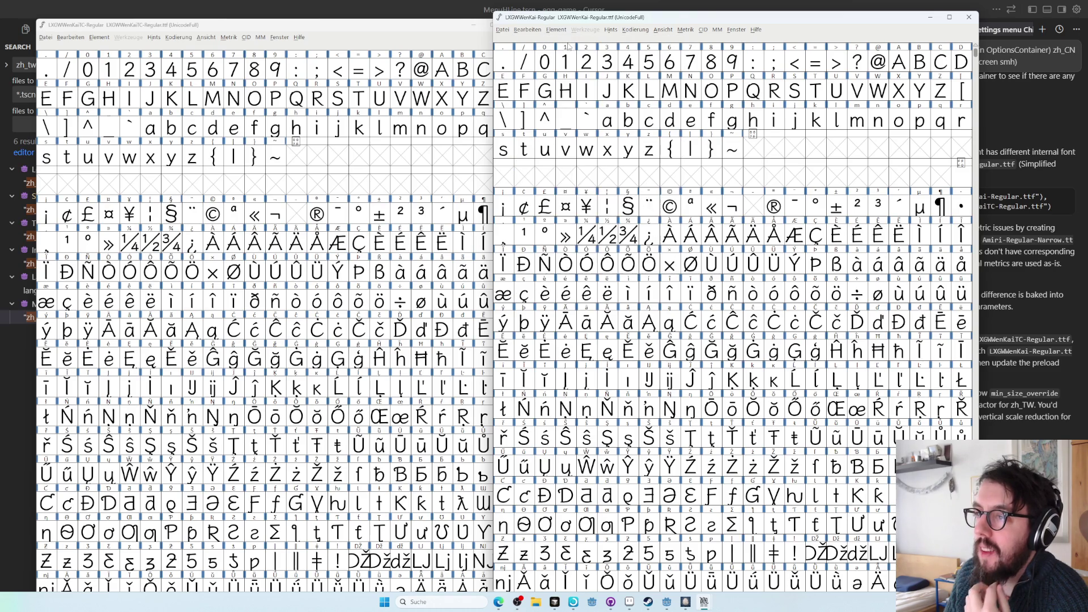
drag(405, 180, 577, 42)
click(519, 90)
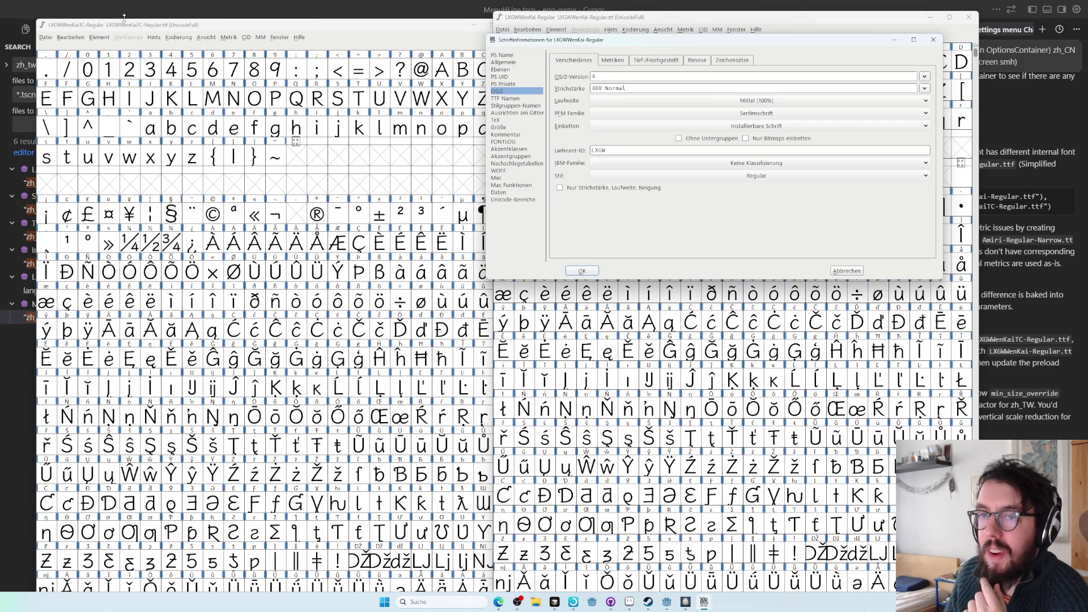
- Open the Traditional font's OS/2 metrics beside the Simplified font's ascent and descent metrics
click(101, 37)
click(112, 50)
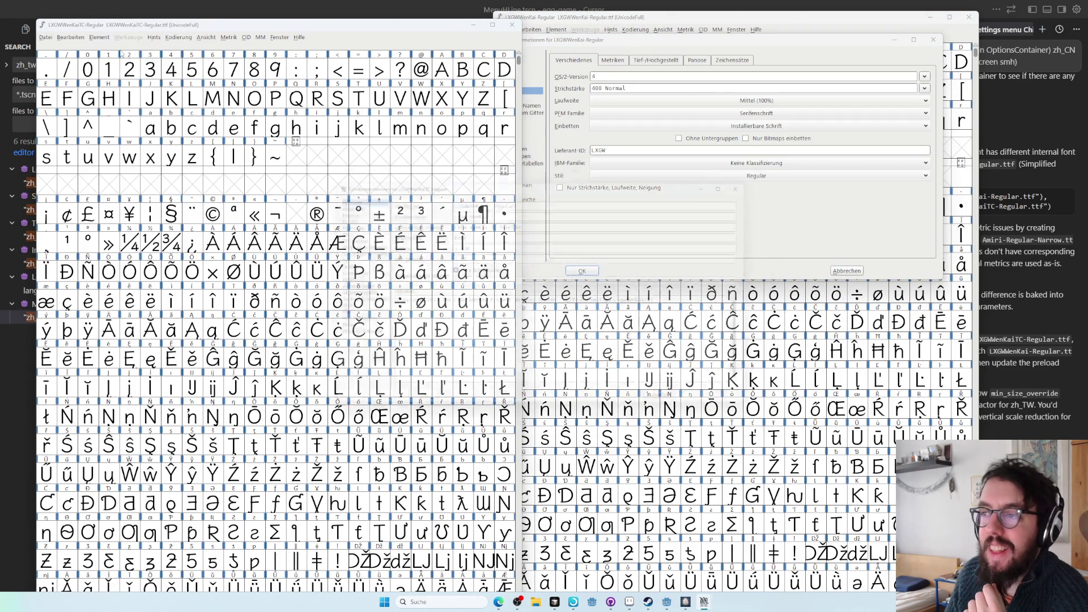
click(331, 228)
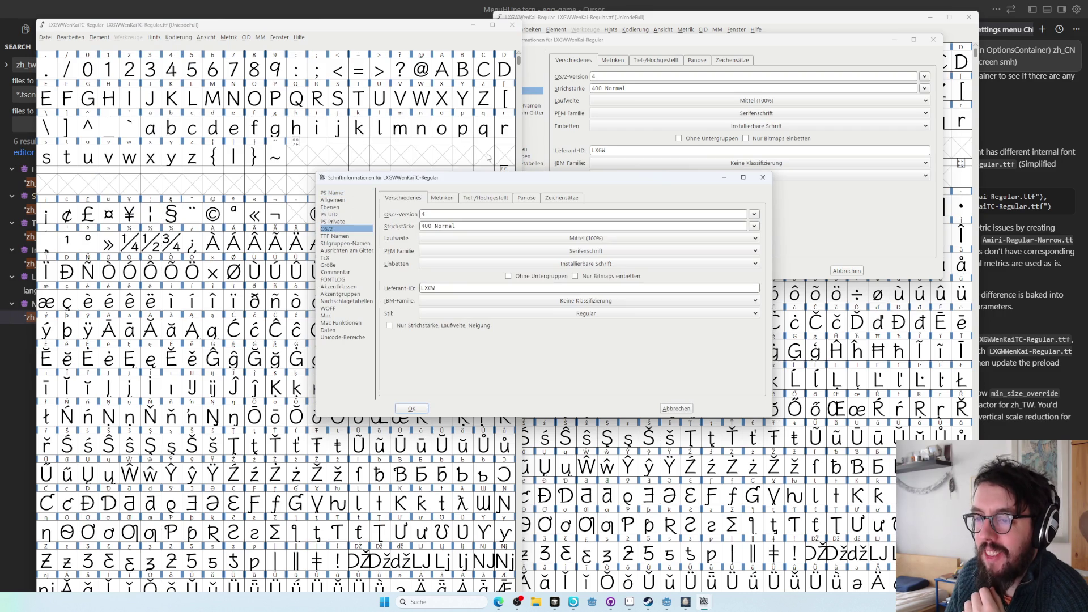
mouse_move(496, 181)
mouse_down()
mouse_move(386, 160)
mouse_move(229, 77)
mouse_move(192, 158)
mouse_up()
drag(628, 41, 648, 119)
click(632, 139)
click(140, 176)
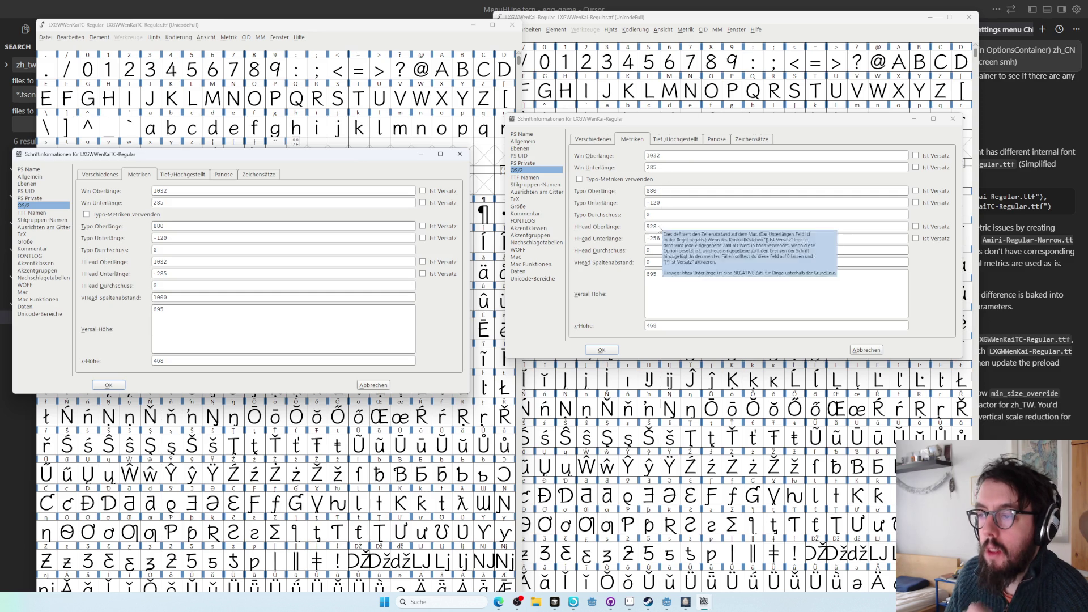
- Copy the Simplified HHead ascent 928 into the Traditional font, replacing 1032, and apply
double_click(658, 226)
key(ctrl+c)
double_click(164, 262)
key(ctrl+v)
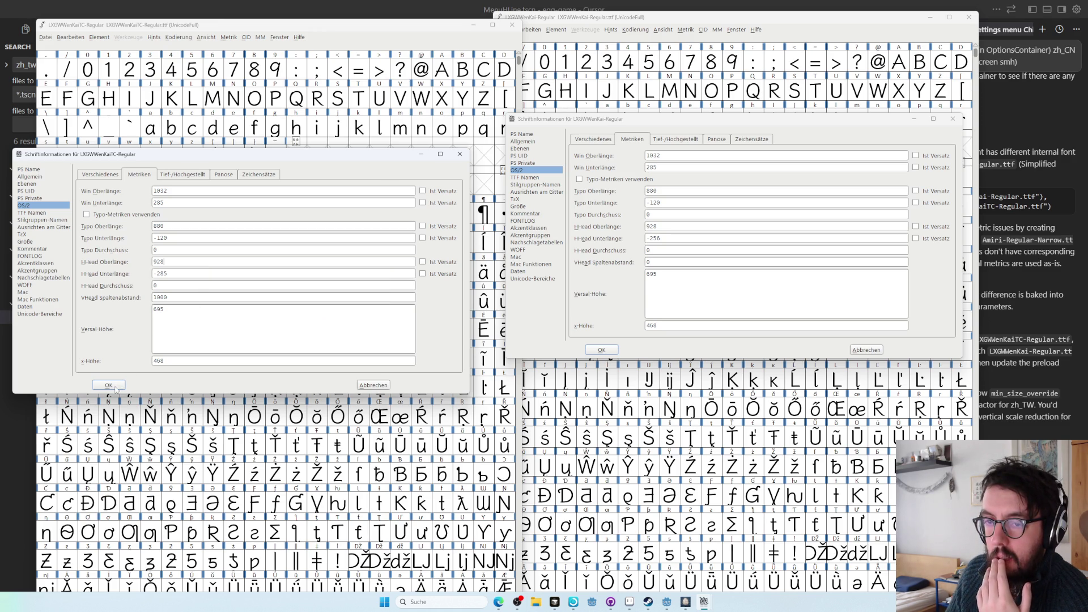
click(113, 387)
click(44, 39)
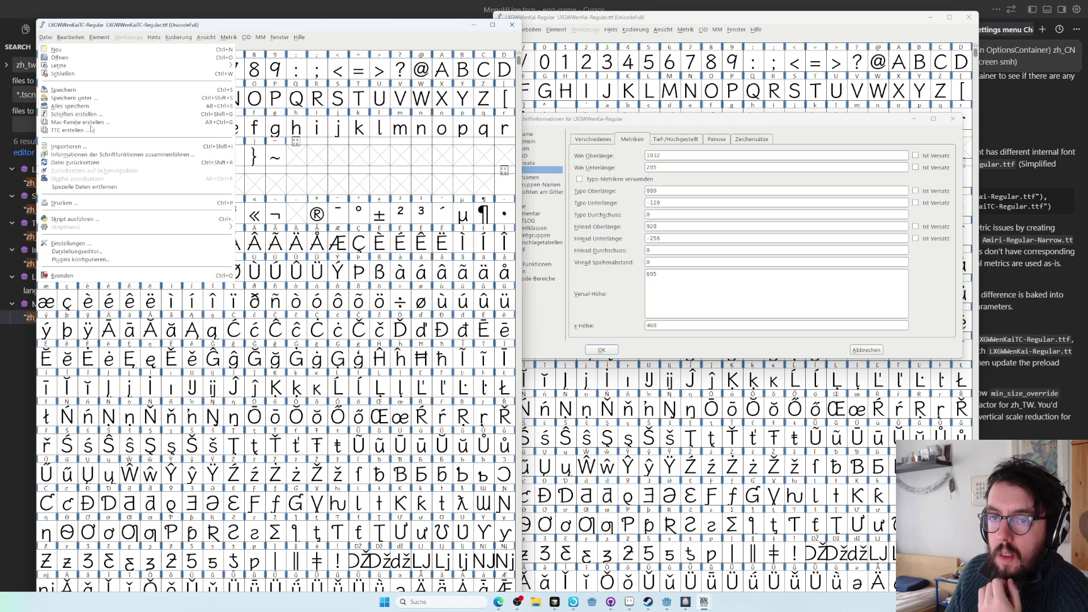
- Save the Traditional font to the bookmarked Fonts folder as LXGWWenKaiTC-Regular_slimmed.sfd
click(82, 97)
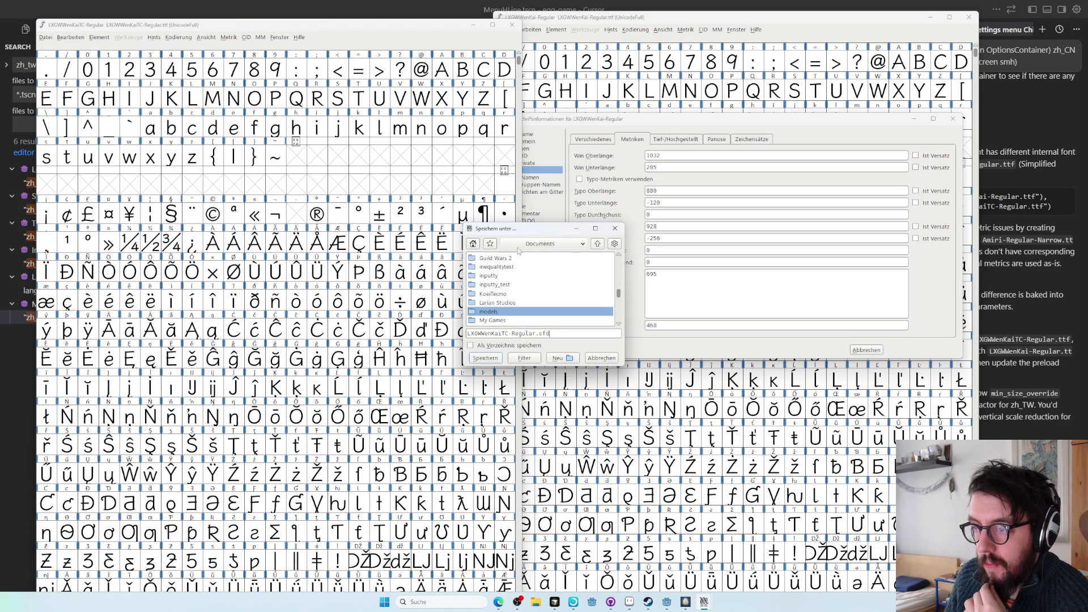
click(491, 244)
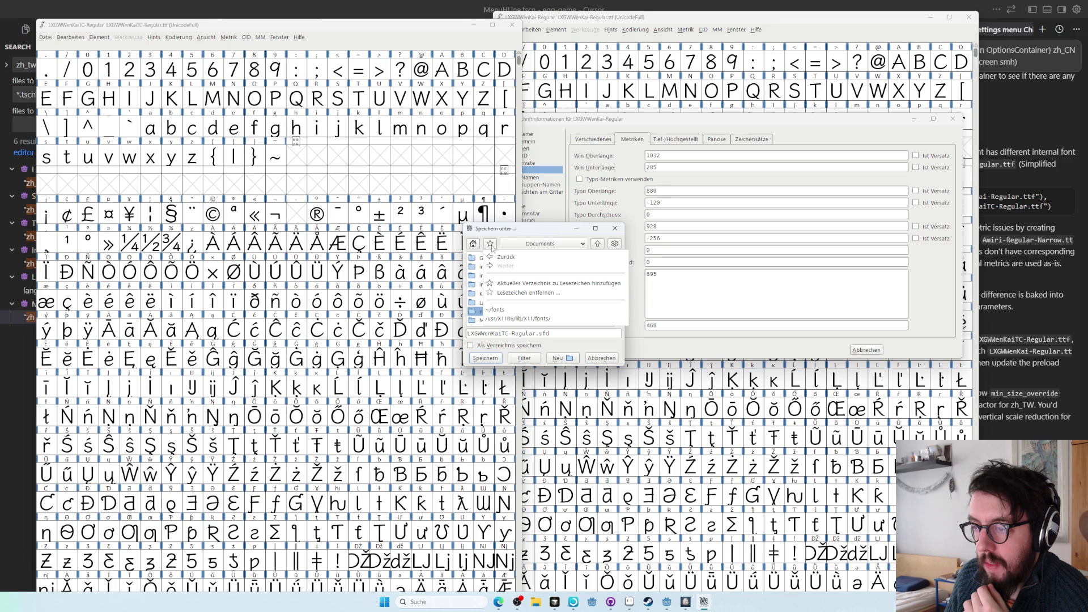
click(498, 257)
text(_slimmed)
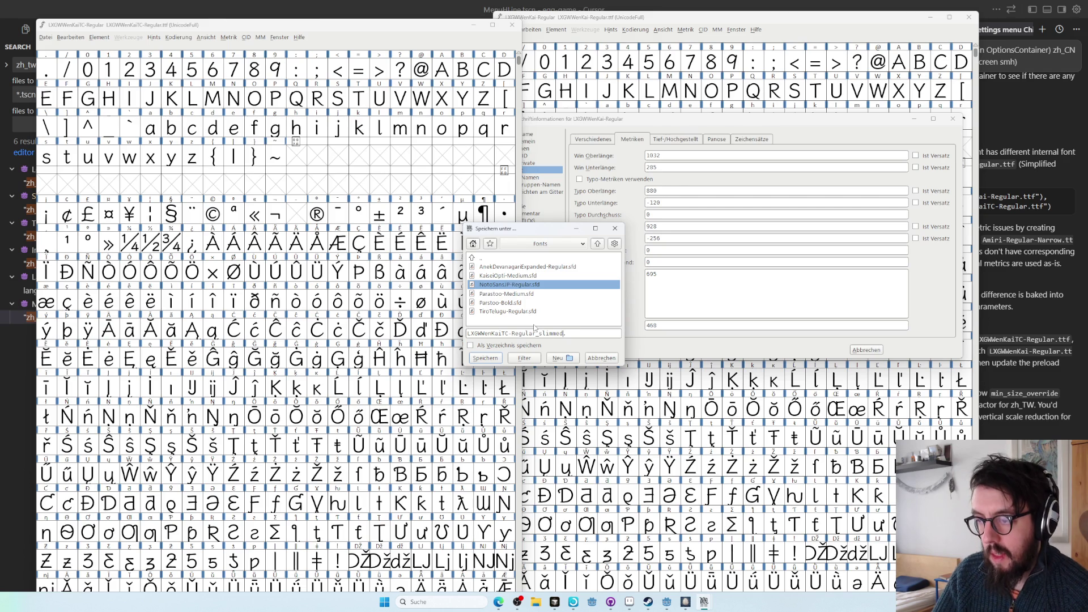
key(Return)
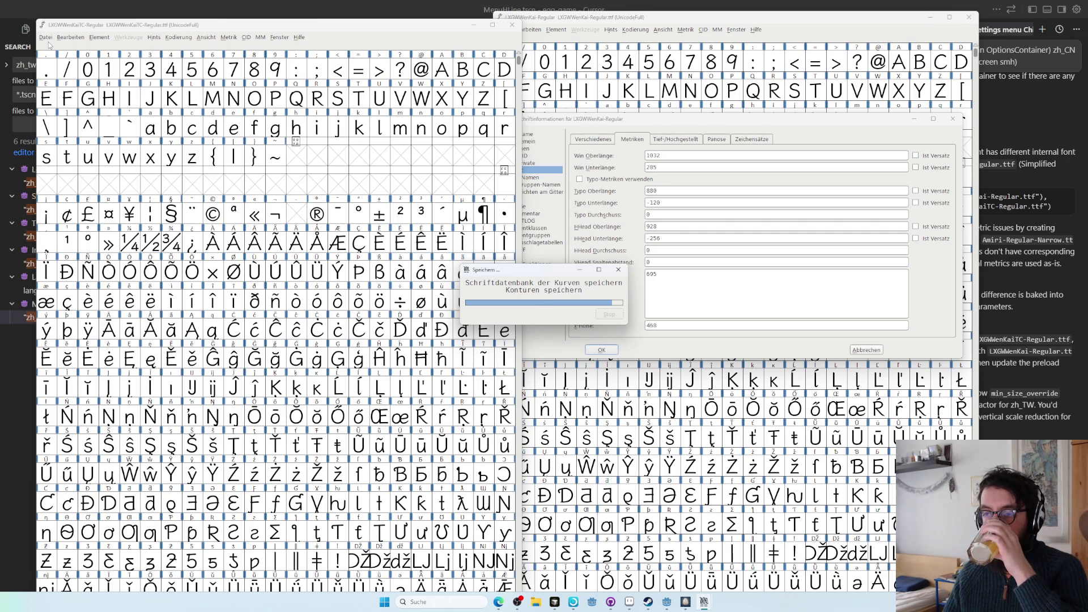
click(48, 37)
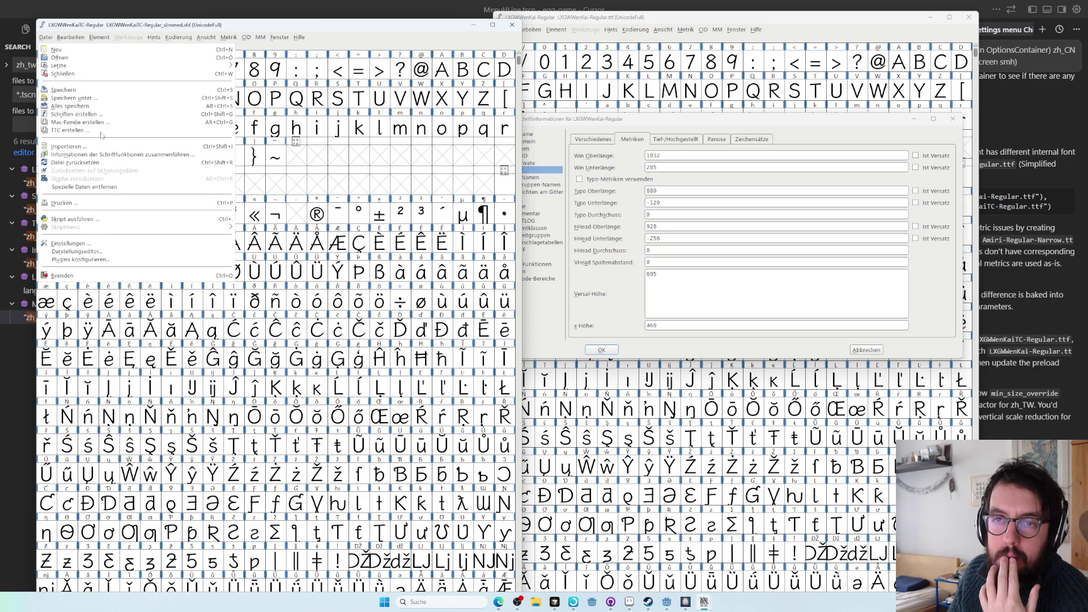
- Generate LXGWWenKaiTC-Regular_slimmed.ttf as a TrueType font, accepting the non-standard em-size warning
click(100, 115)
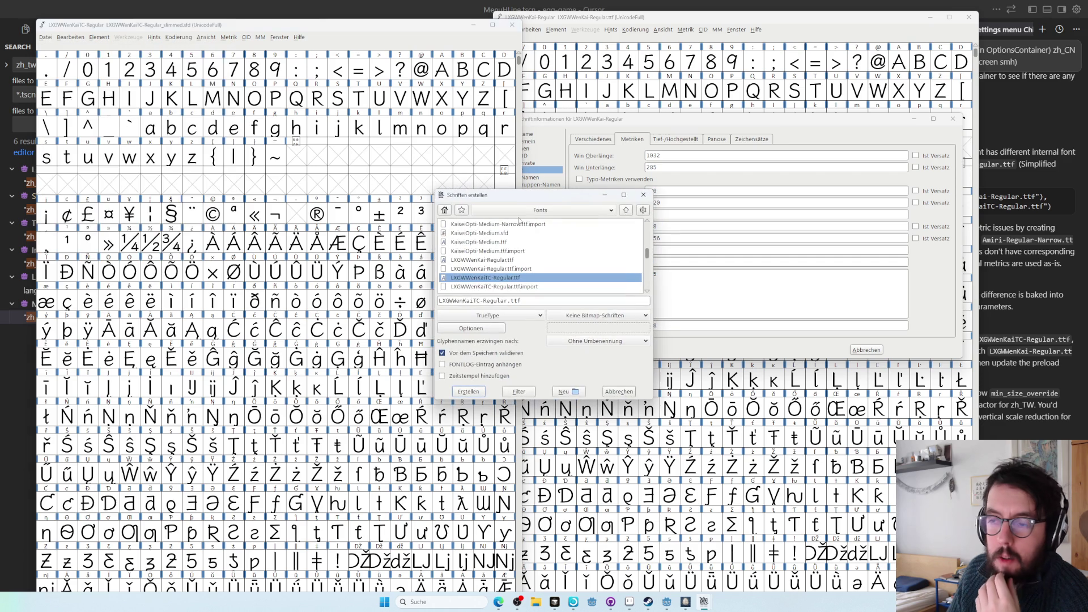
text(_slimmed)
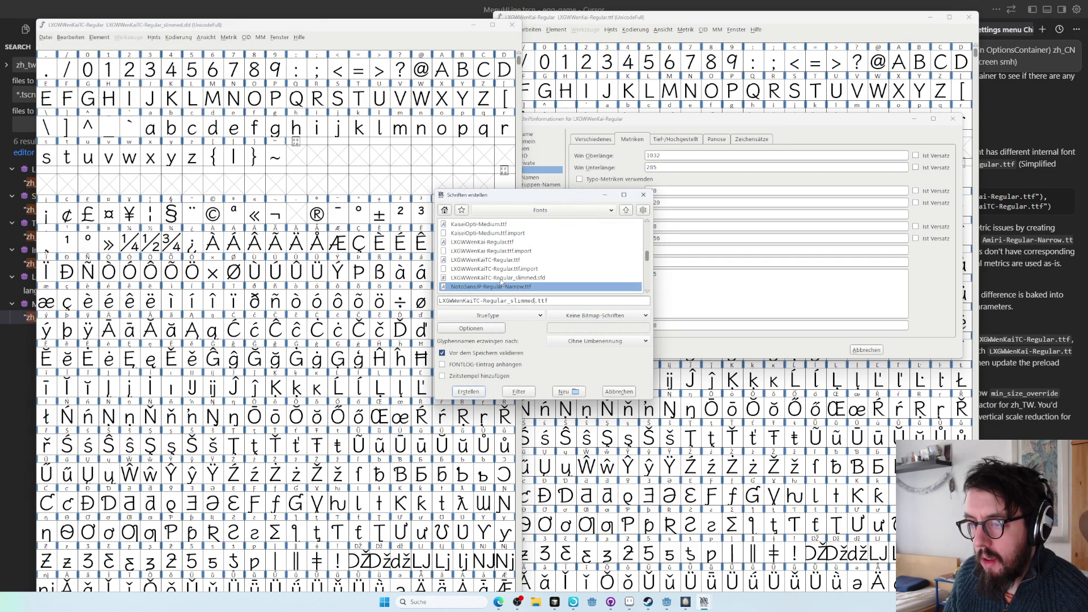
click(502, 279)
double_click(540, 302)
text(tt)
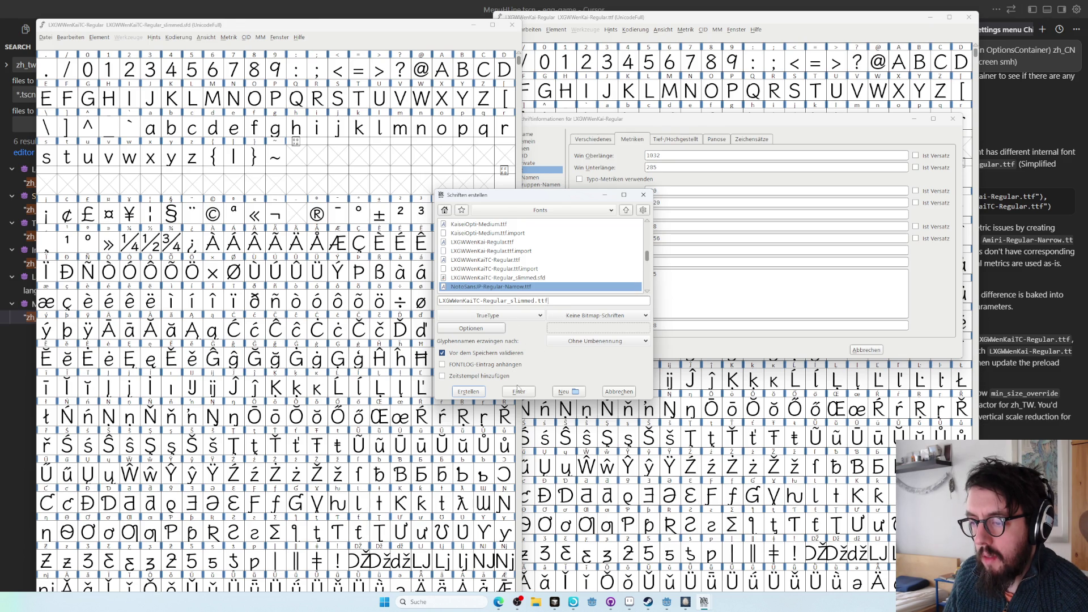
click(485, 392)
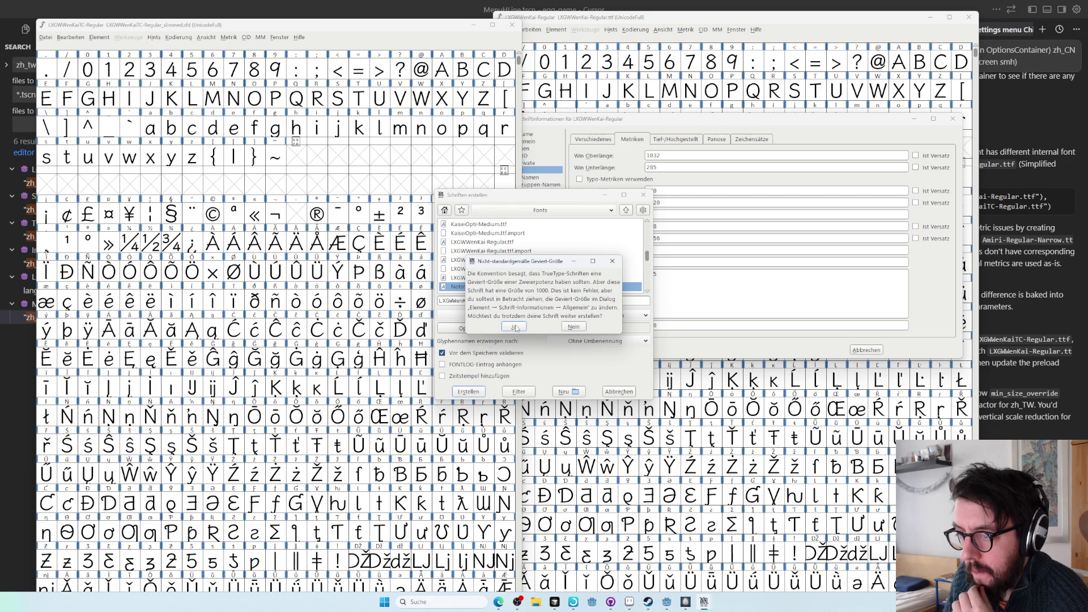
click(514, 327)
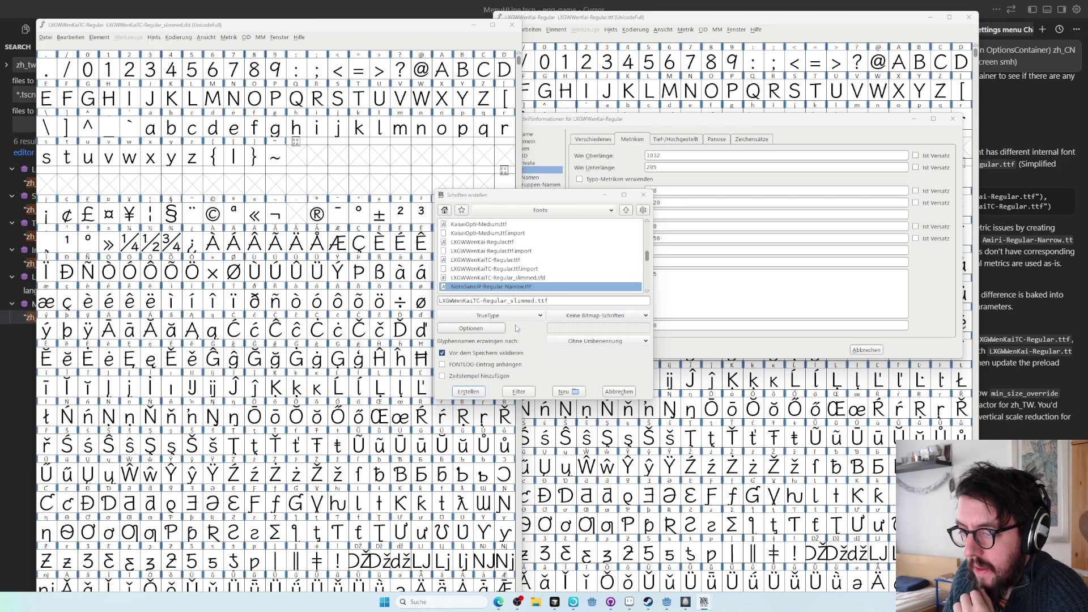
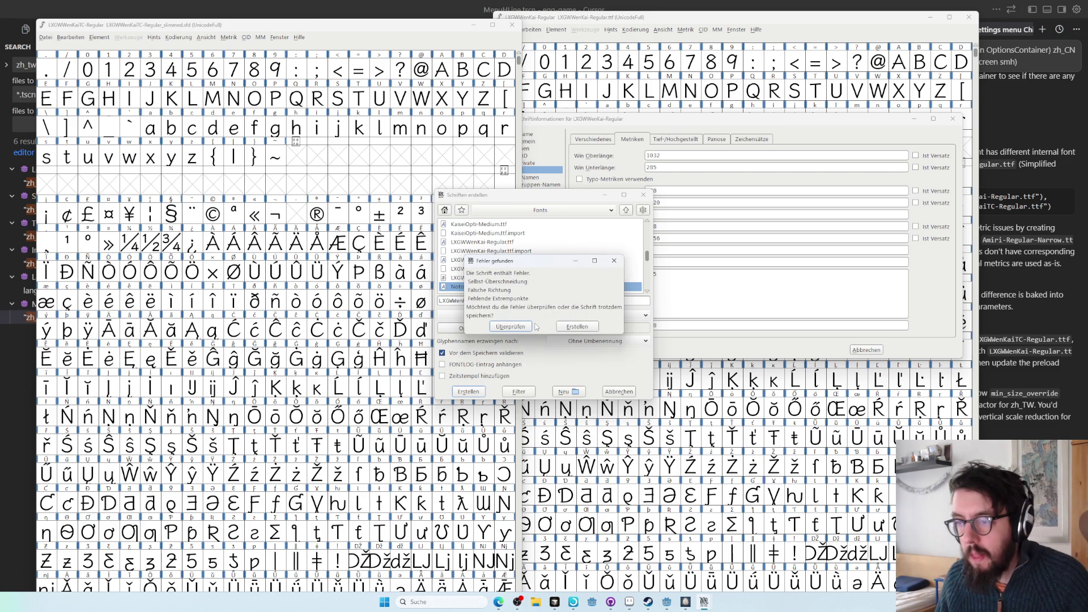
- Dismiss FontForge's 'Fehler gefunden' warning and return to Godot's Advanced Import Settings for LXGWWenKaiTC-Regular.ttf
click(576, 327)
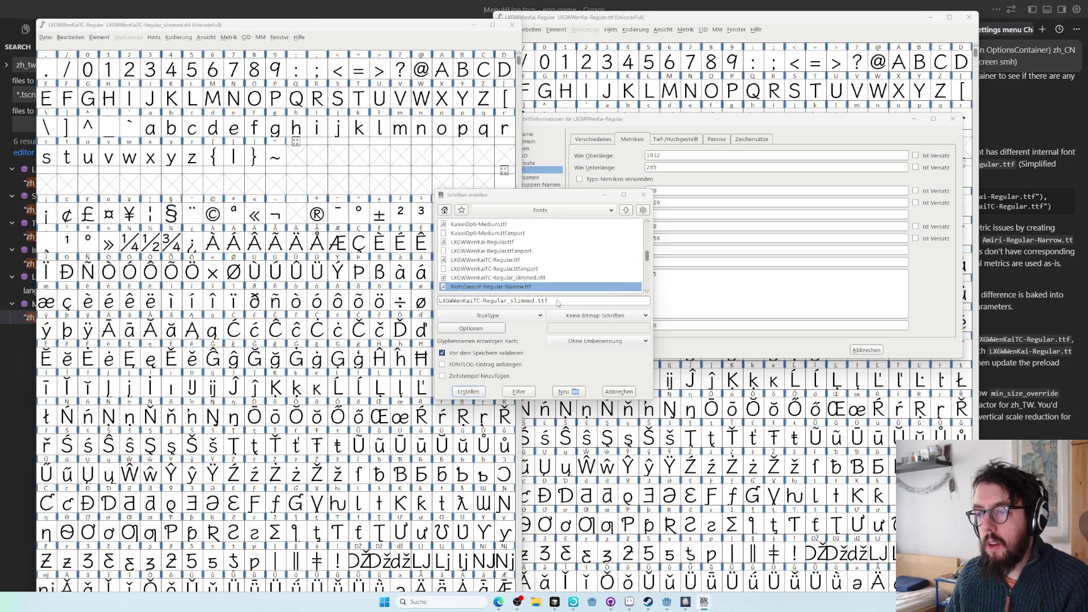
key(alt+Tab)
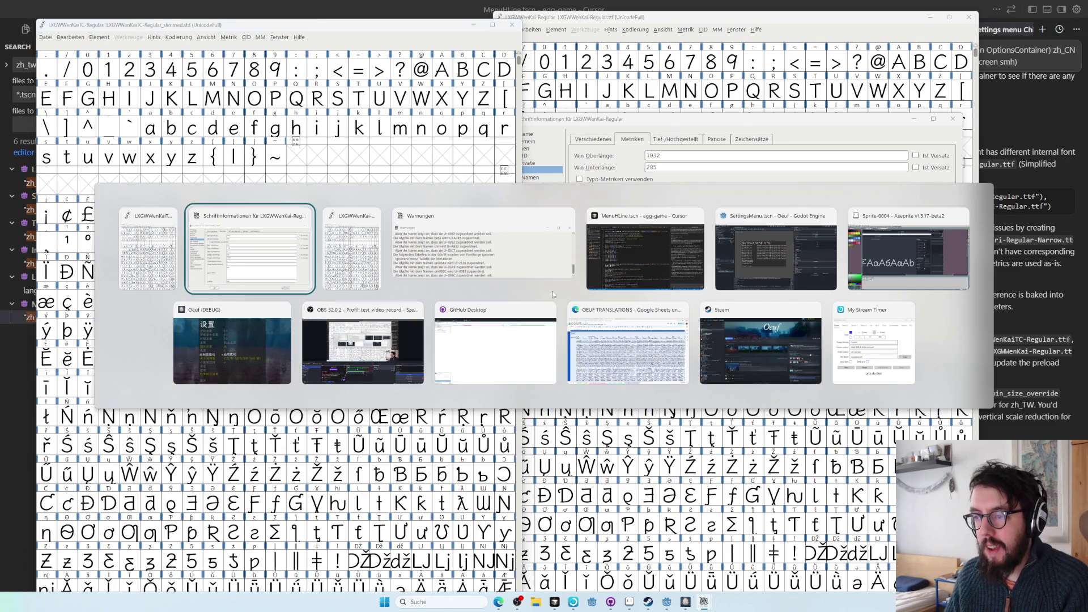
key(alt+Tab)
key(alt+Tab)
key(alt+Tab)
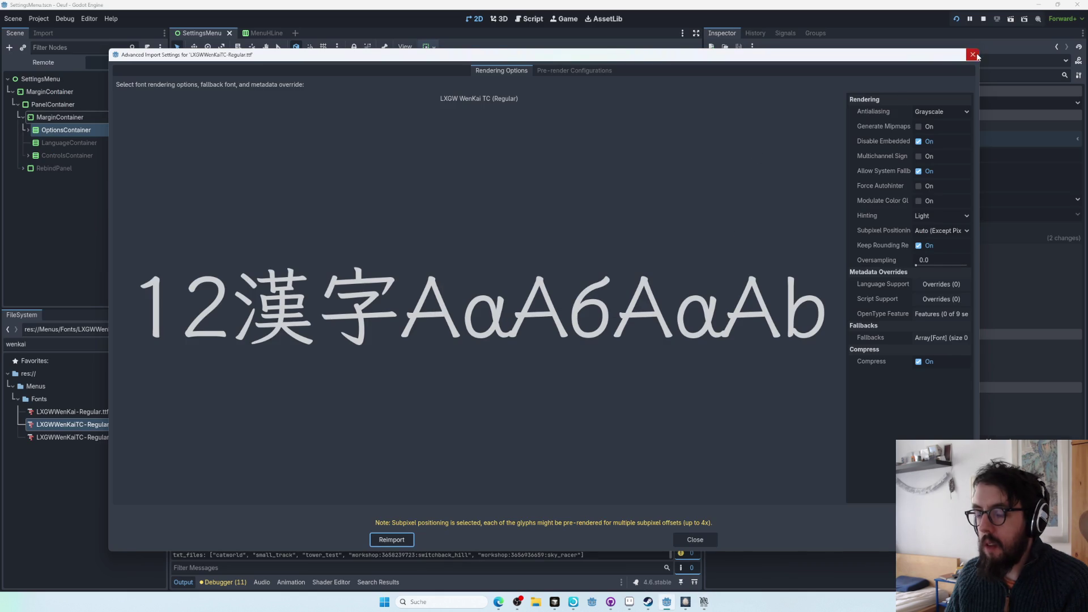
- Close the font's Advanced Import Settings window
click(972, 54)
right_click(68, 429)
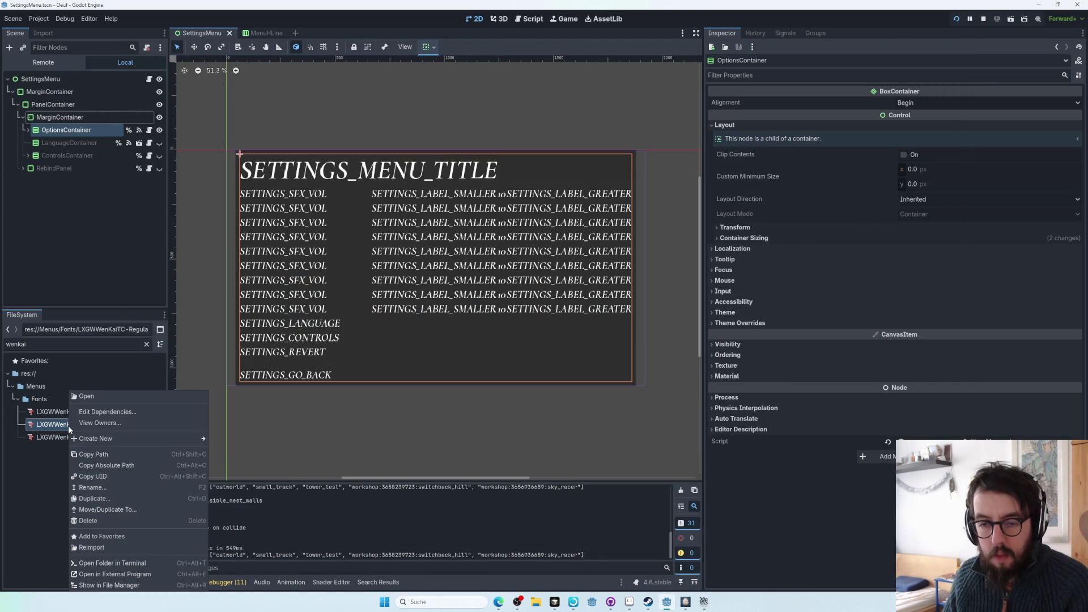
click(42, 425)
- Stop the running game and relaunch the project
key(alt+Tab)
key(alt+Tab)
key(alt+Tab)
key(alt+Tab)
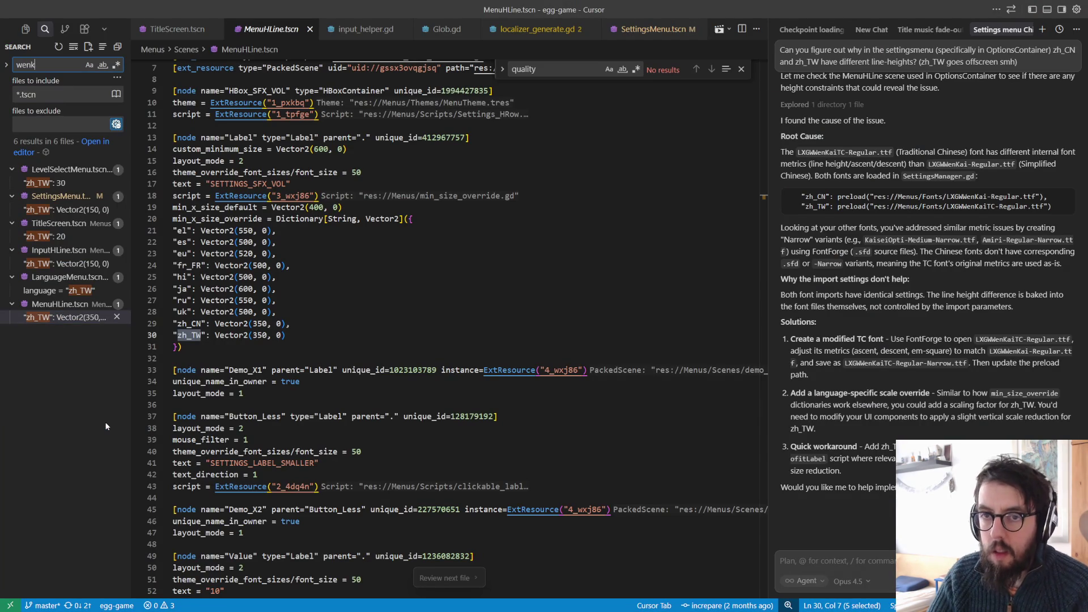
key(alt+Tab)
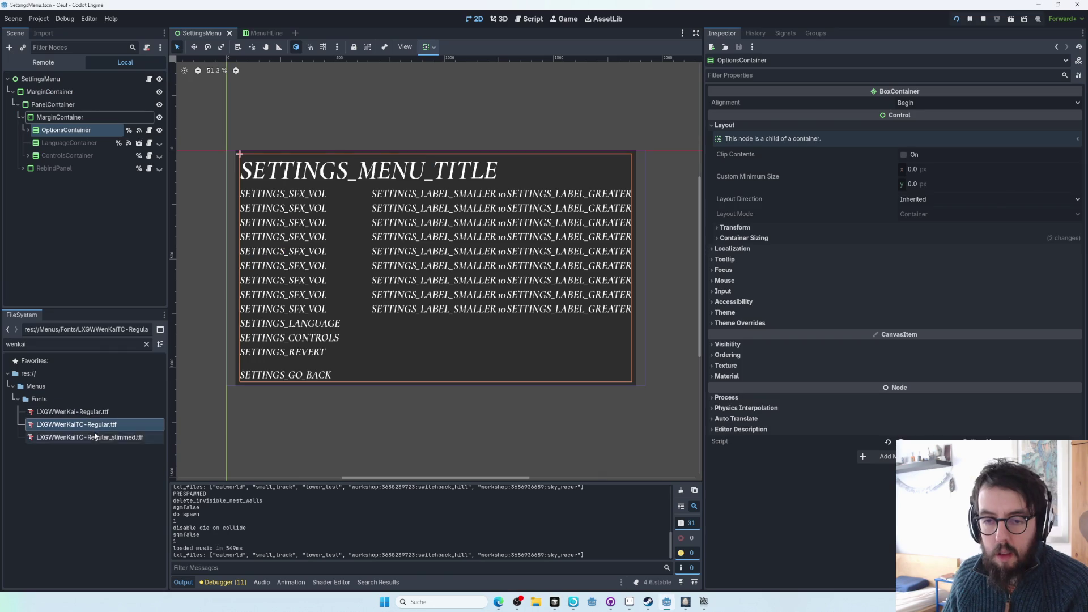
key(alt+Tab)
key(alt+Tab)
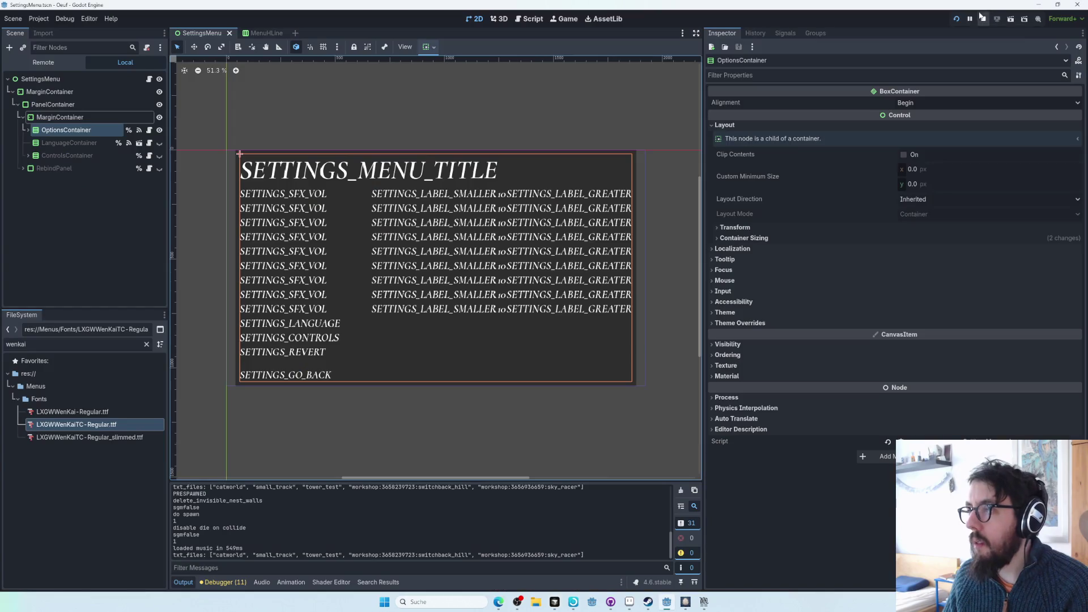
click(983, 17)
click(955, 19)
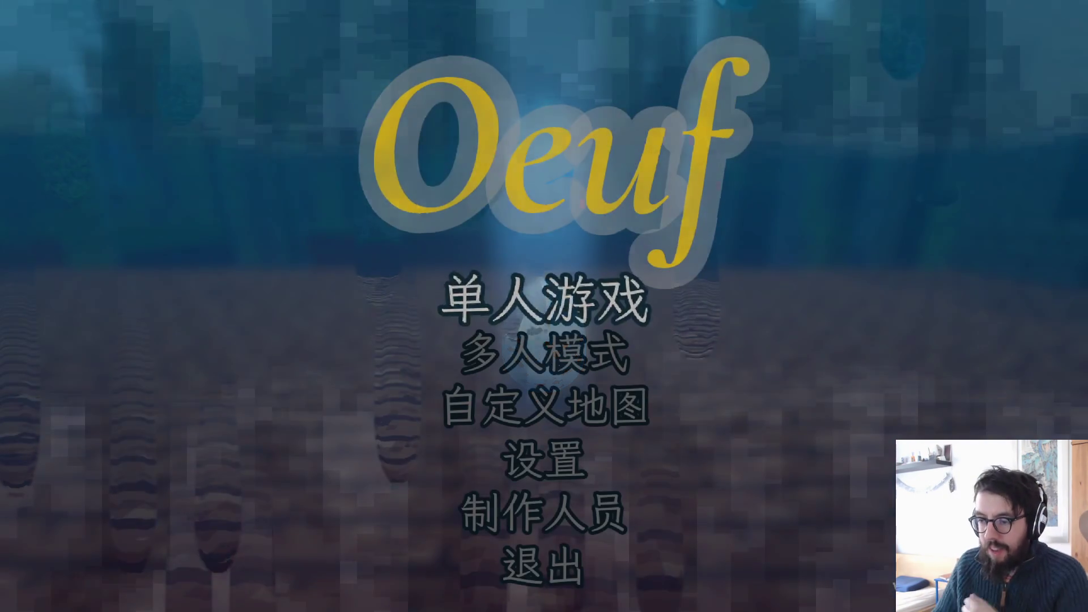
- Set Oeuf's language to 中文（繁體） in 设置, confirm with 完成, then return to the main menu and quit
click(498, 459)
click(503, 453)
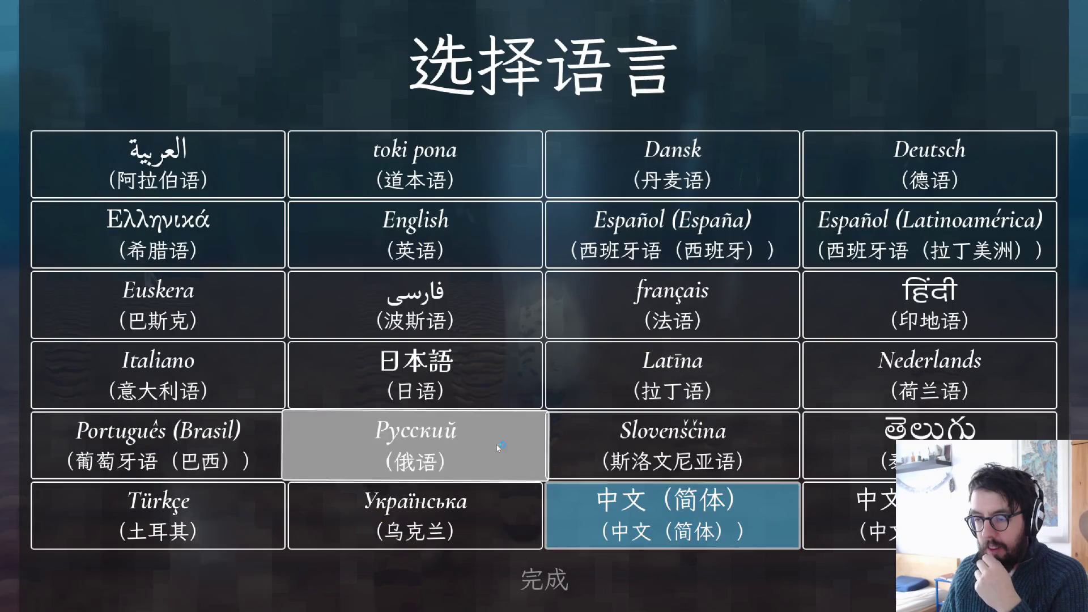
click(849, 515)
click(563, 579)
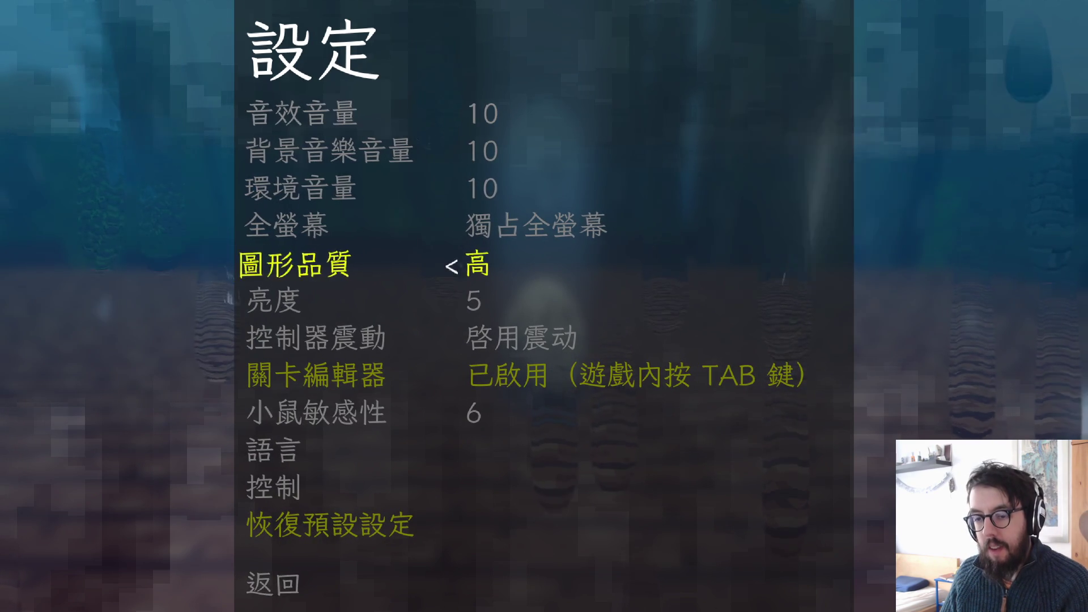
click(278, 580)
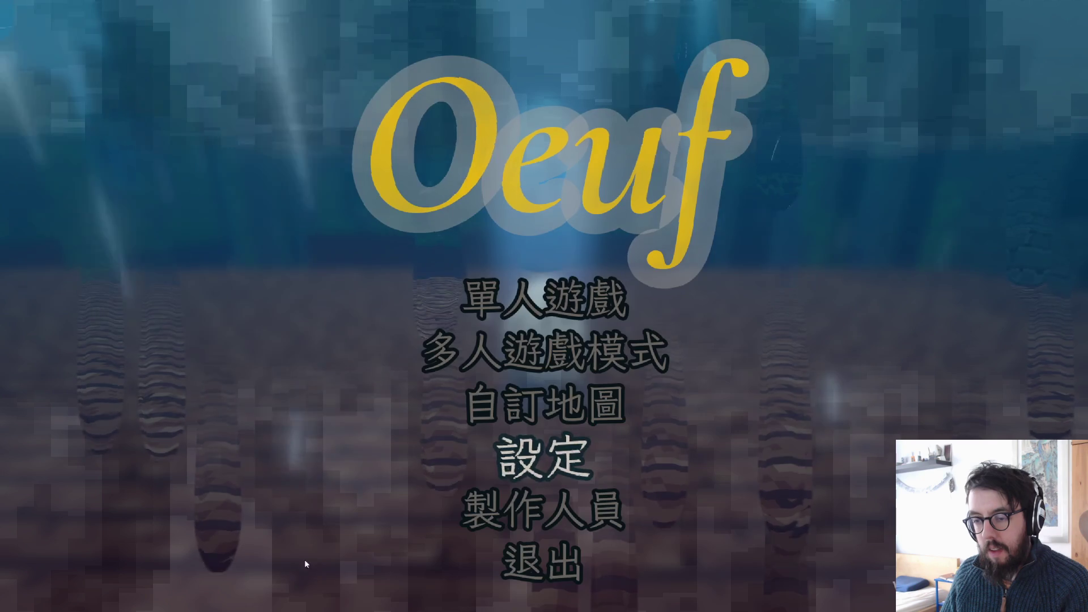
click(538, 575)
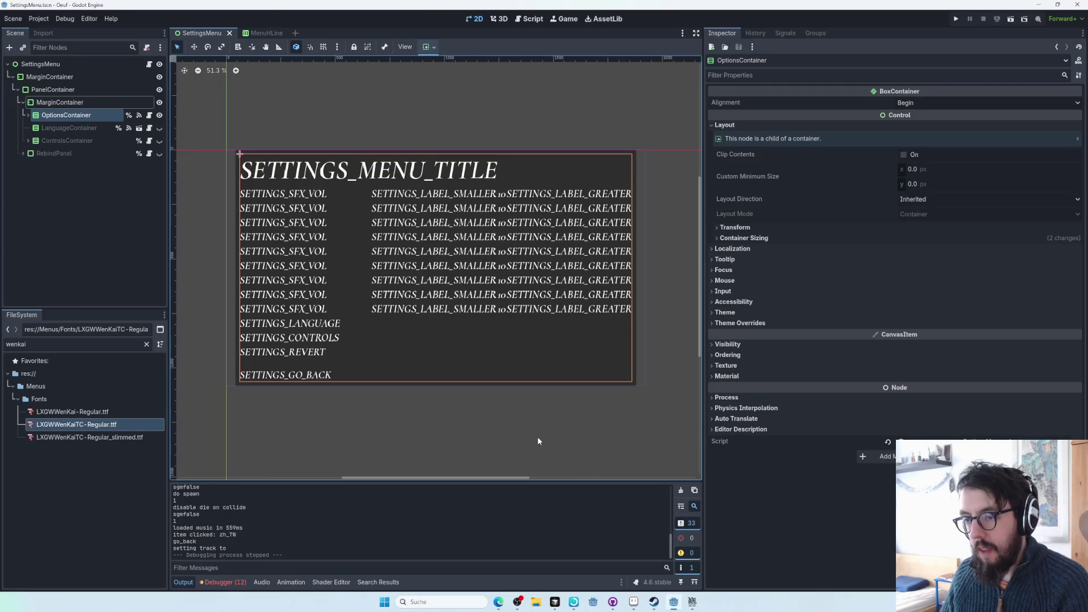
- Cycle through the open windows and bring GitHub Desktop to the front
key(alt+Tab)
key(Tab)
key(Tab)
key(alt+shift+Tab)
key(alt+shift+Tab)
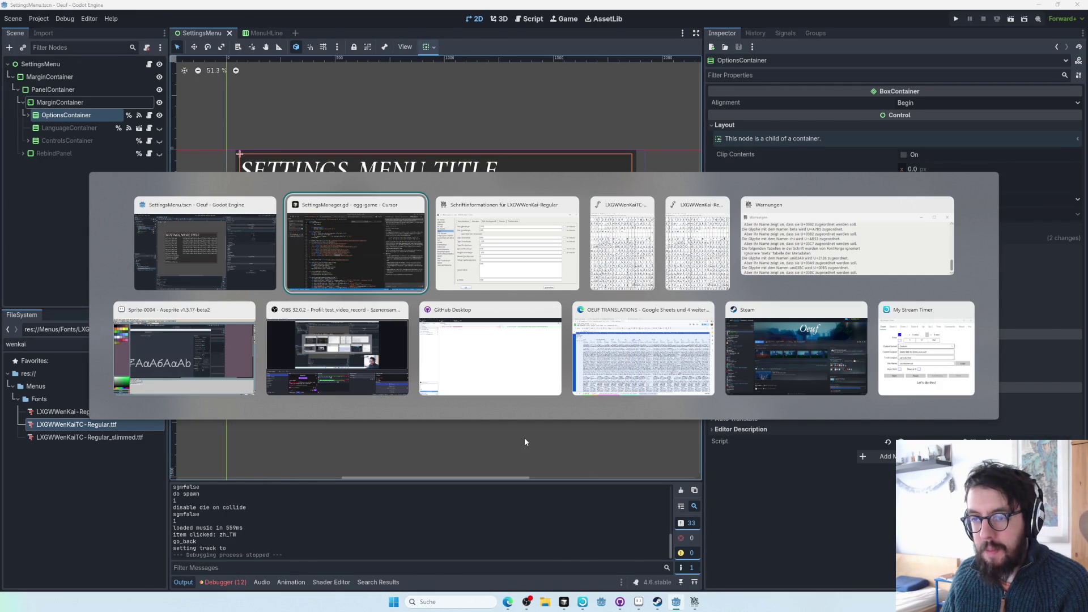
key(alt+Tab)
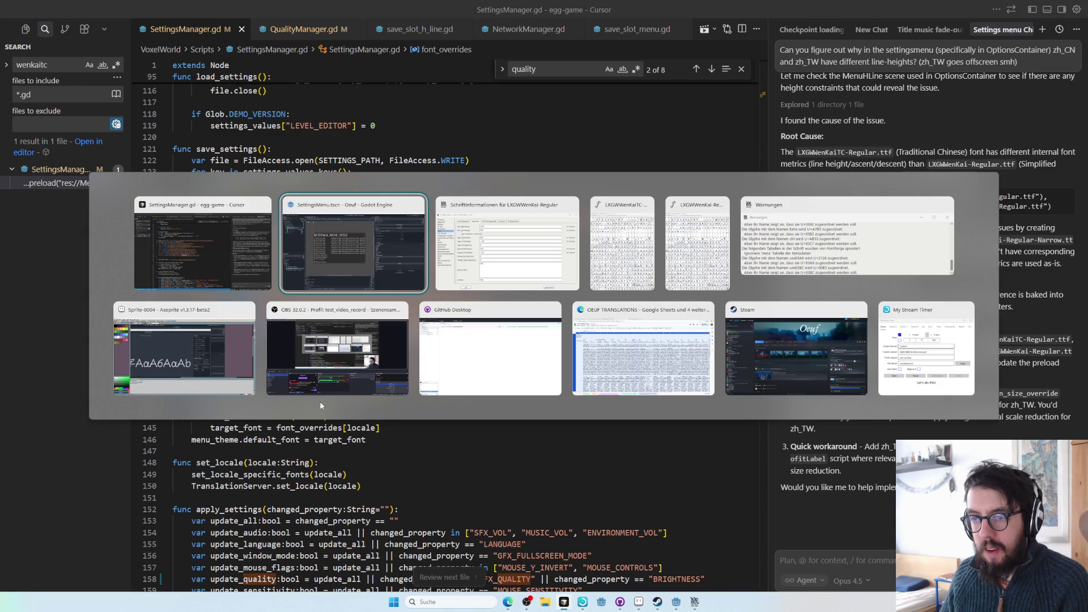
click(486, 342)
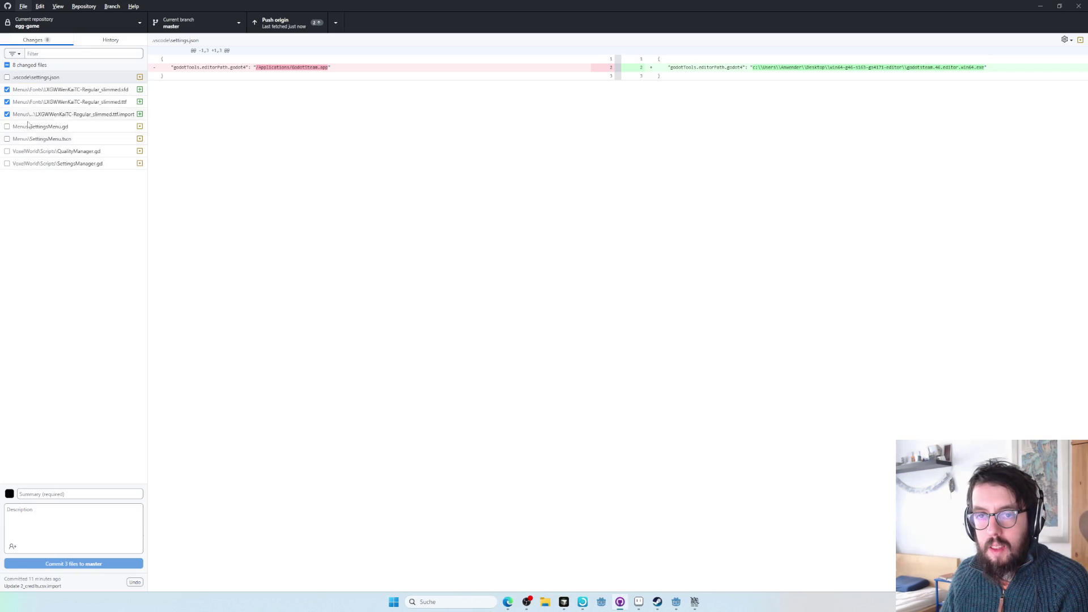
- Write 'font tweaked to keep chinese settings on' and 'screen' into the commit summary
click(108, 494)
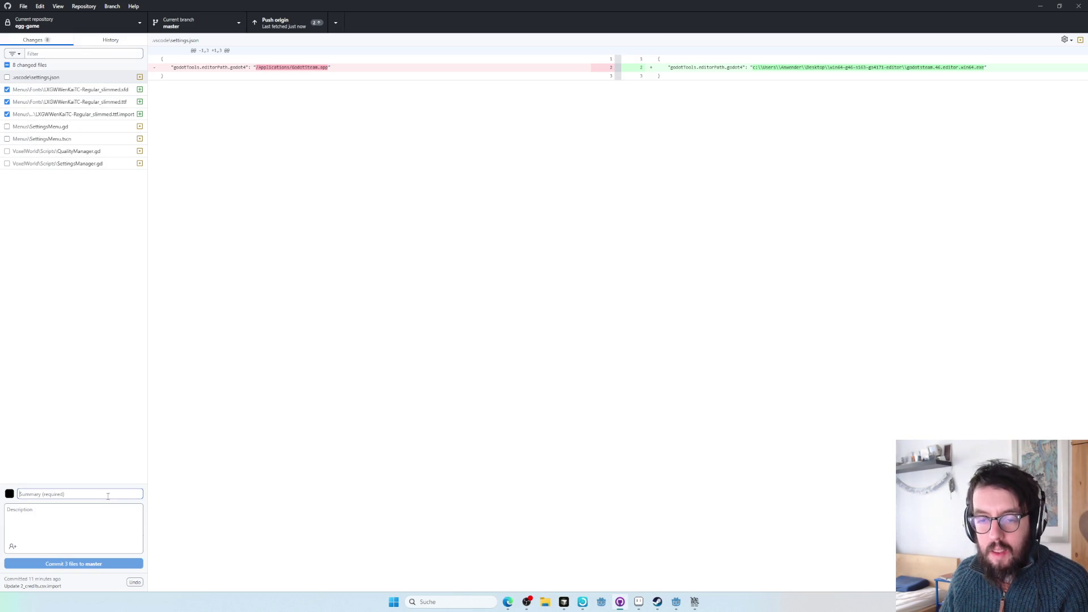
text(font tweaked to keep chinese settings on)
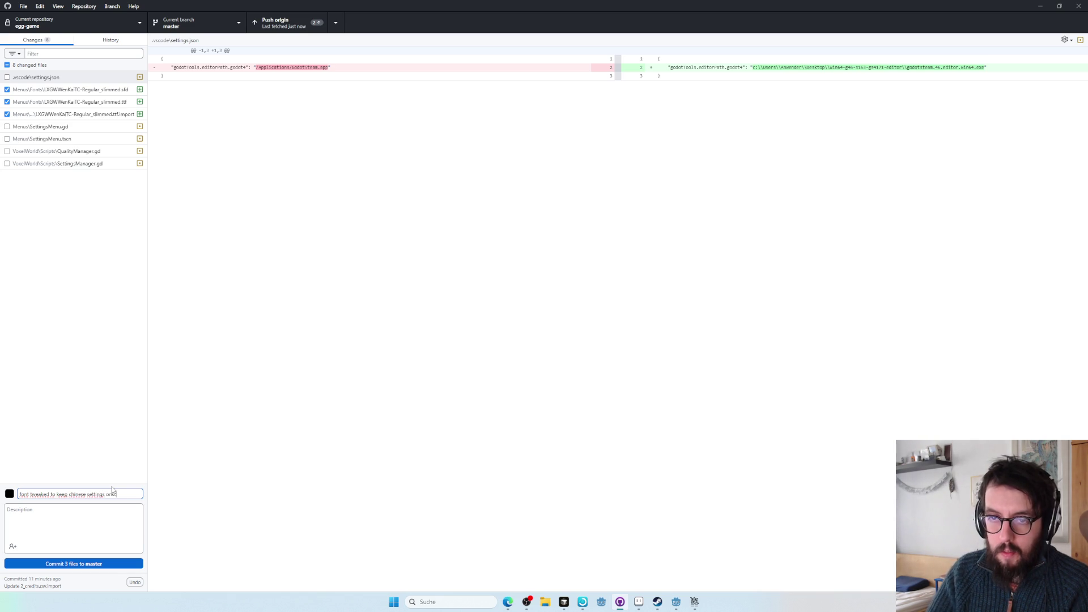
text(screen)
- Review the diffs and stage SettingsMenu.gd, SettingsManager.gd and QualityManager.gd
click(98, 90)
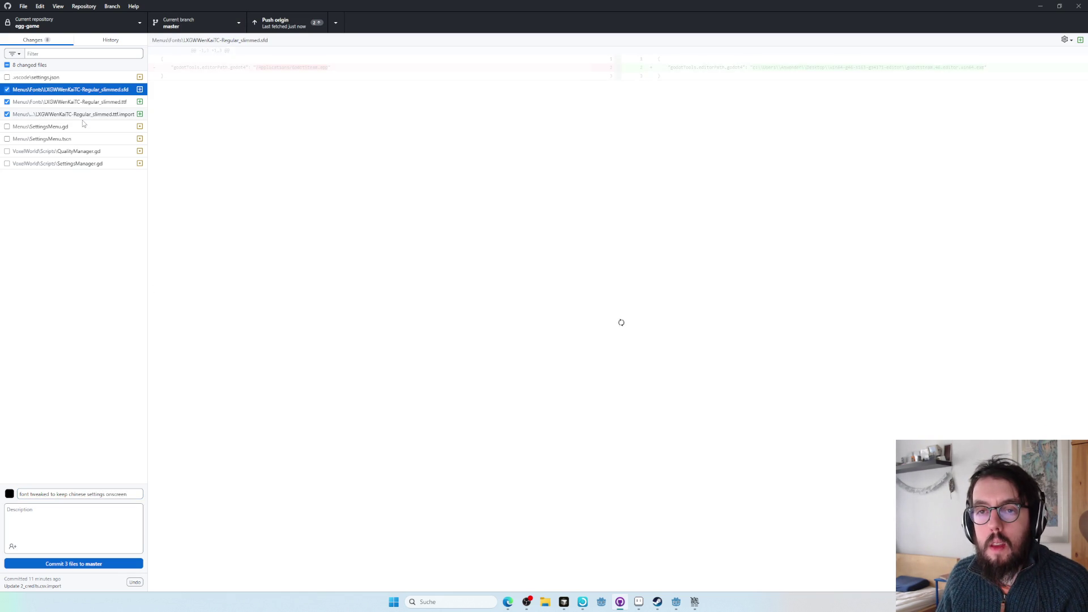
click(83, 125)
key(space)
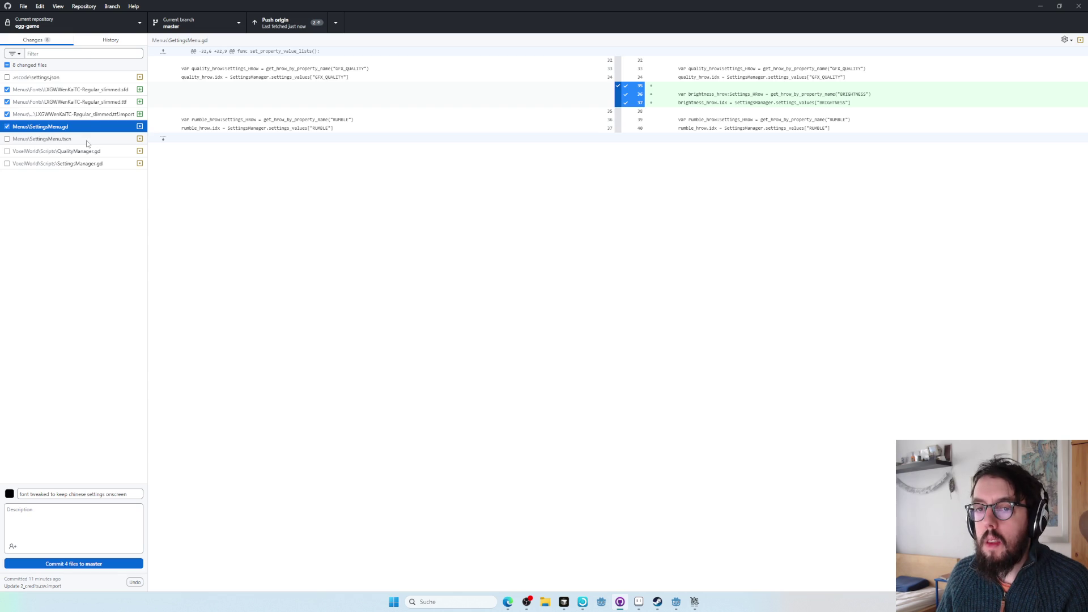
click(87, 141)
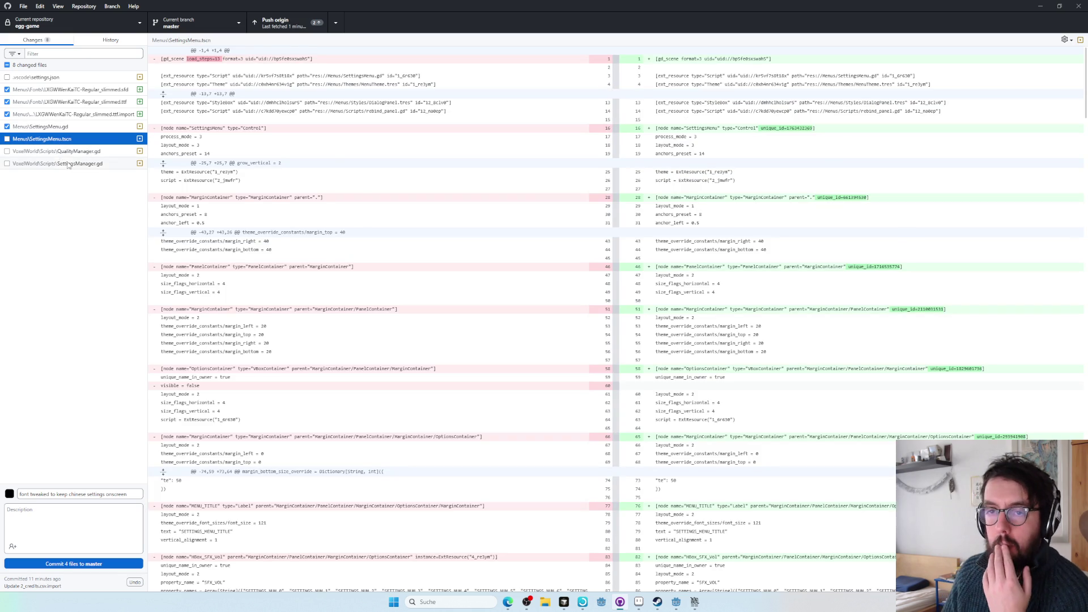
click(68, 163)
key(space)
click(72, 156)
key(space)
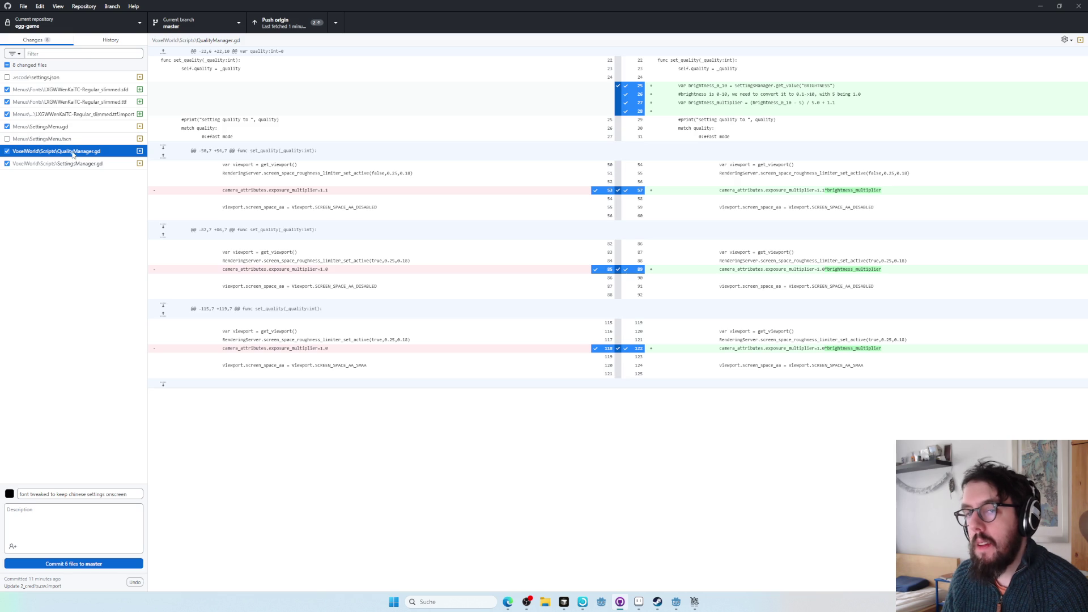
- Stage SettingsMenu.tscn, then check the .vscode settings.json and slimmed .sfd diffs
click(72, 140)
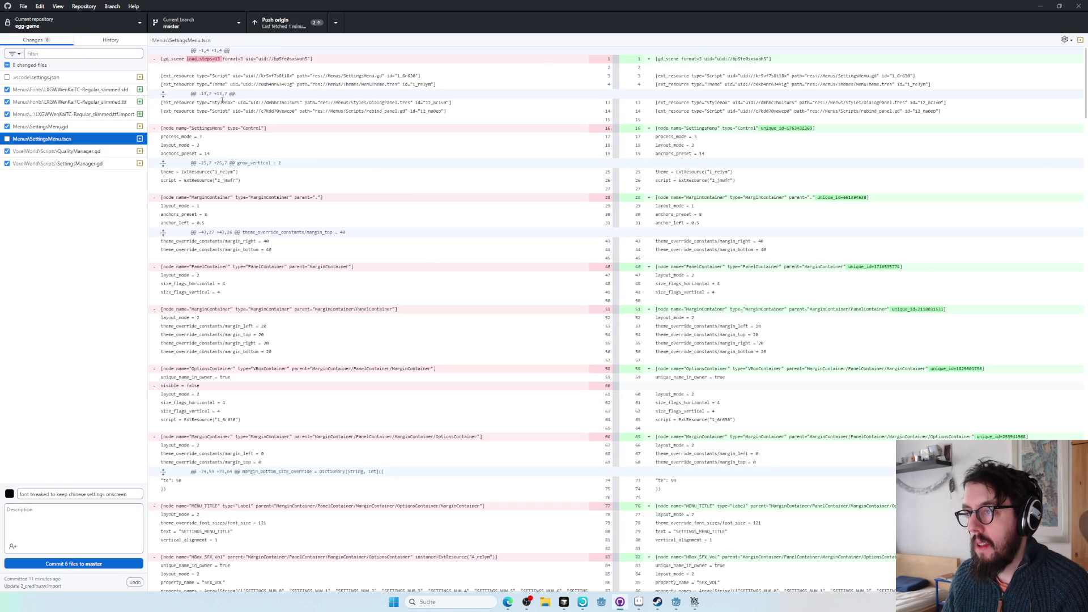
scroll(756, 160, down, 20)
key(space)
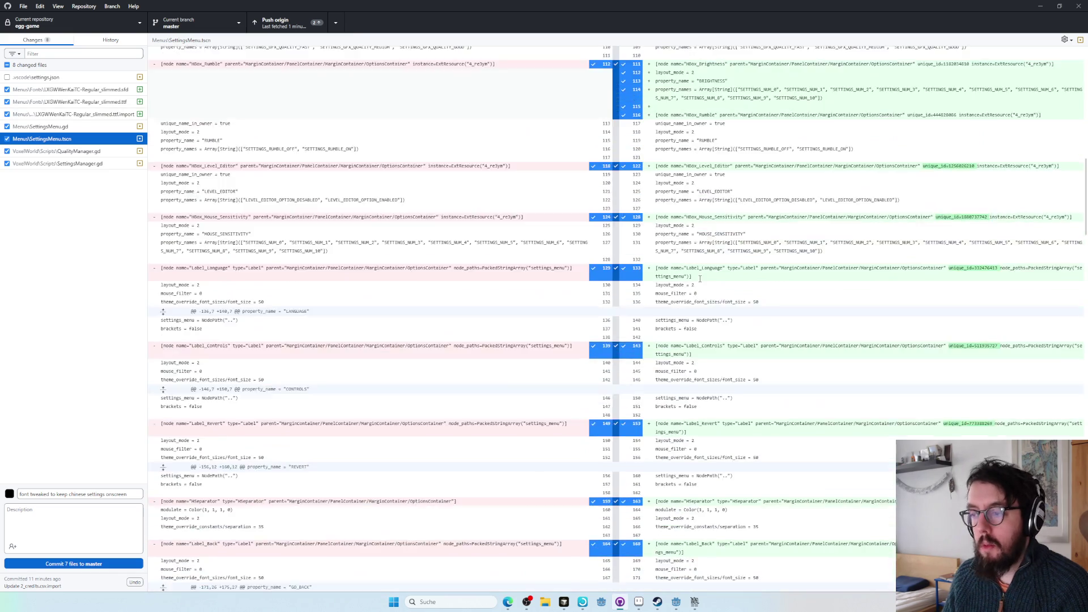
scroll(728, 319, down, 15)
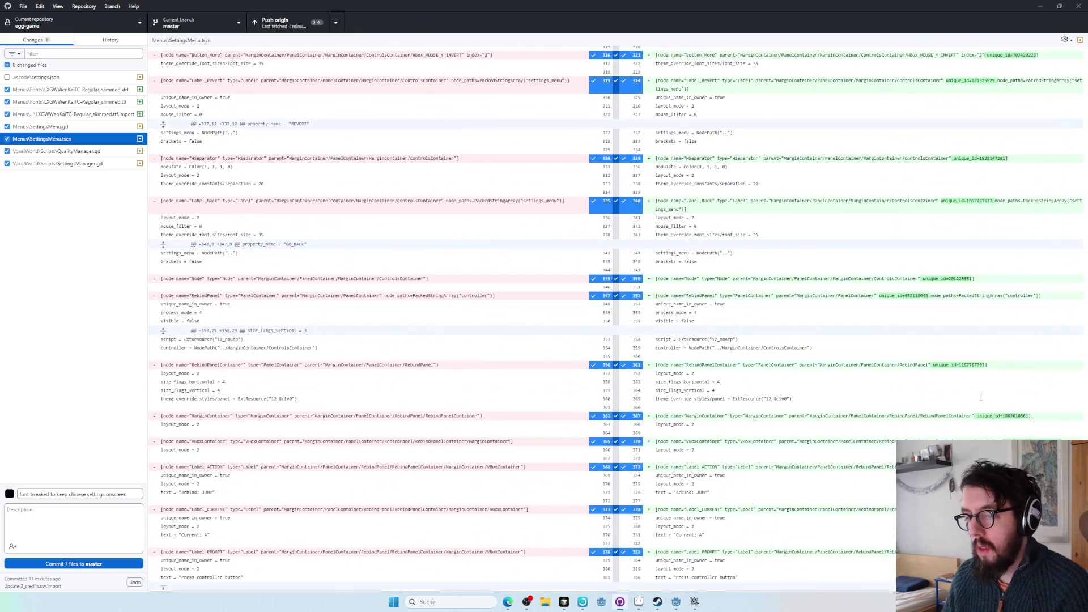
key(space)
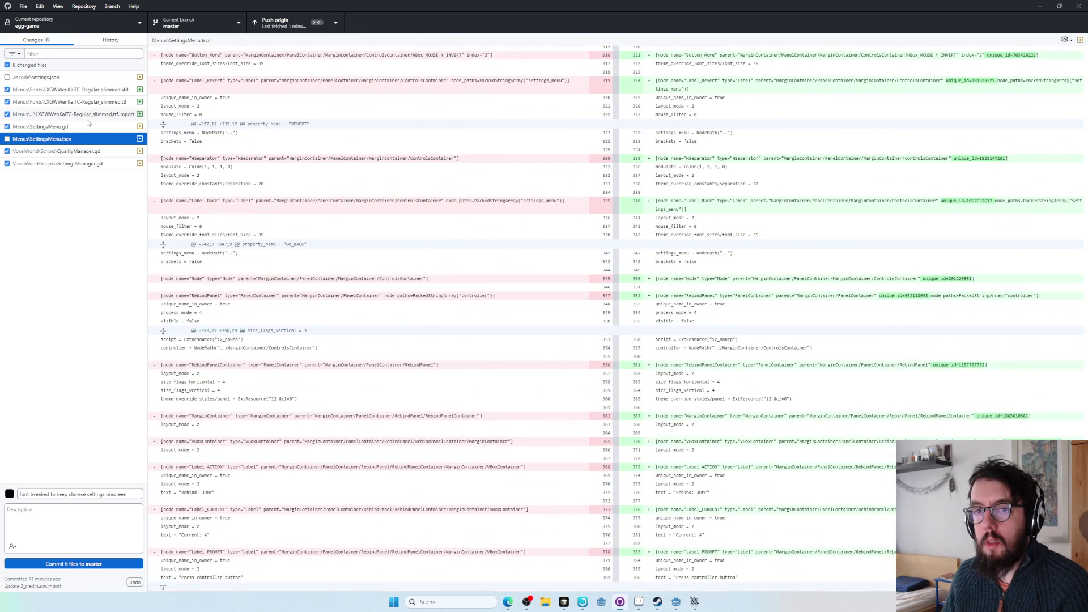
key(space)
click(82, 79)
click(81, 92)
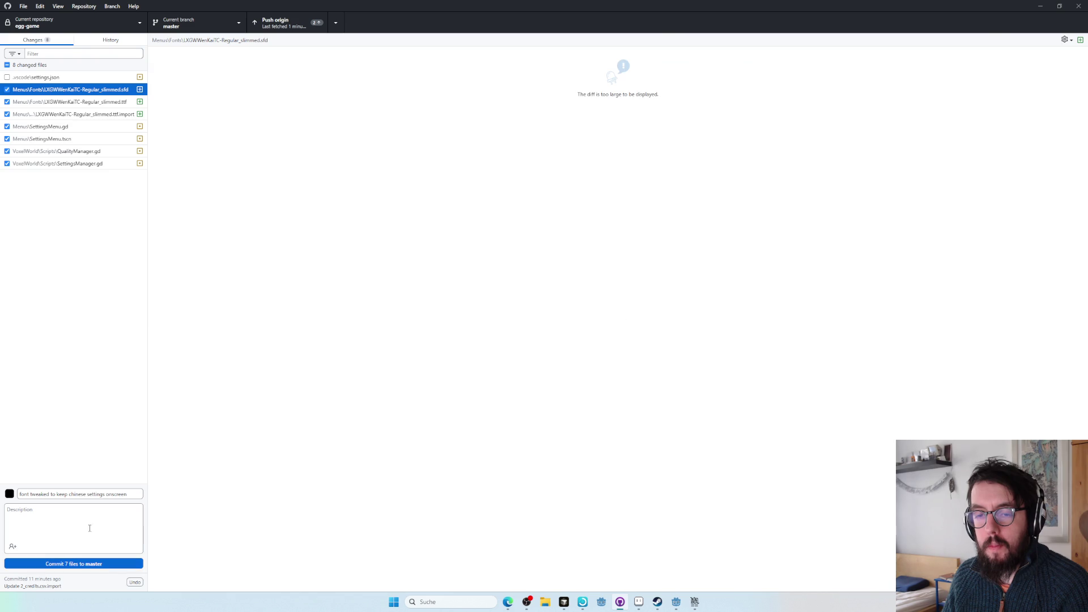
- Prepend 'brightness added, and' to the summary and commit the seven files to master
click(19, 493)
text(brightness added, )
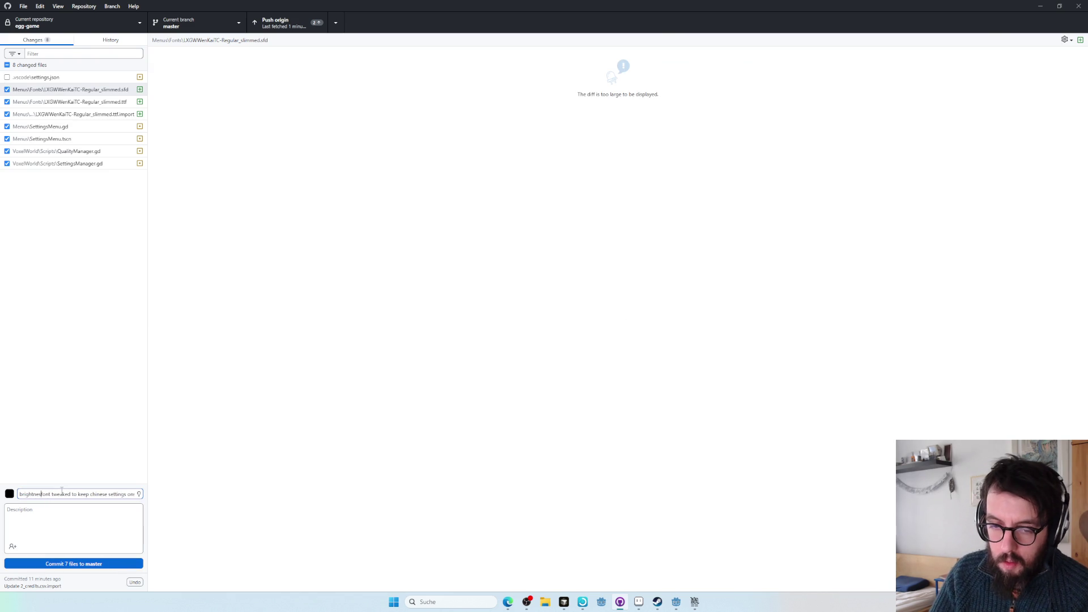
text(and)
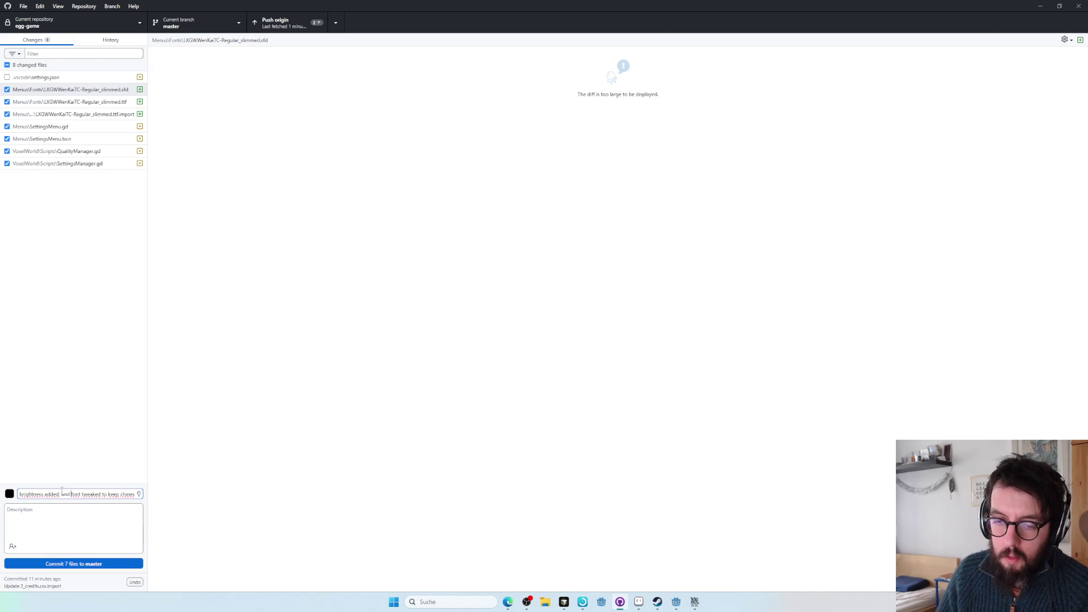
click(57, 564)
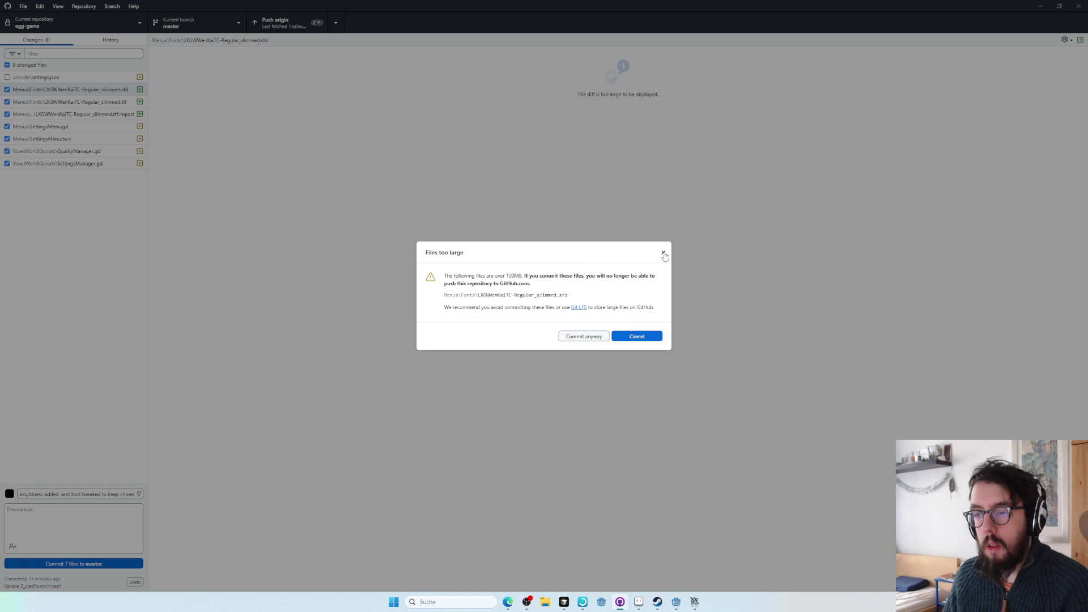
- Dismiss the files-too-large warning and reveal the slimmed TC font in File Explorer
click(664, 254)
click(72, 114)
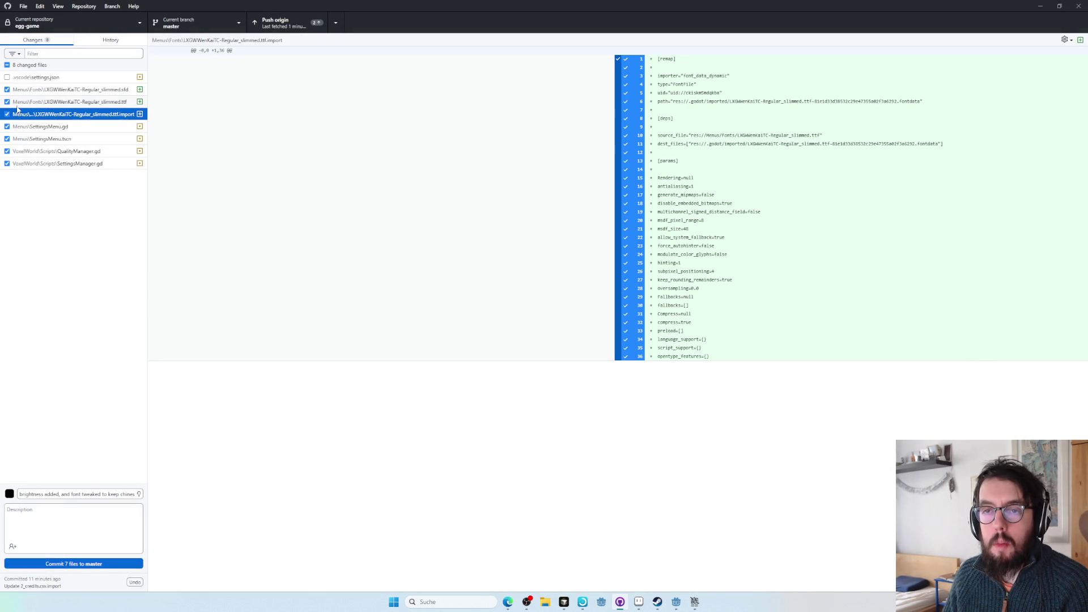
click(35, 102)
right_click(36, 102)
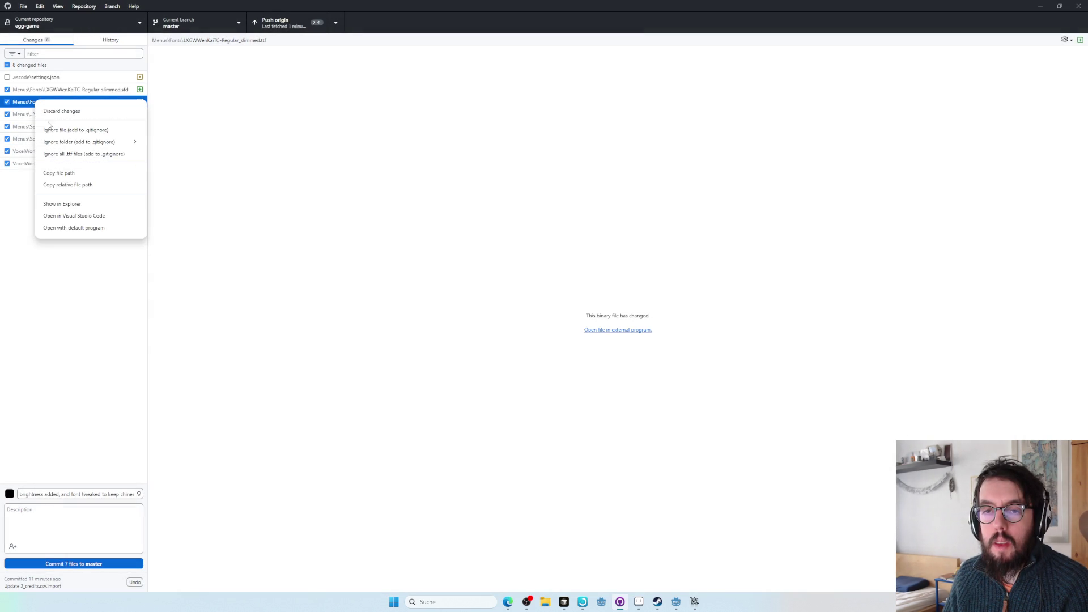
click(95, 205)
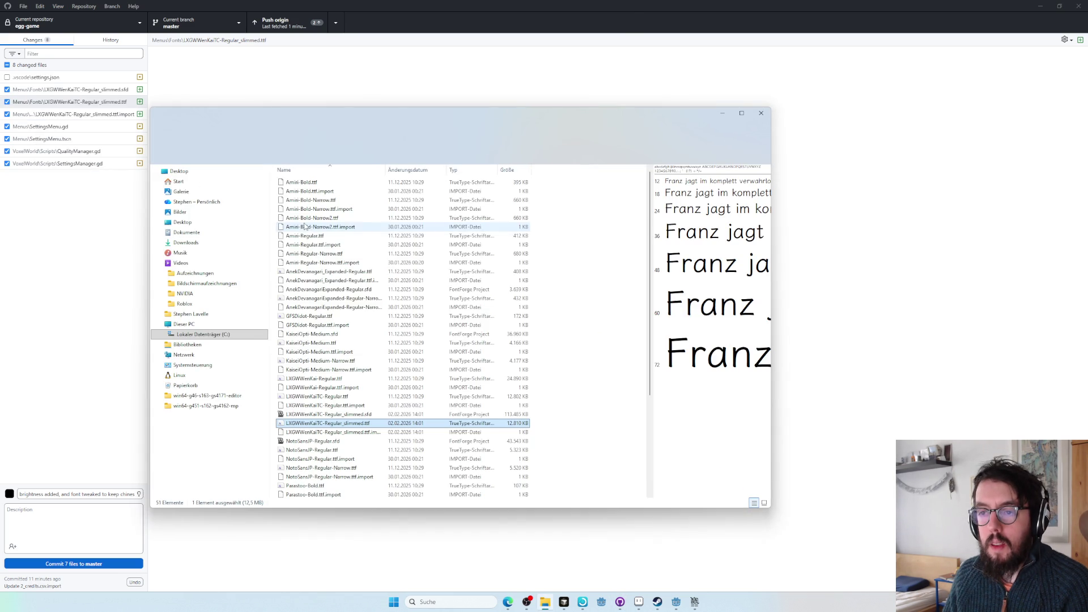
- Sort the Fonts folder by size and delete LXGWWenKaiTC-Regular_slimmed.sfd
click(328, 414)
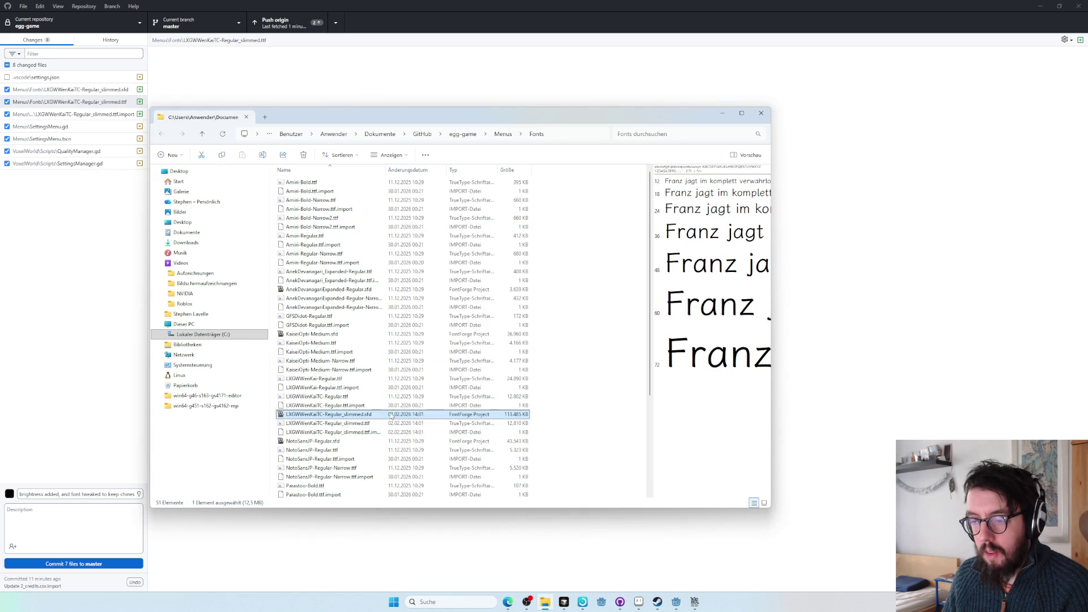
click(507, 170)
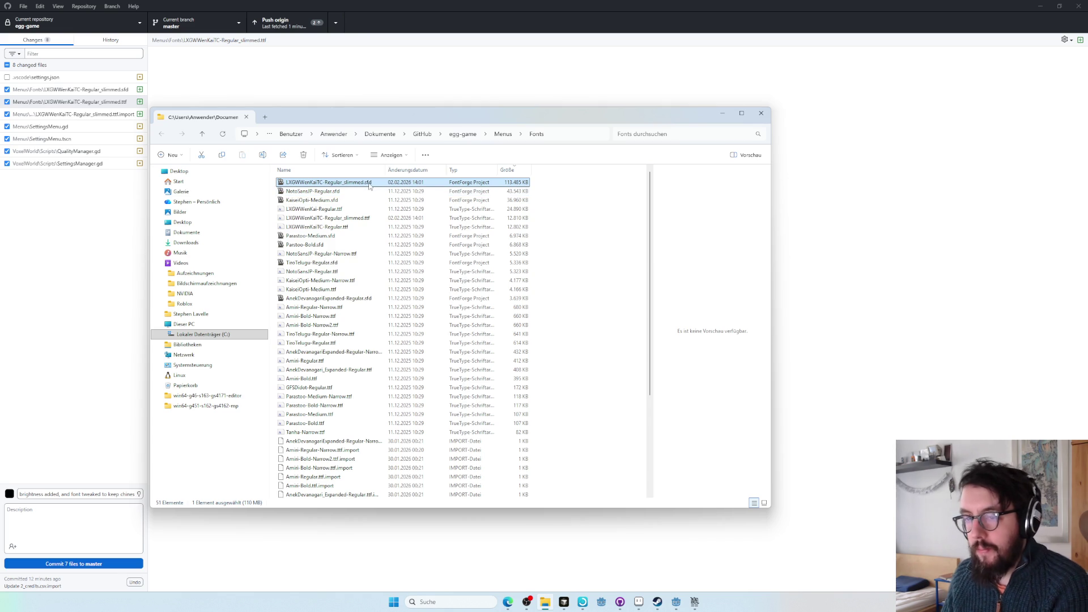
key(Delete)
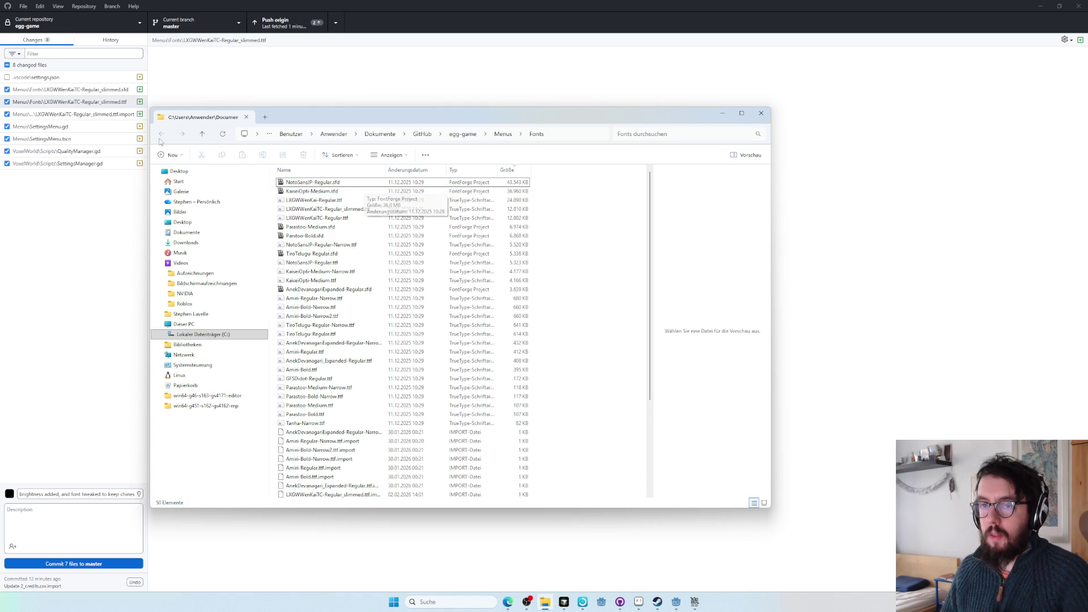
click(63, 304)
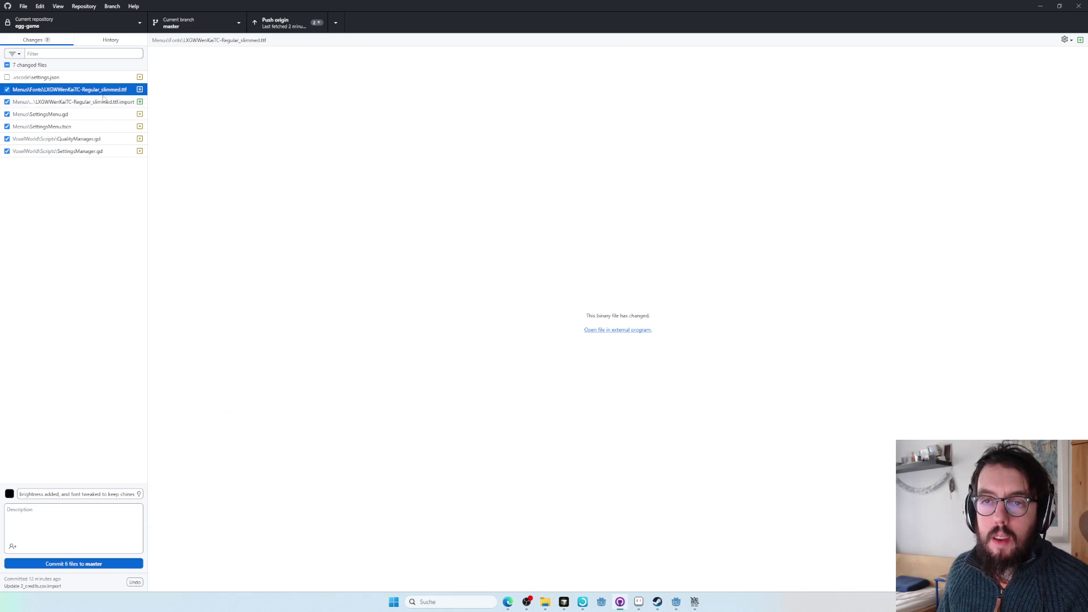
- Commit the six files to master, then select the KaiseiOpti-Medium source and search 'kaiseiopti'
click(80, 565)
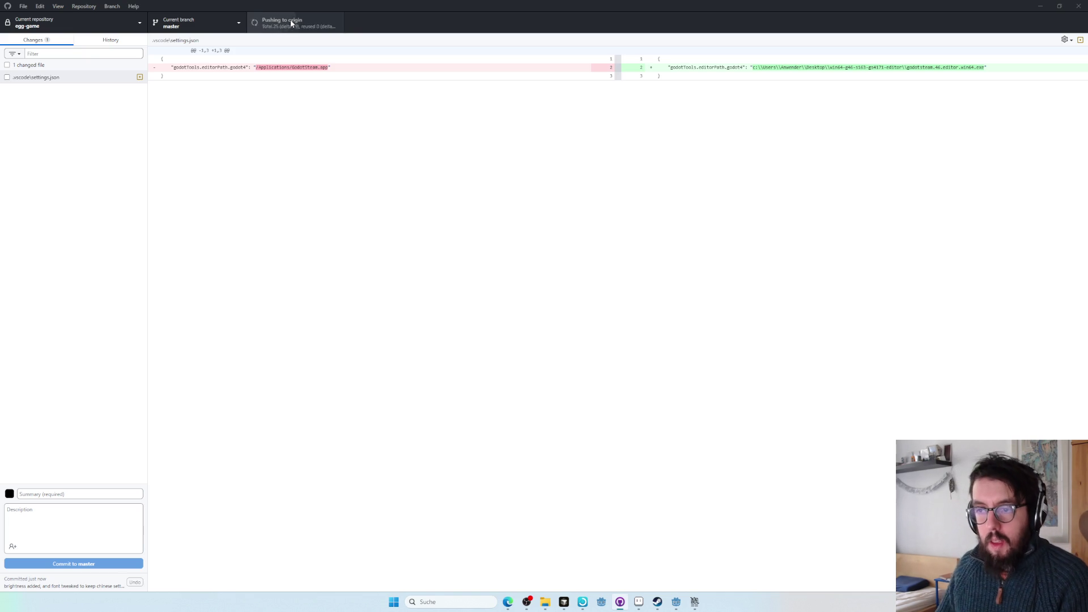
key(alt+Tab)
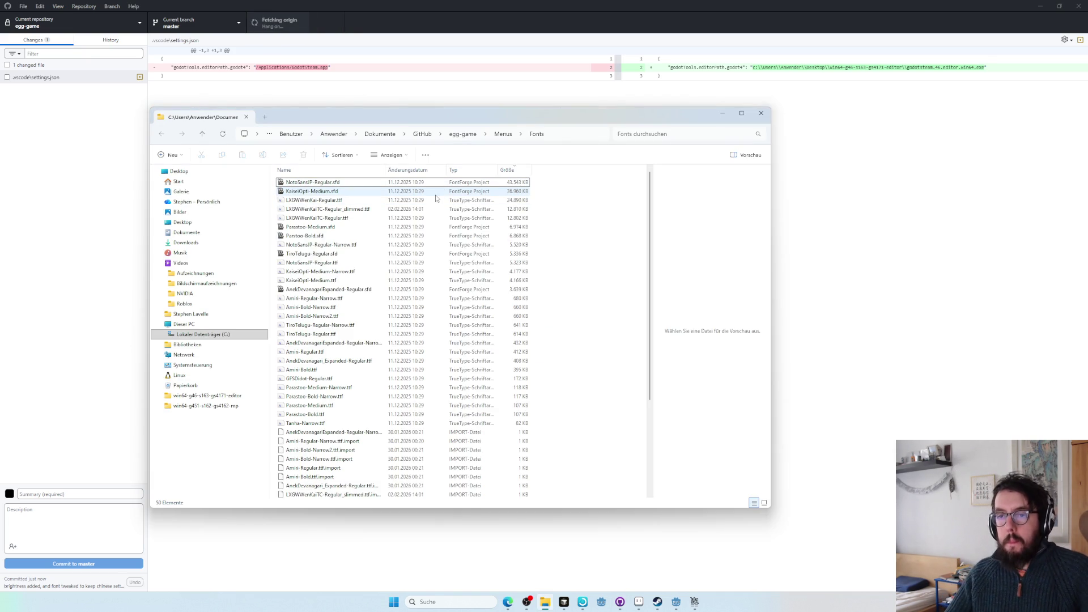
click(420, 191)
key(super)
text(kaiseiopti)
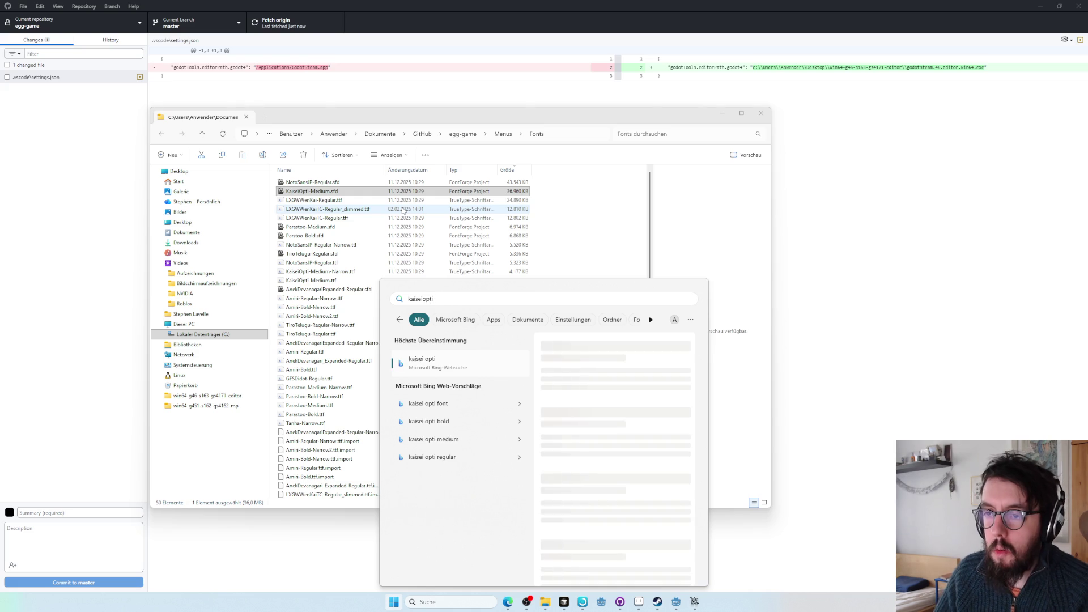
key(alt+Tab)
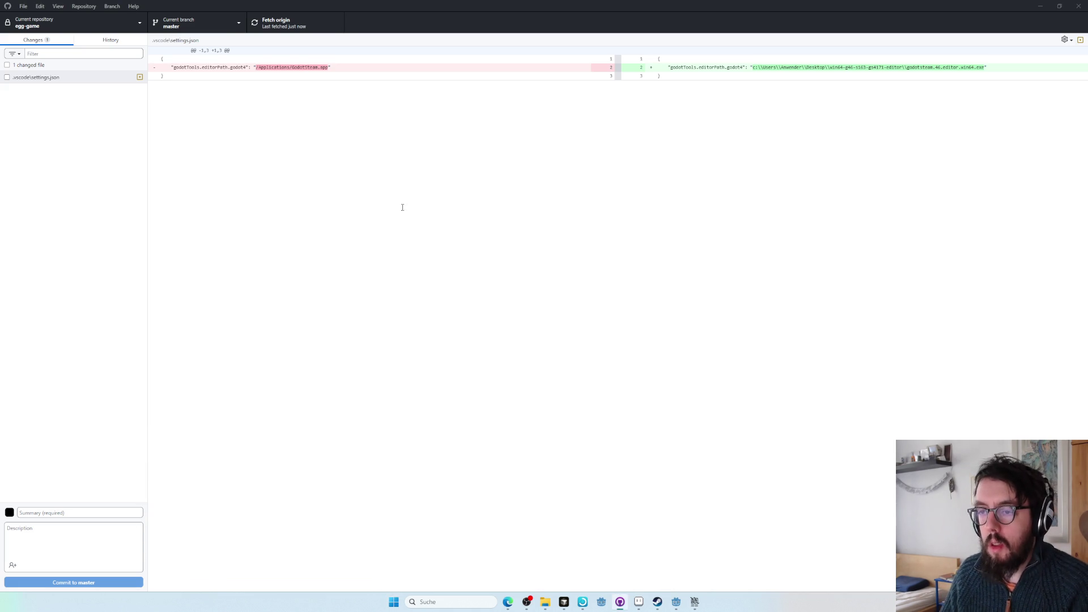
- Switch to File Explorer showing the egg-game Menus\Fonts folder
key(alt+Tab)
key(alt+Tab)
key(alt+Tab)
key(alt+Tab)
key(alt+Tab)
key(alt+Tab)
key(alt+Tab)
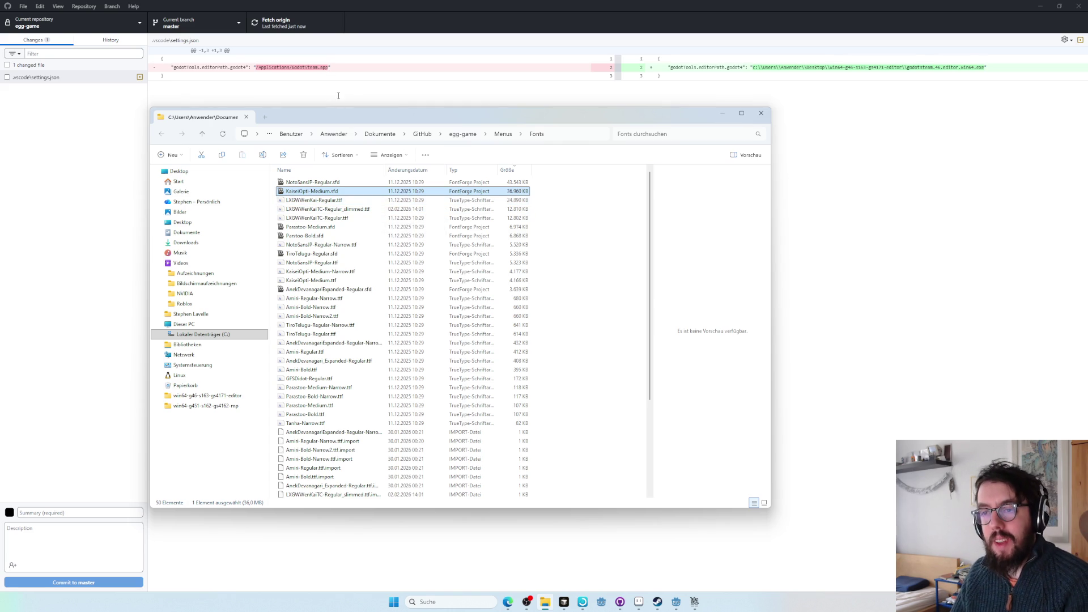
key(alt+Tab)
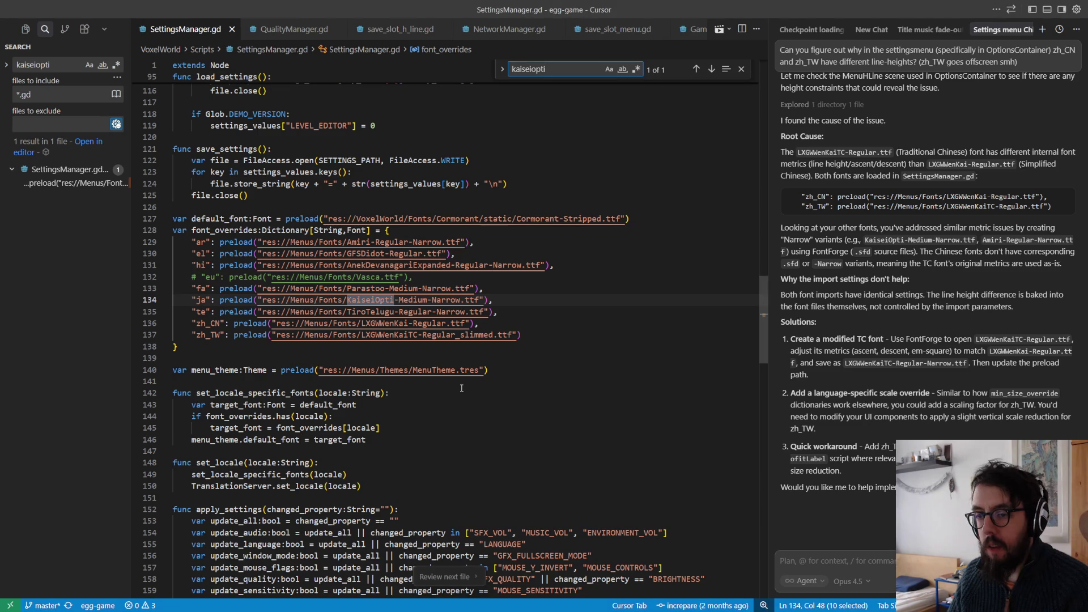
click(542, 319)
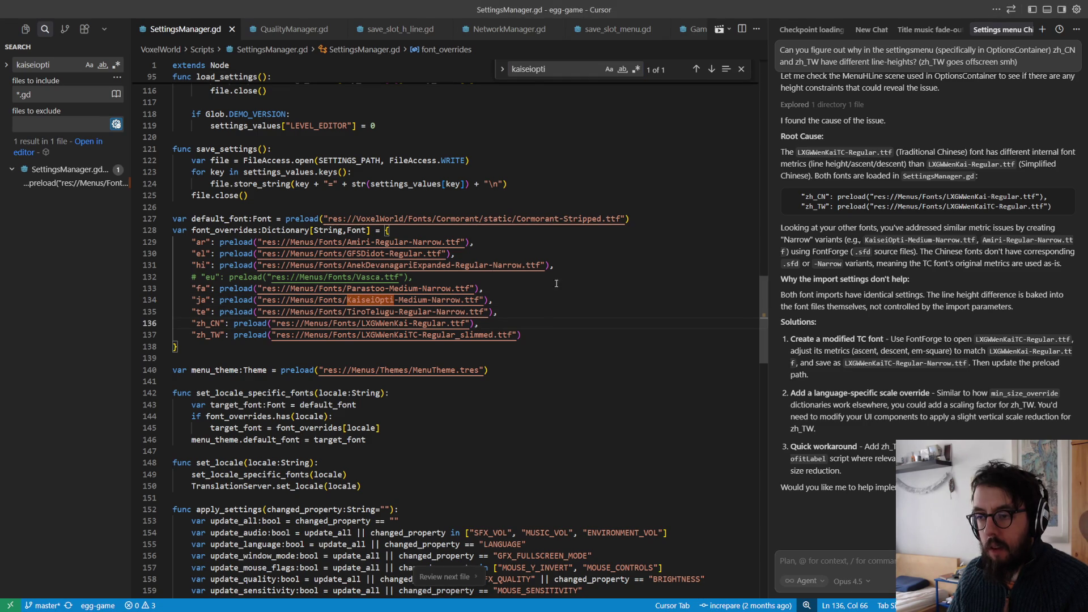
key(alt+Tab)
key(alt+Tab)
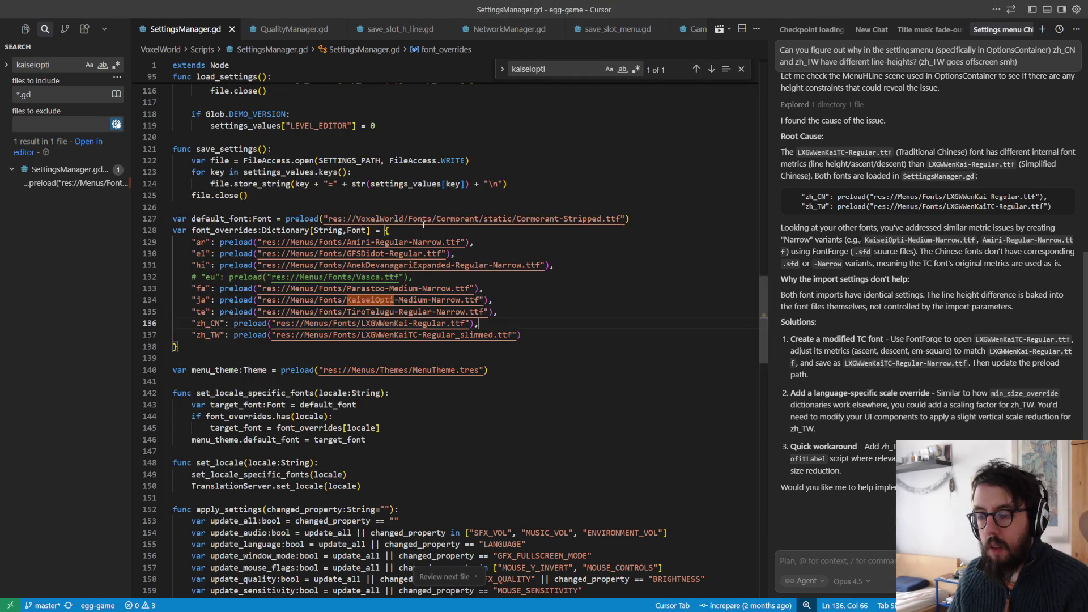
key(alt+Tab)
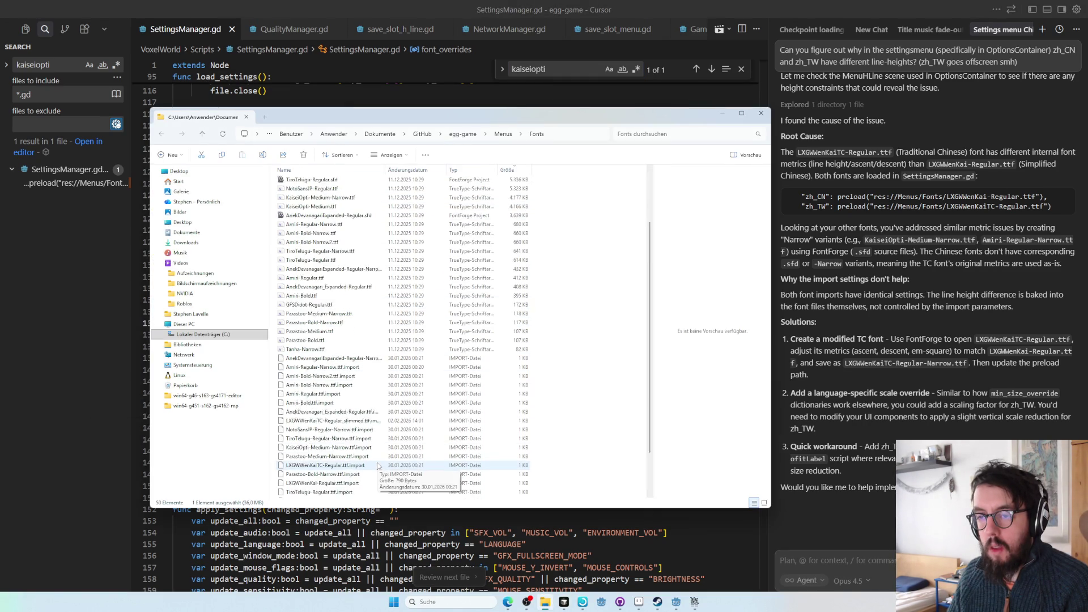
scroll(379, 466, up, 3)
key(alt+Tab)
key(Tab)
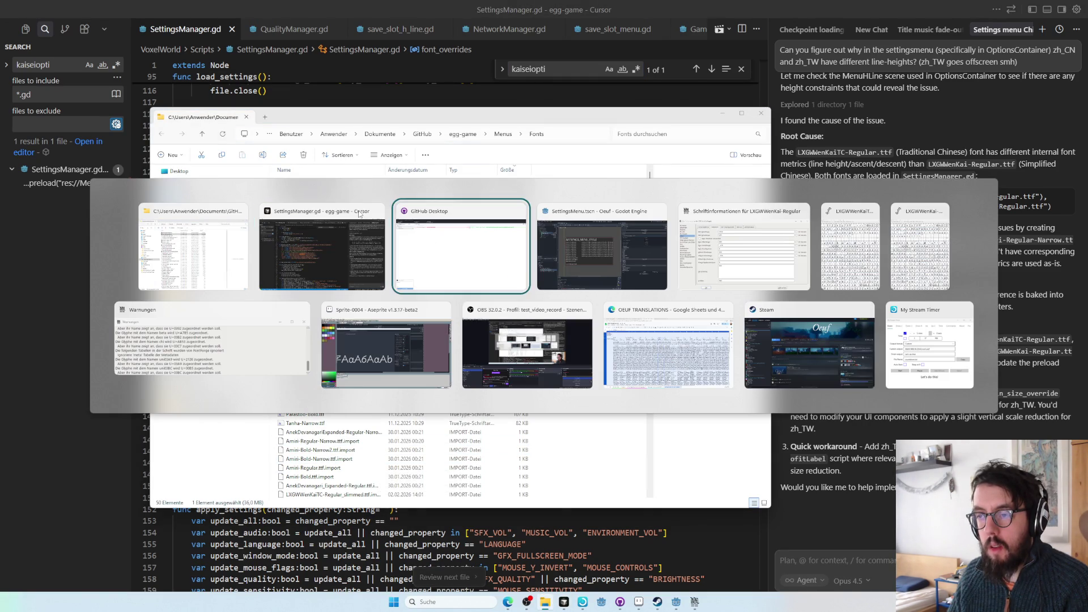
- In Edge, close the finished spreadsheet tabs and close brightness settings issue #604
key(Tab)
click(507, 607)
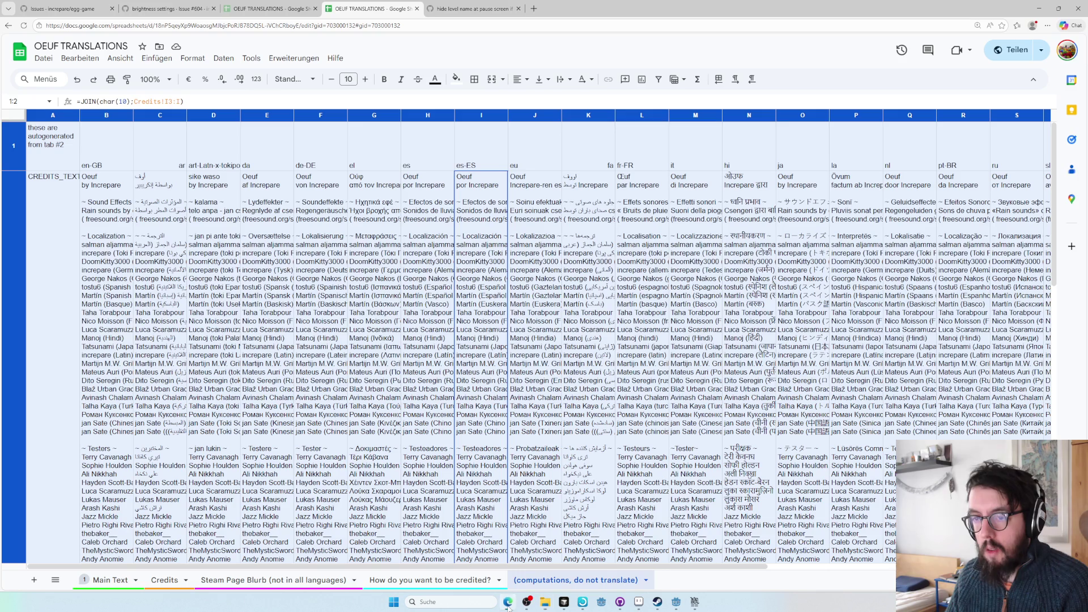
key(ctrl+w)
key(ctrl+w)
key(ctrl+w)
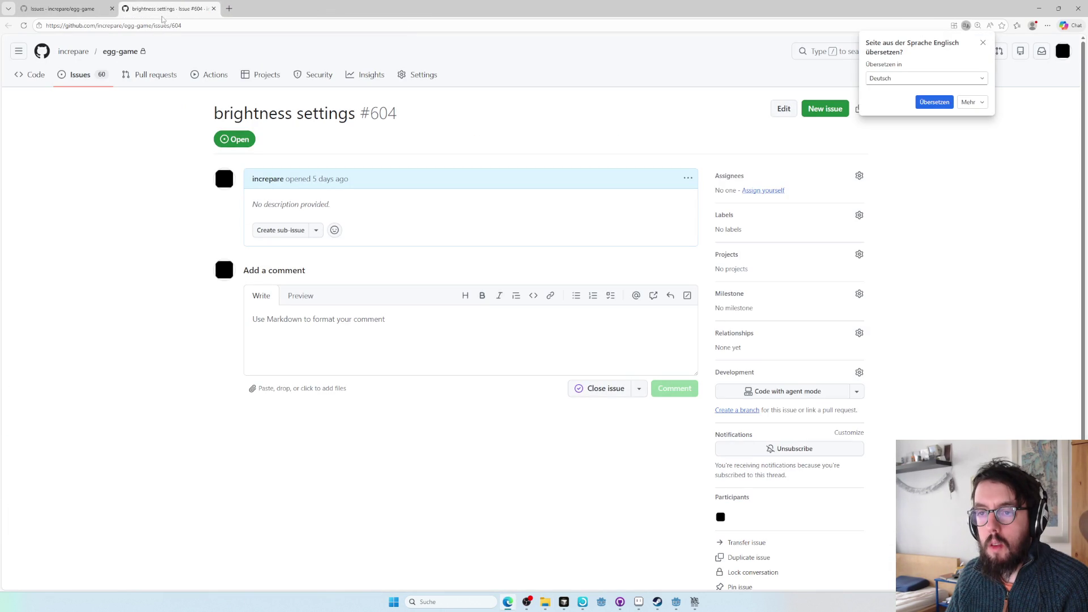
click(597, 387)
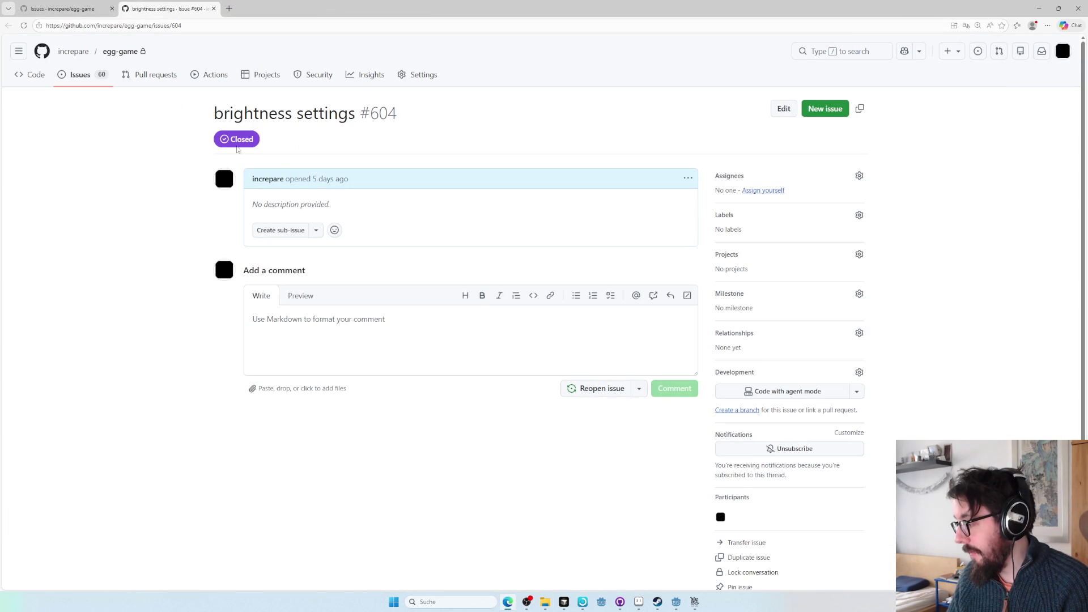
- Browse the open issues list and open another page of issues in a new tab
click(93, 73)
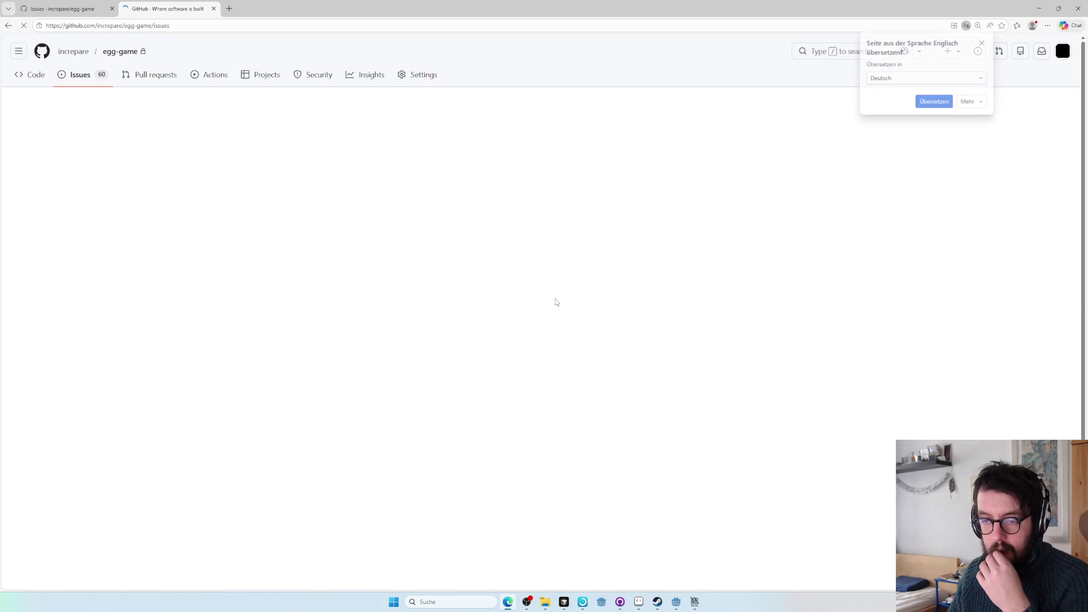
scroll(498, 309, down, 4)
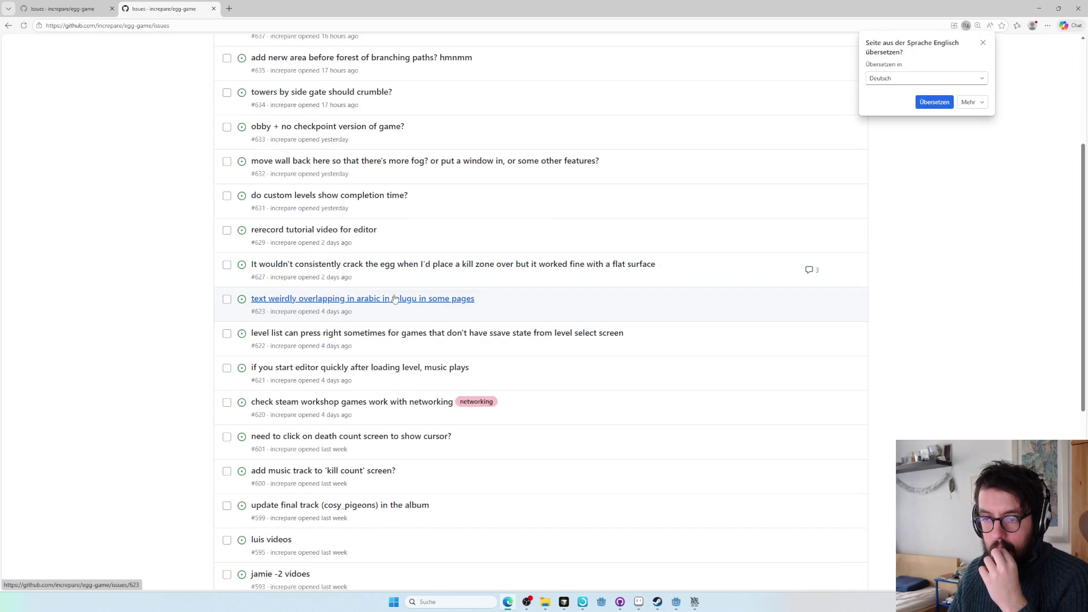
mouse_move(394, 299)
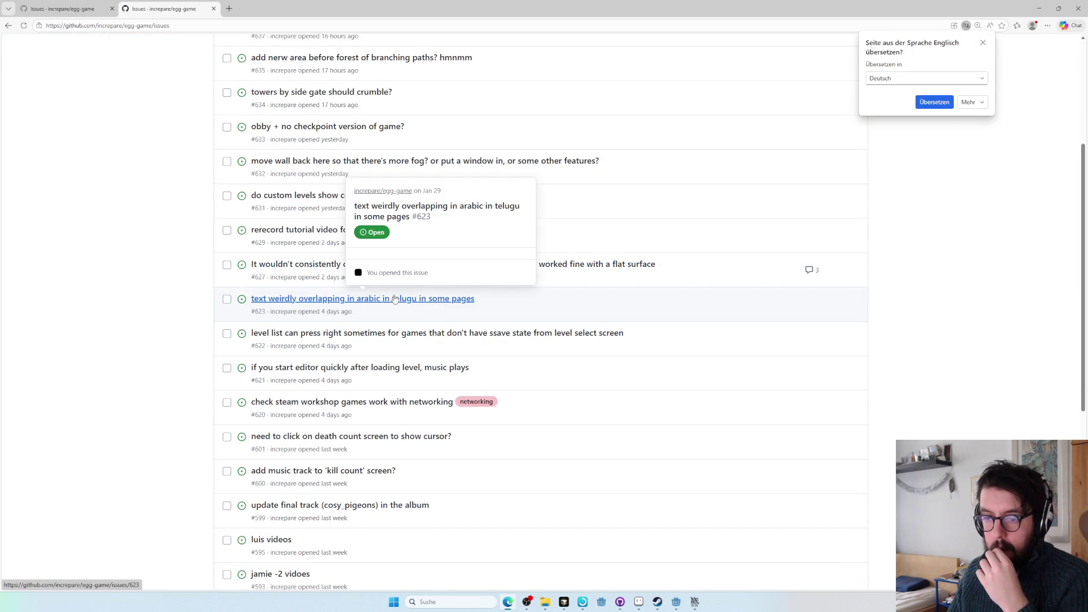
scroll(394, 299, down, 2)
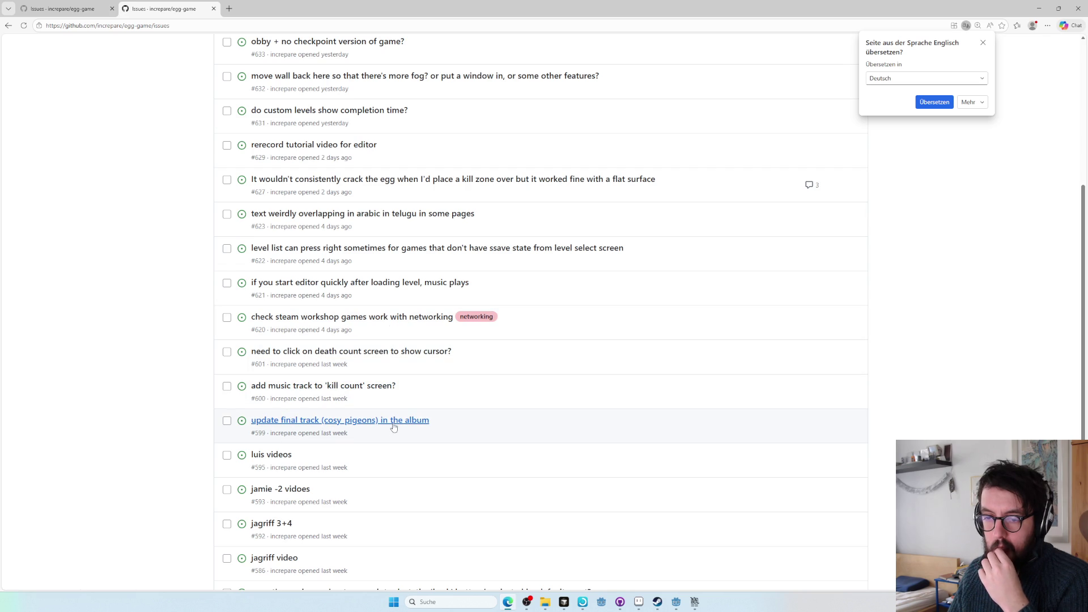
scroll(391, 422, down, 2)
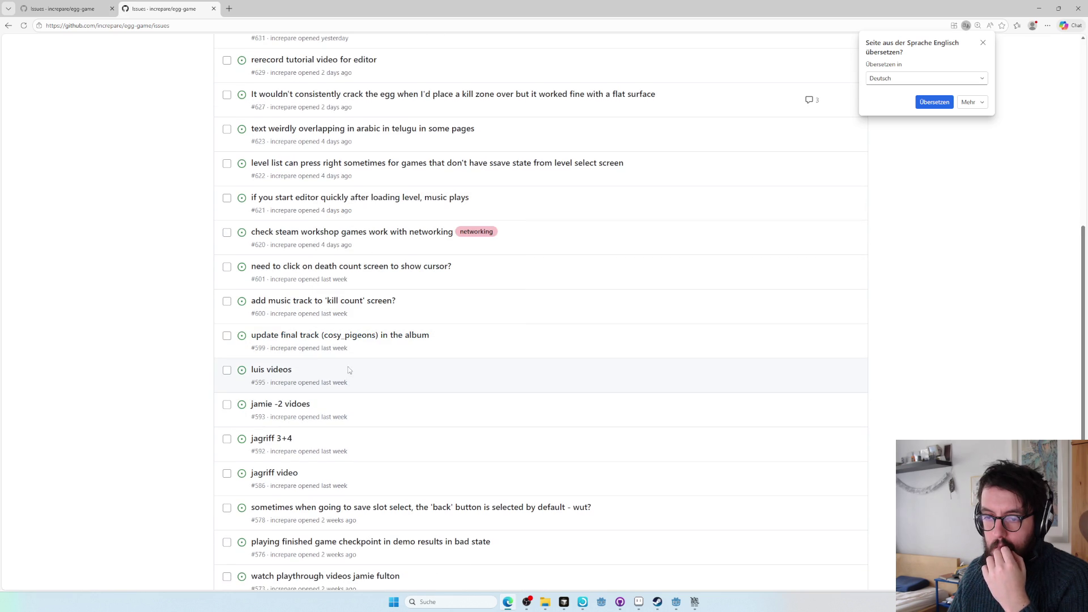
scroll(311, 367, down, 2)
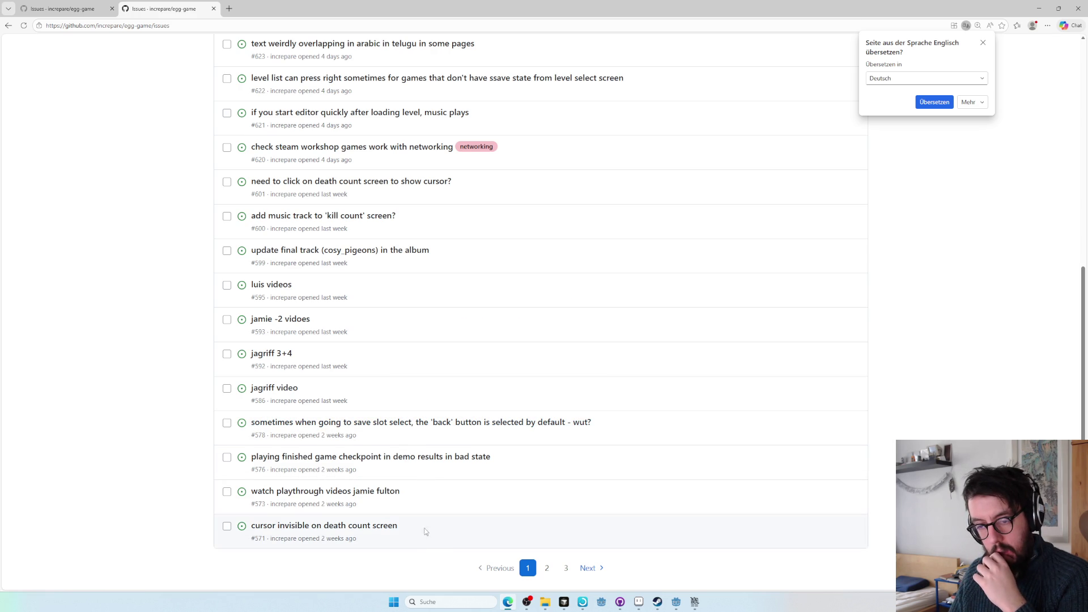
mouse_move(388, 529)
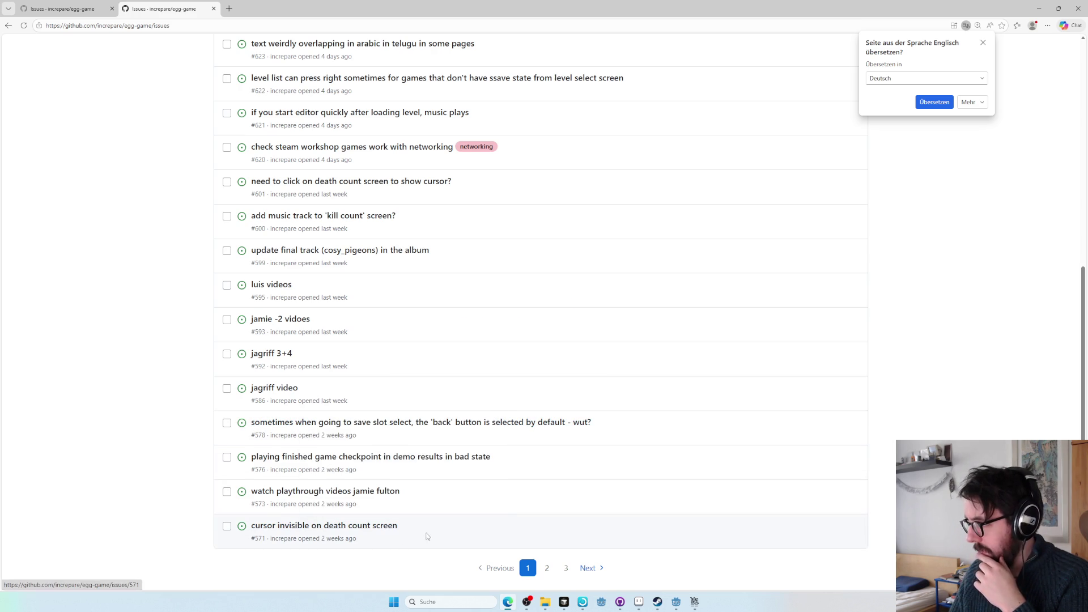
middle_click(566, 568)
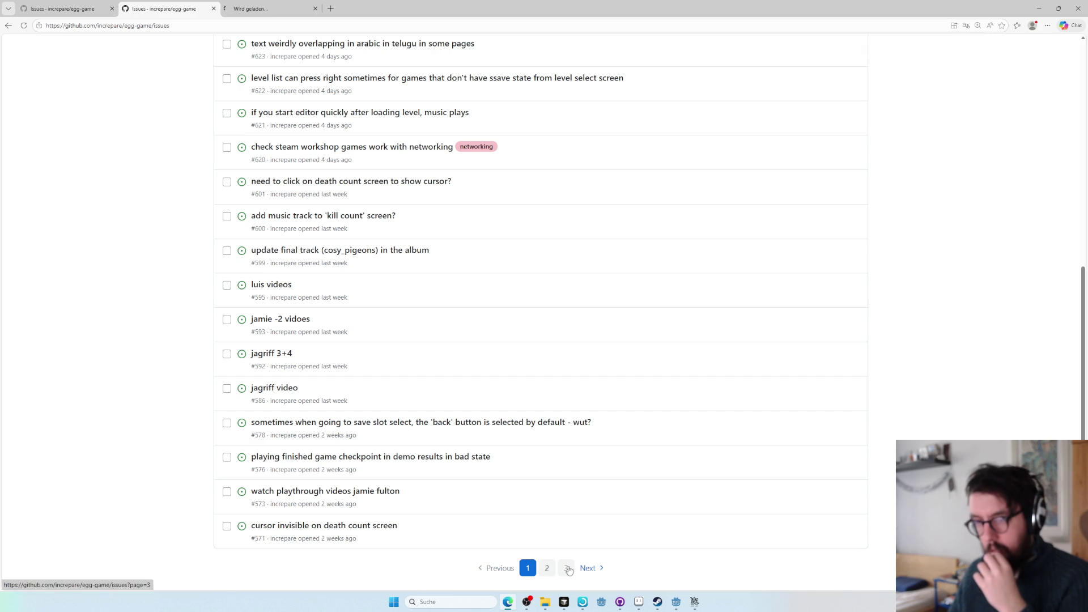
click(263, 6)
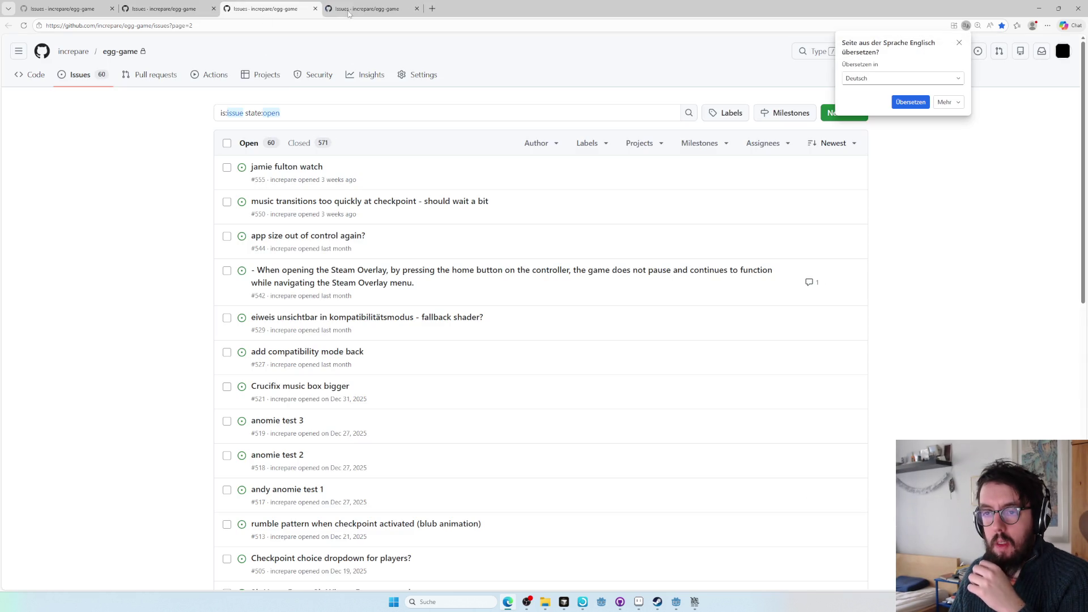
- Open issue #355, with its linked Godot issue in a background tab
click(370, 9)
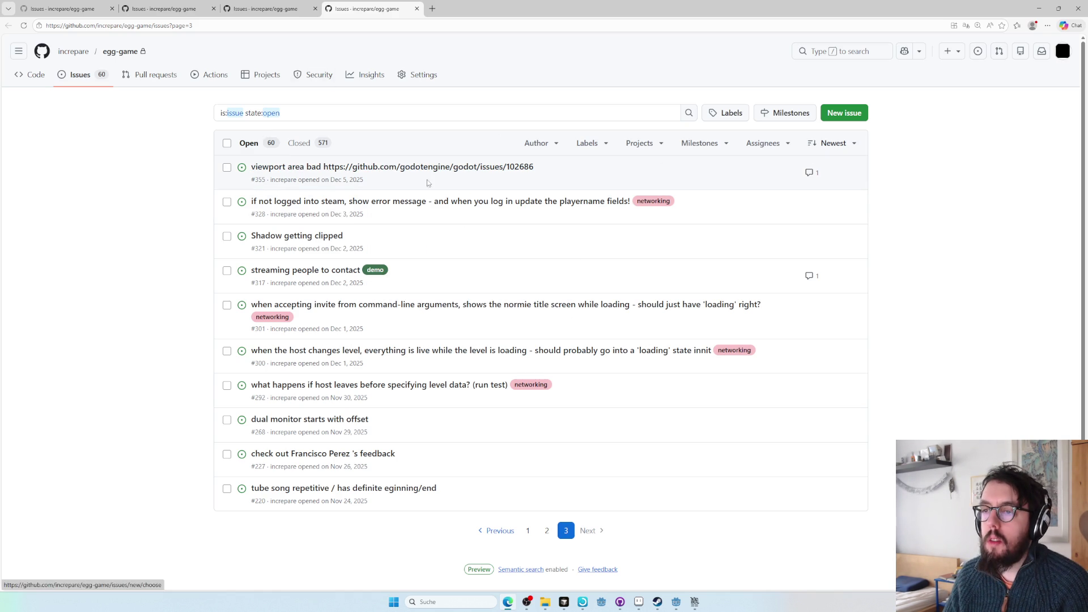
click(418, 167)
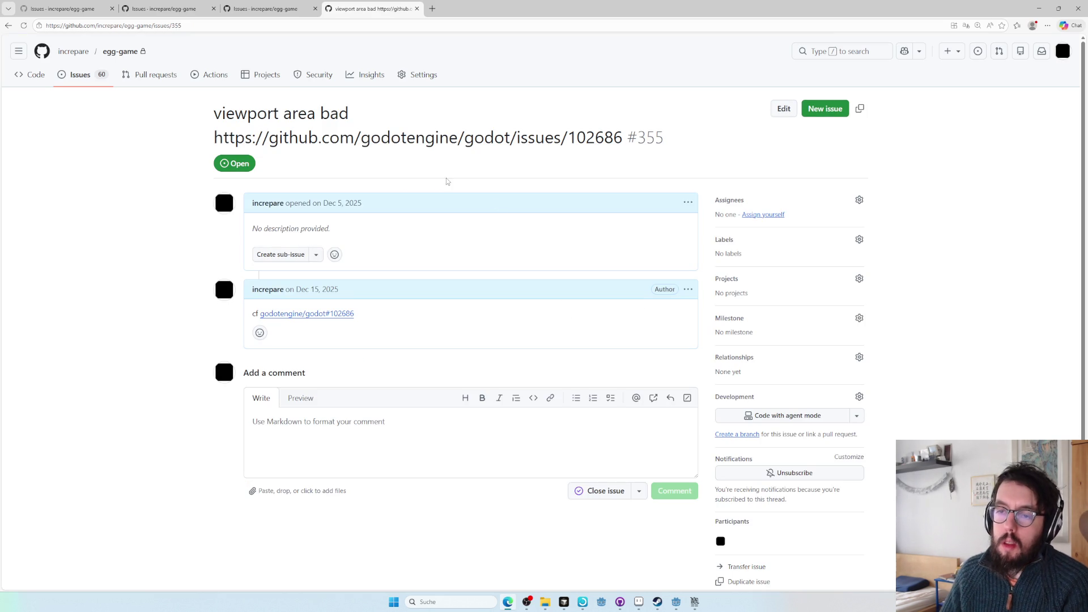
middle_click(340, 316)
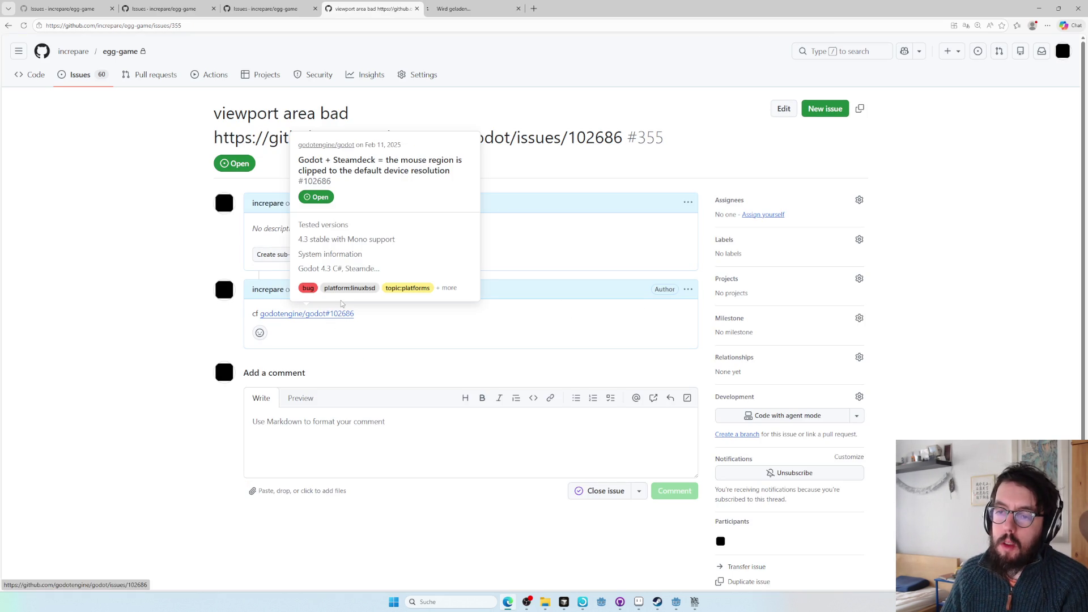
key(alt+Left)
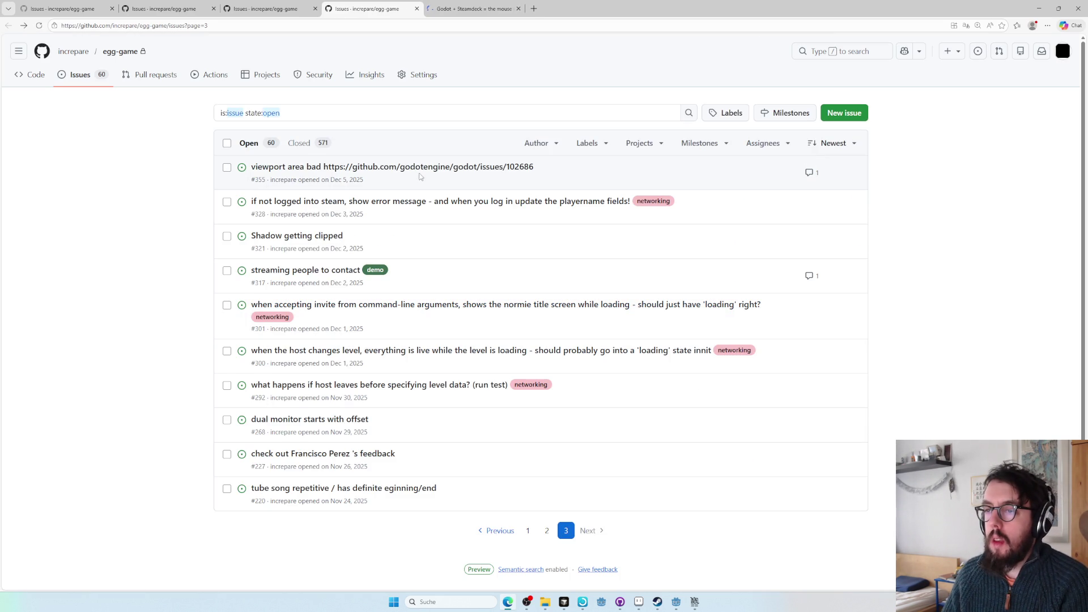
click(419, 168)
- Prepend 'steam deck' to issue #355's title and save it
click(782, 107)
key(Home)
text(steam deck)
key(Return)
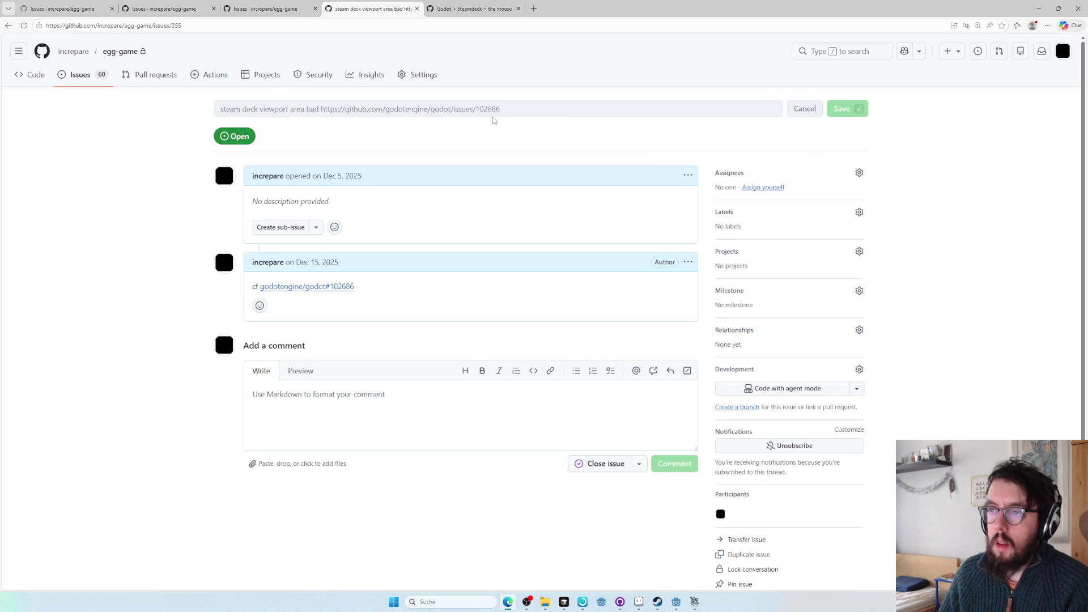
- Skim the linked Godot issue and close its tab
key(ctrl+Tab)
scroll(545, 176, down, 6)
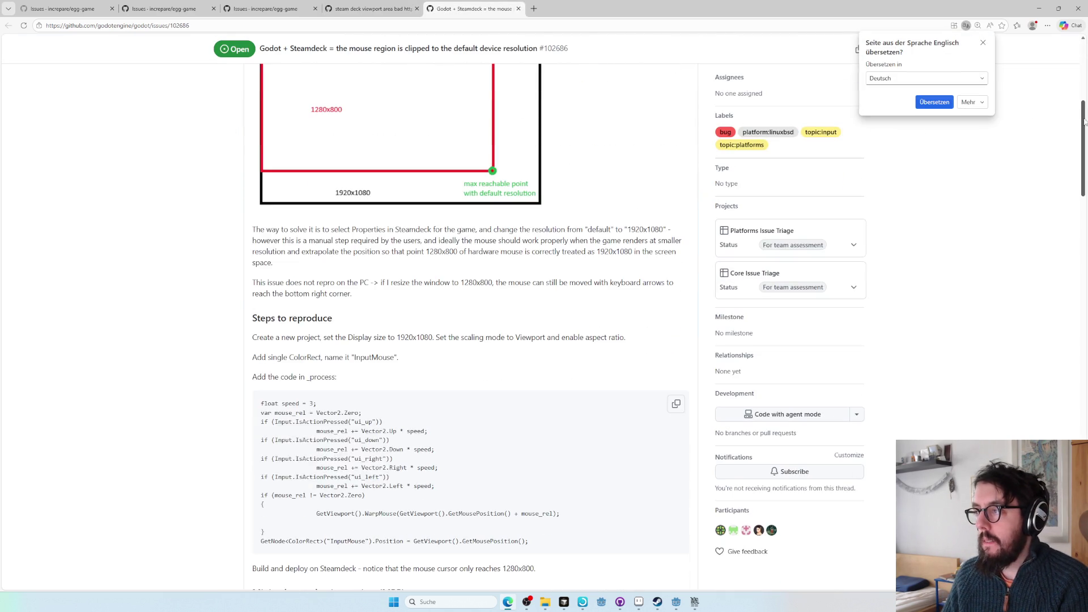
drag(1084, 121, 1084, 583)
scroll(470, 283, up, 3)
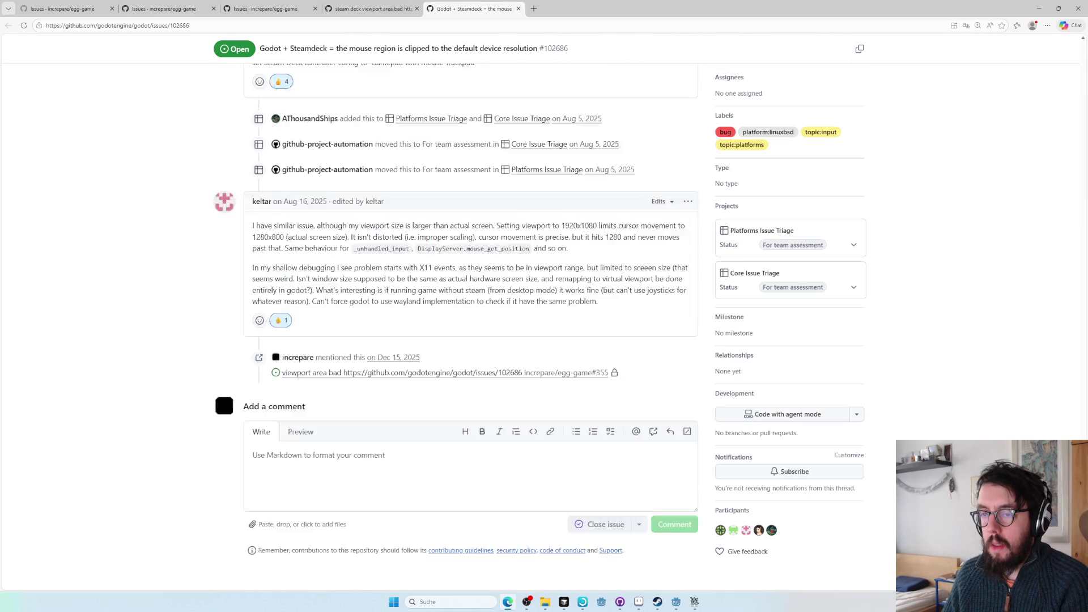
key(ctrl+w)
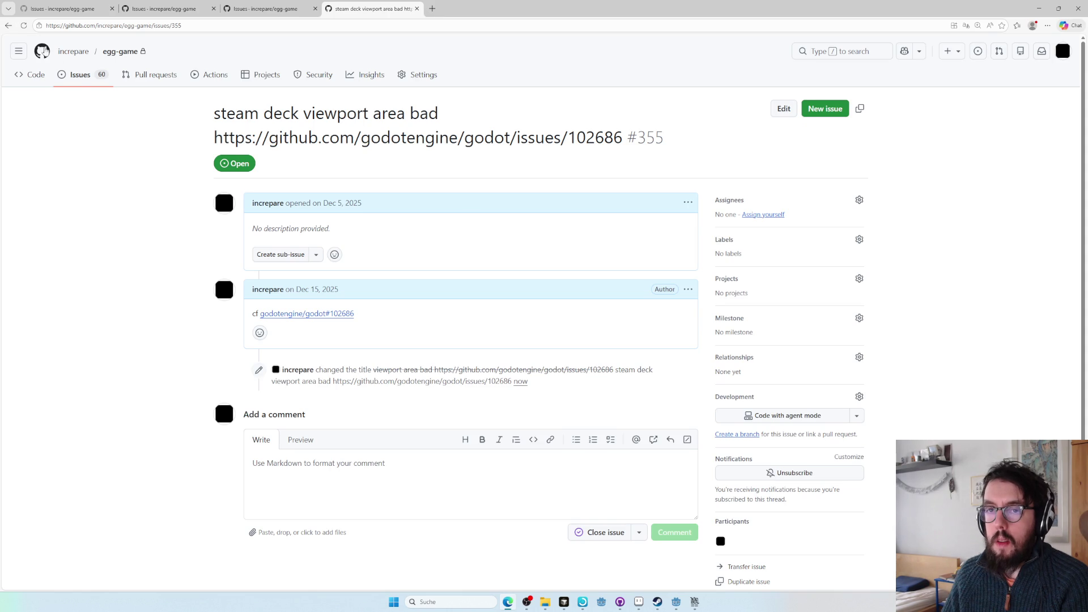
- Browse page 2 of the open issues, then relaunch the game from Godot
click(97, 81)
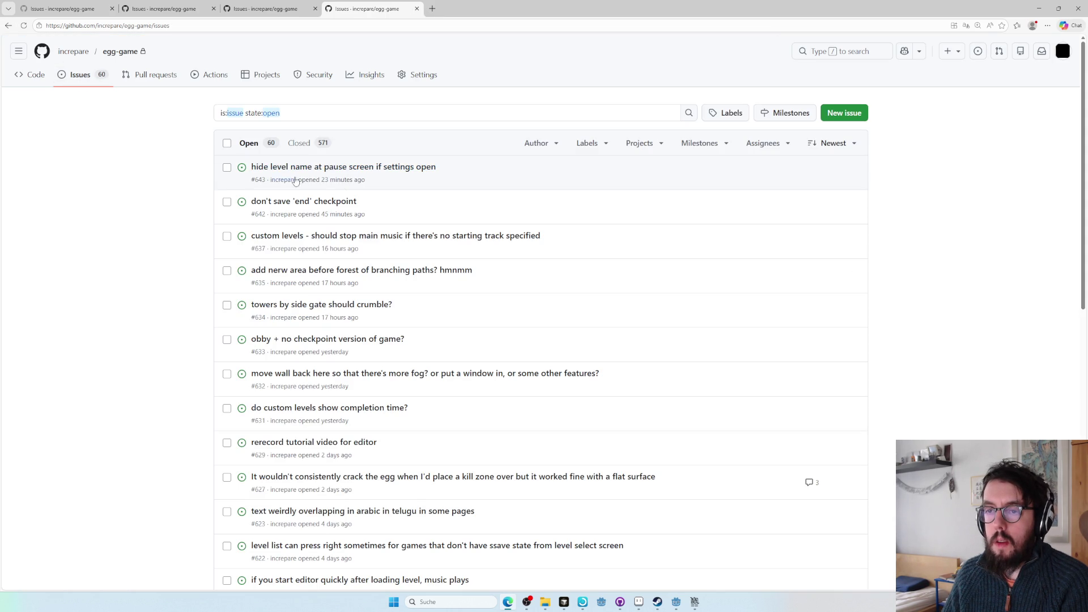
key(ctrl+w)
scroll(414, 186, down, 2)
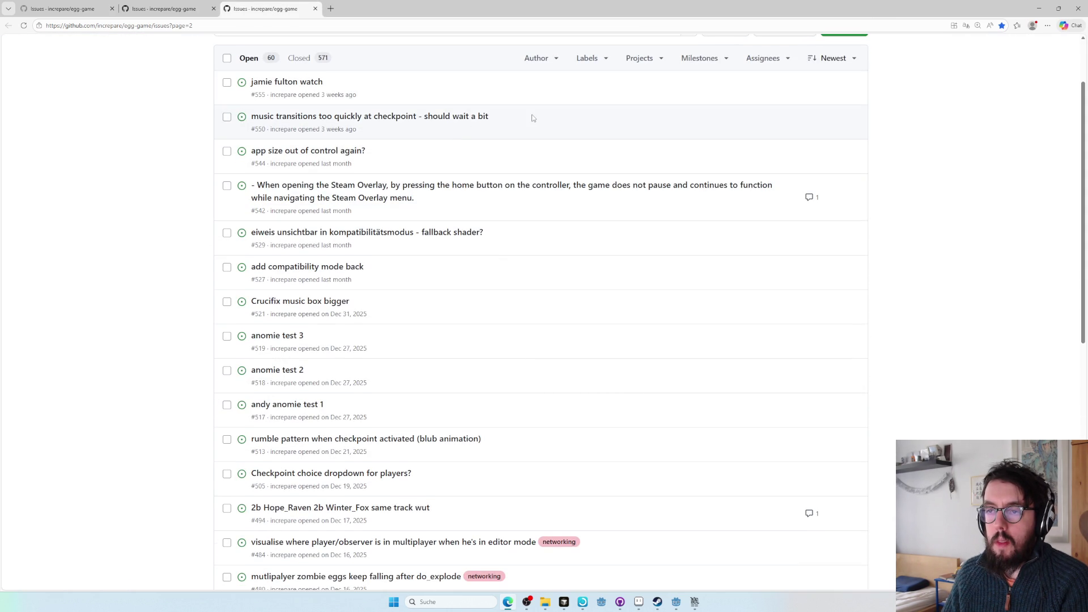
scroll(532, 119, down, 2)
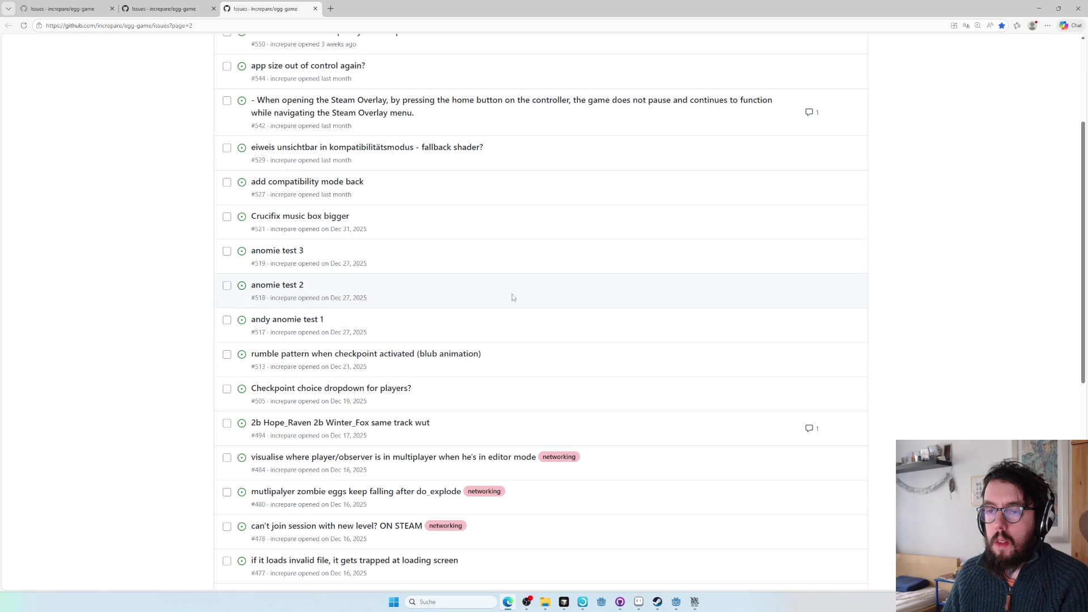
scroll(536, 284, up, 2)
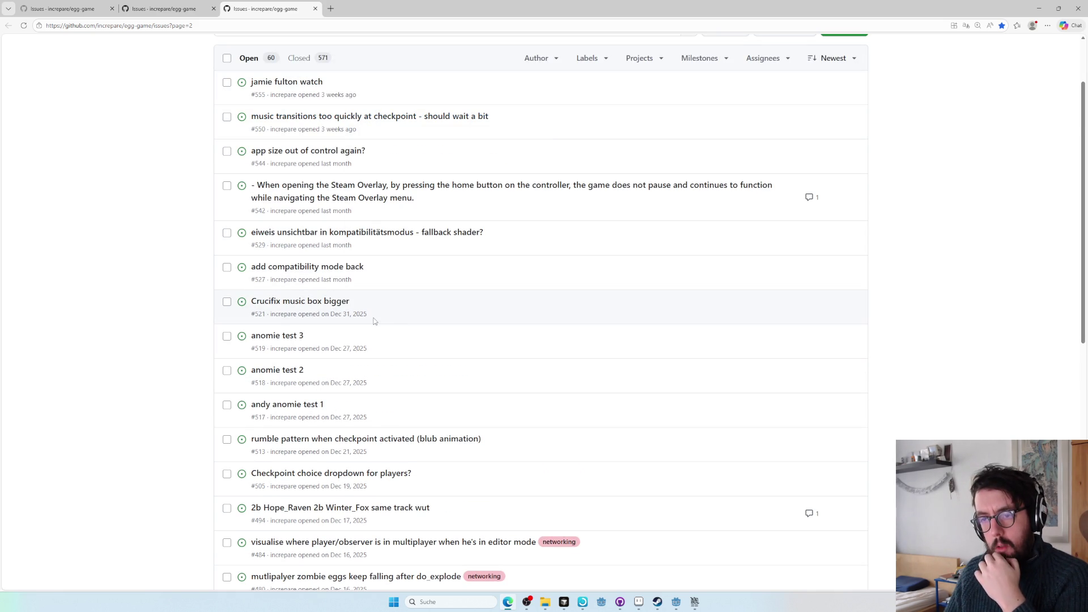
key(alt+Tab)
key(alt+Tab)
click(959, 19)
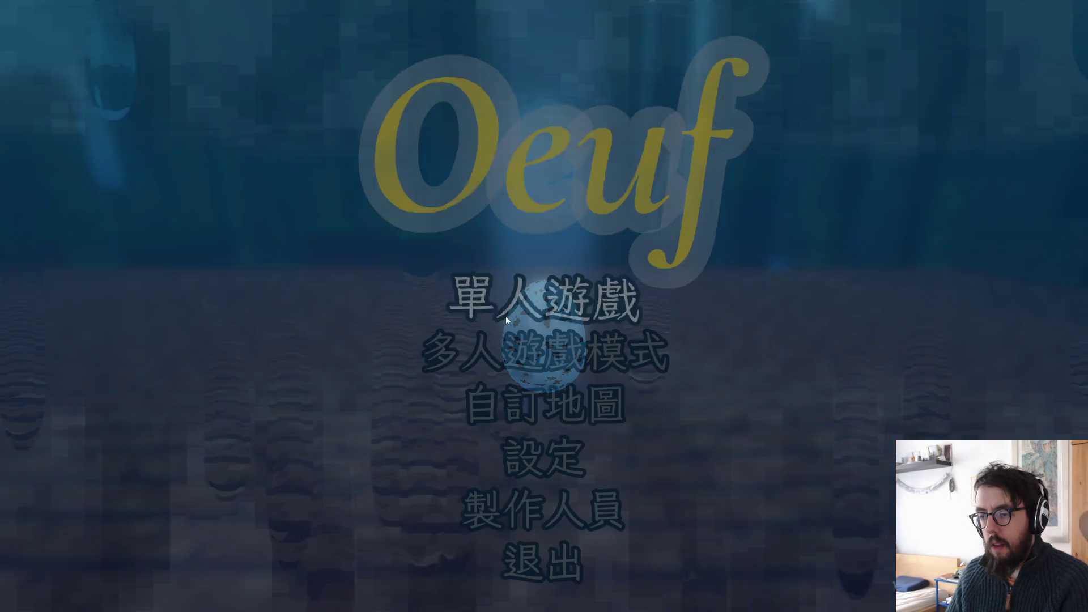
- Go past the title screen, load the first save slot's level, and switch to trigger entities
click(507, 306)
click(520, 253)
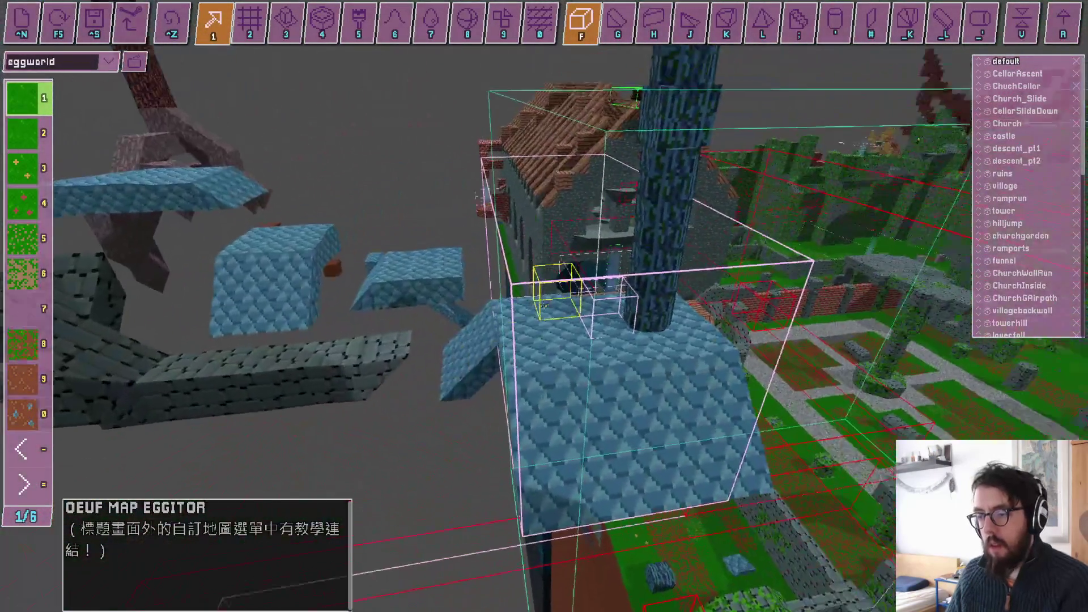
click(543, 306)
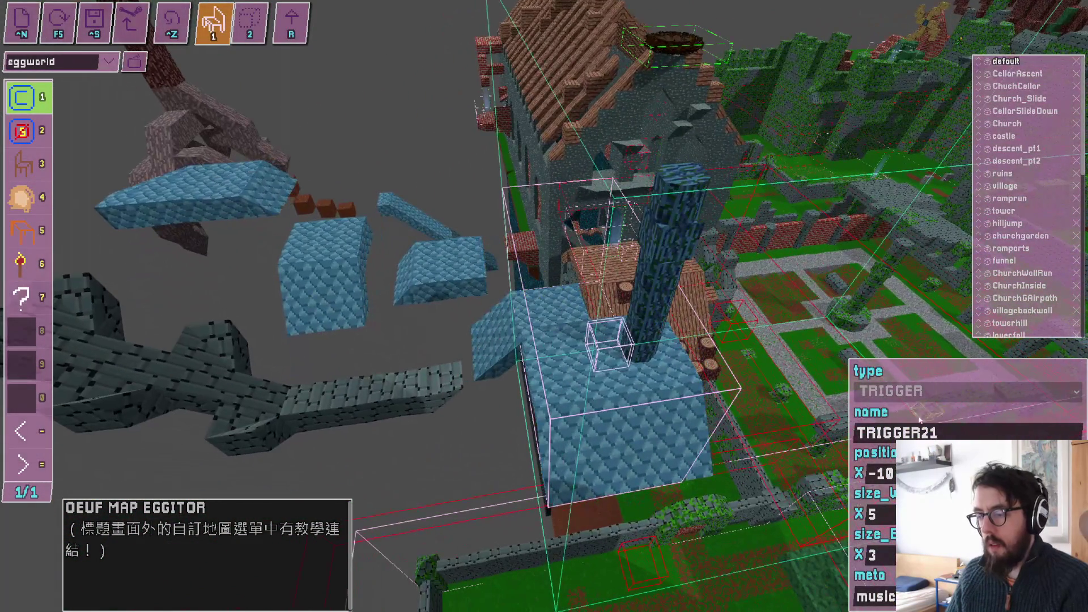
- Set TRIGGER21's size field to 8 and view its enlarged box over the church roof
text(6)
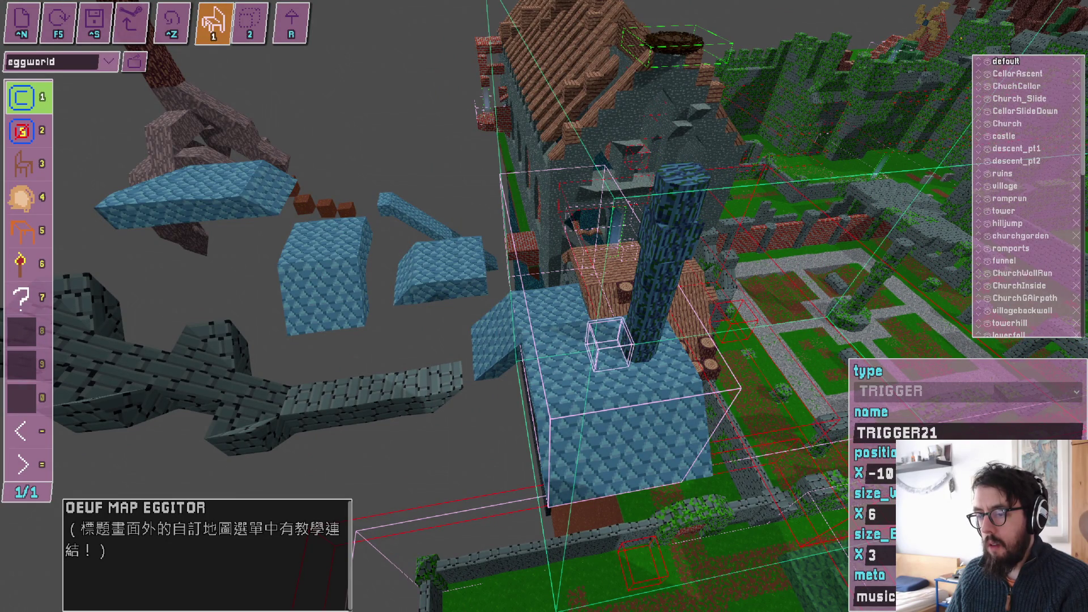
text(4)
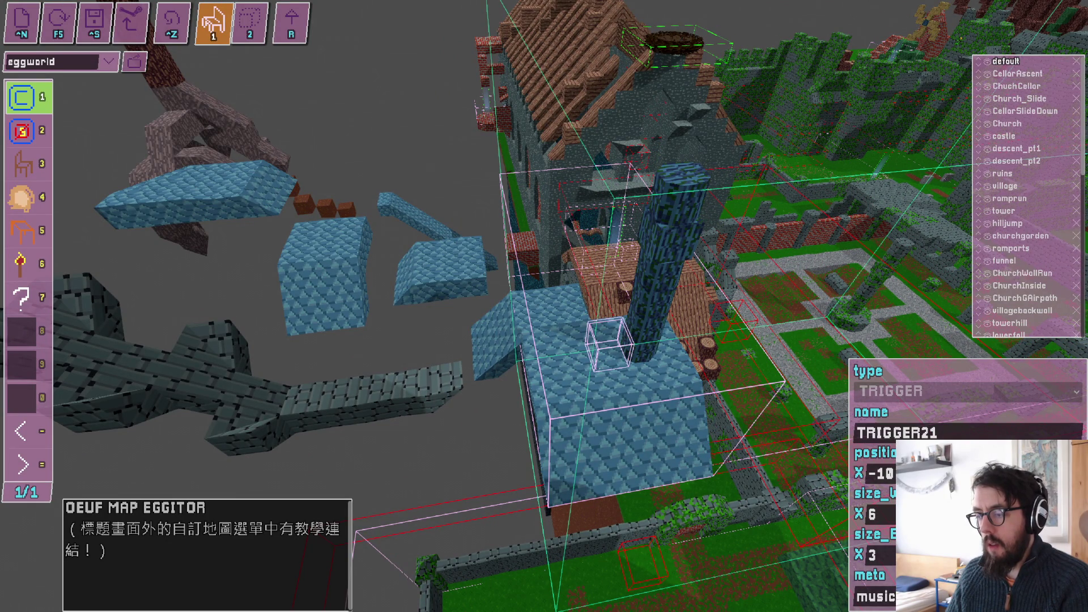
key(BackSpace)
text(2)
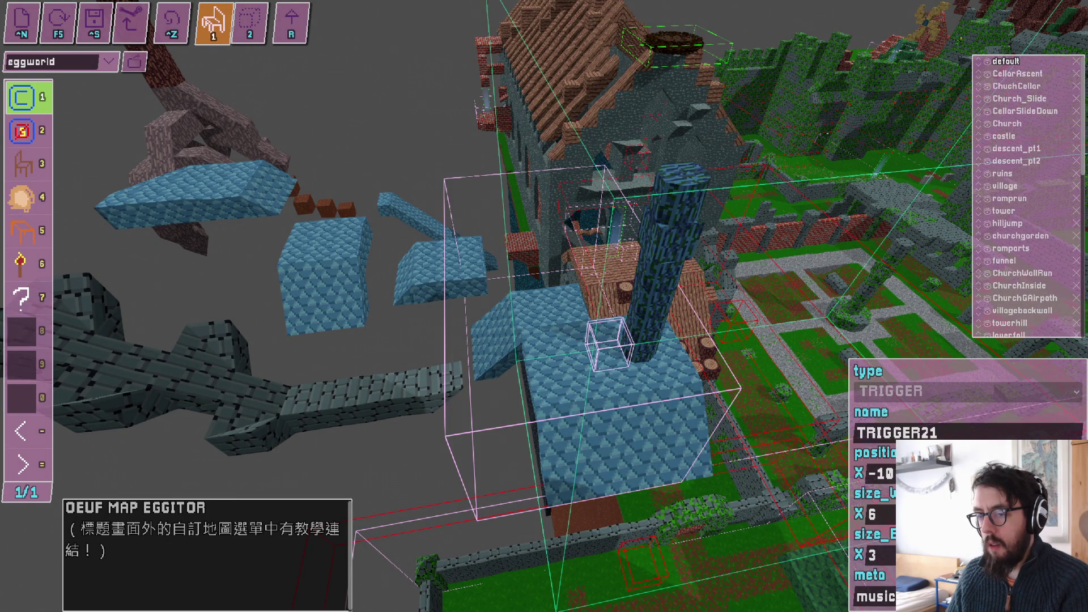
text(0)
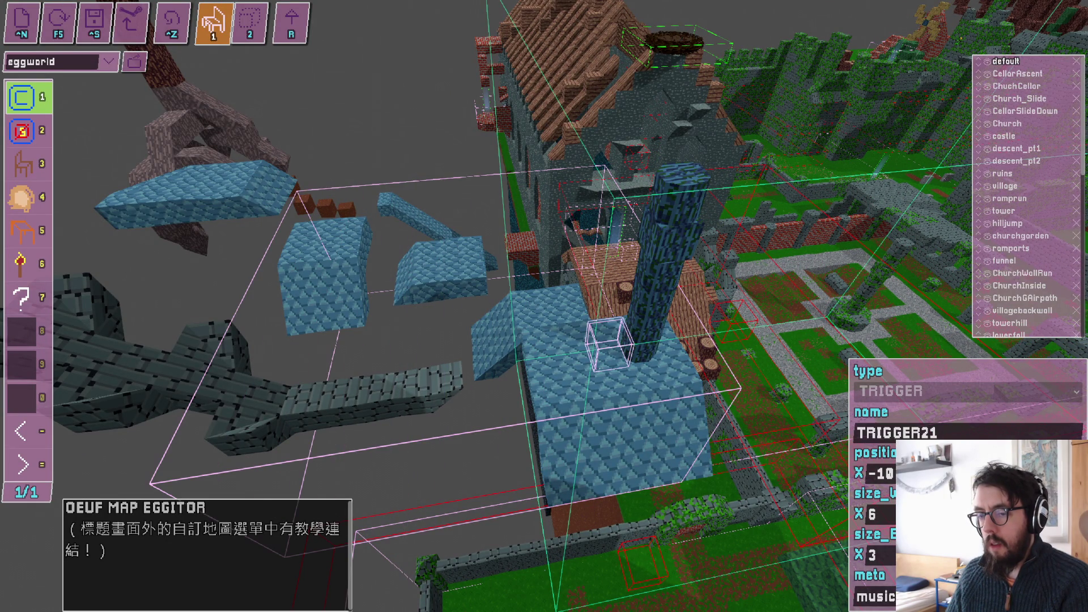
key(BackSpace)
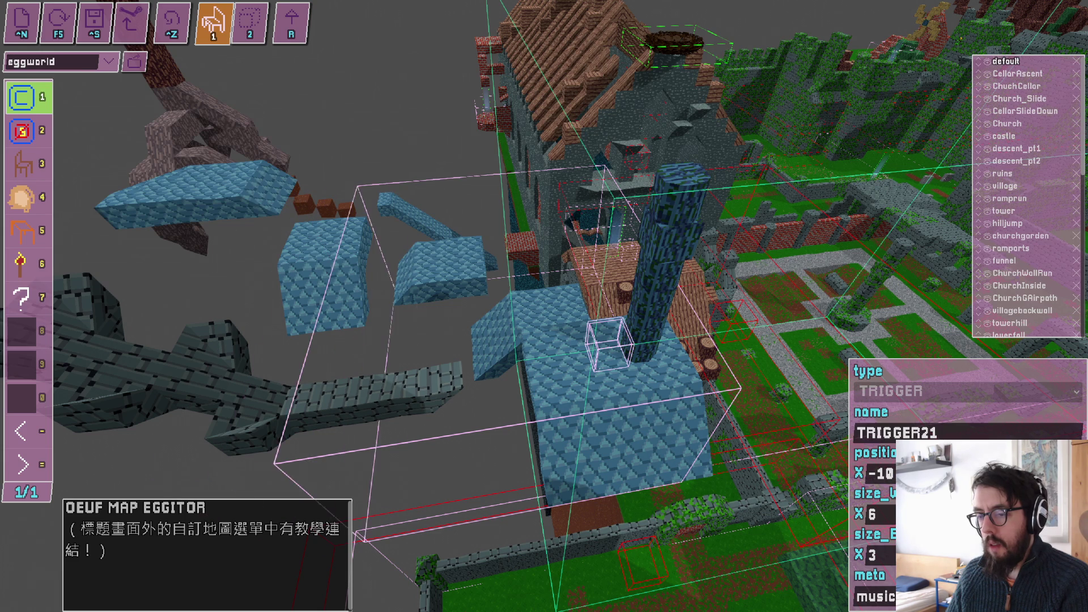
text(2)
key(BackSpace)
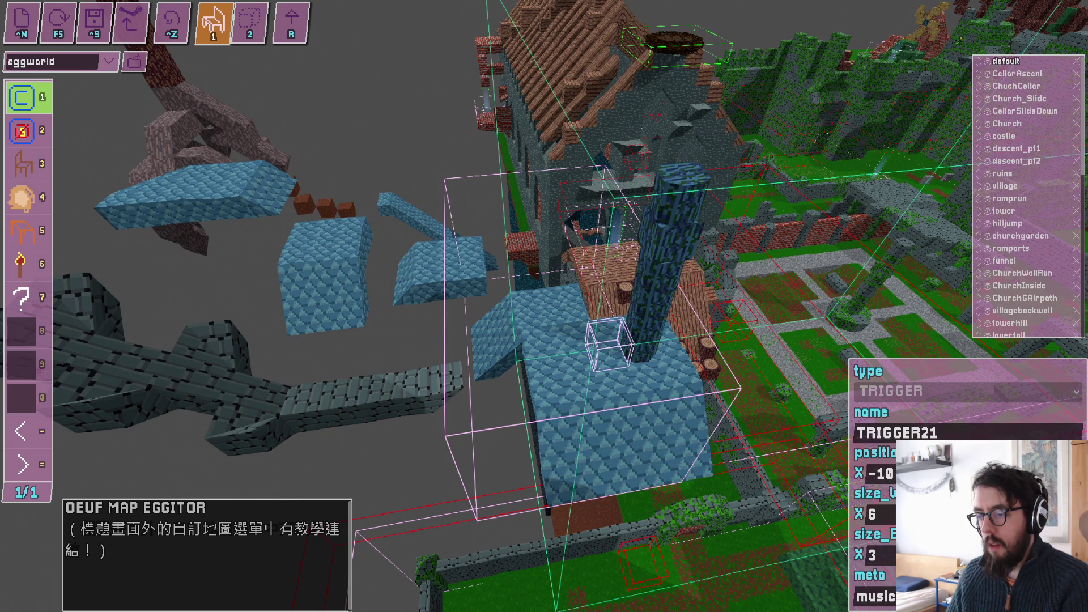
key(BackSpace)
text(8)
drag(765, 440, 544, 310)
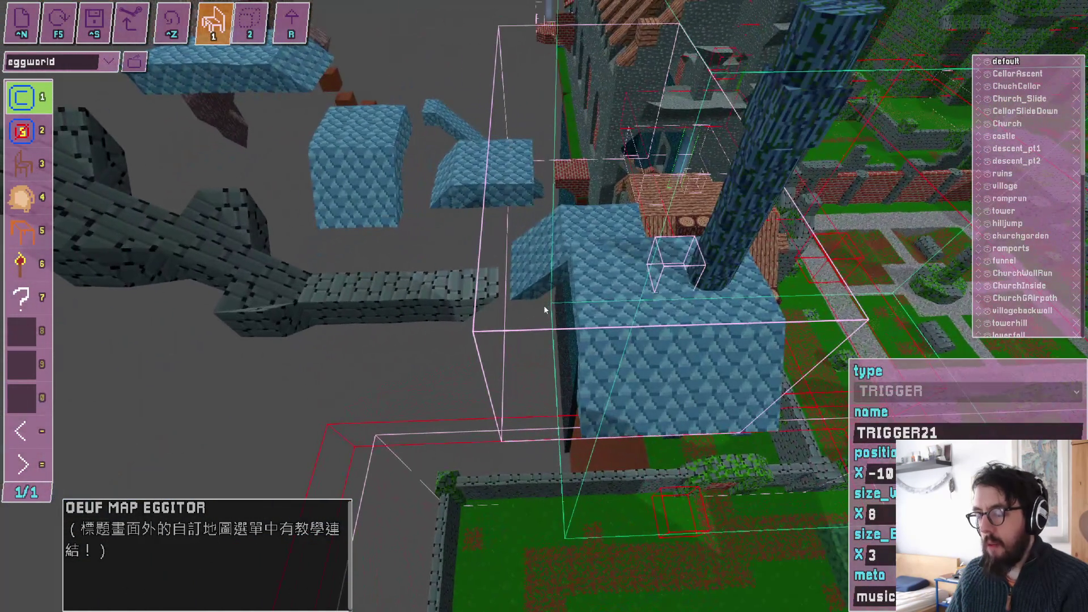
drag(613, 277, 399, 278)
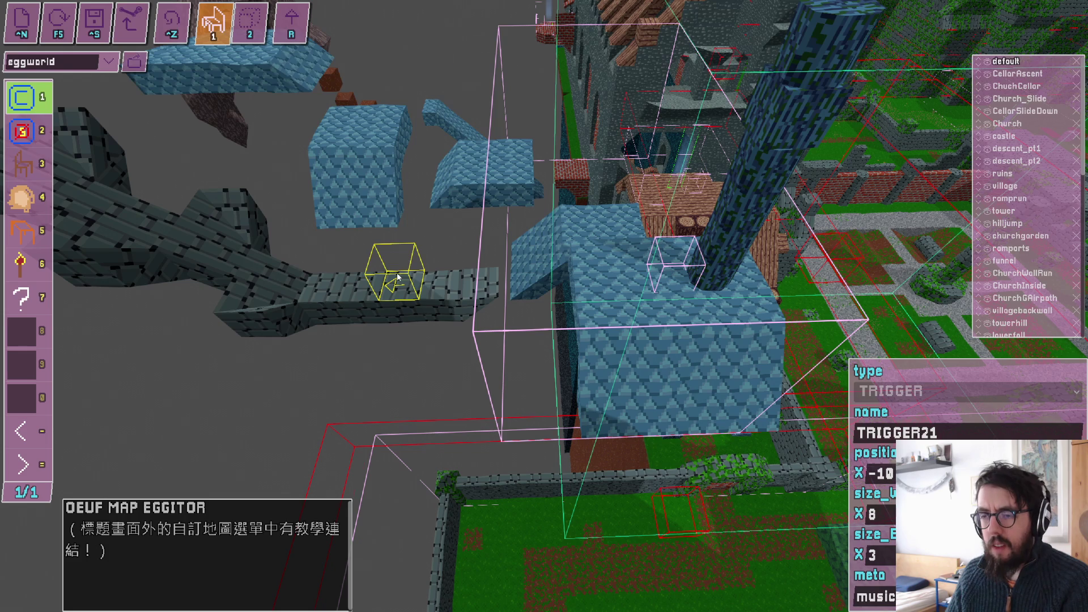
drag(359, 115, 544, 306)
- Cycle through the level's music triggers, including music_Deer_Morning, ending back on TRIGGER21
click(543, 306)
key(7)
key(w)
key(w)
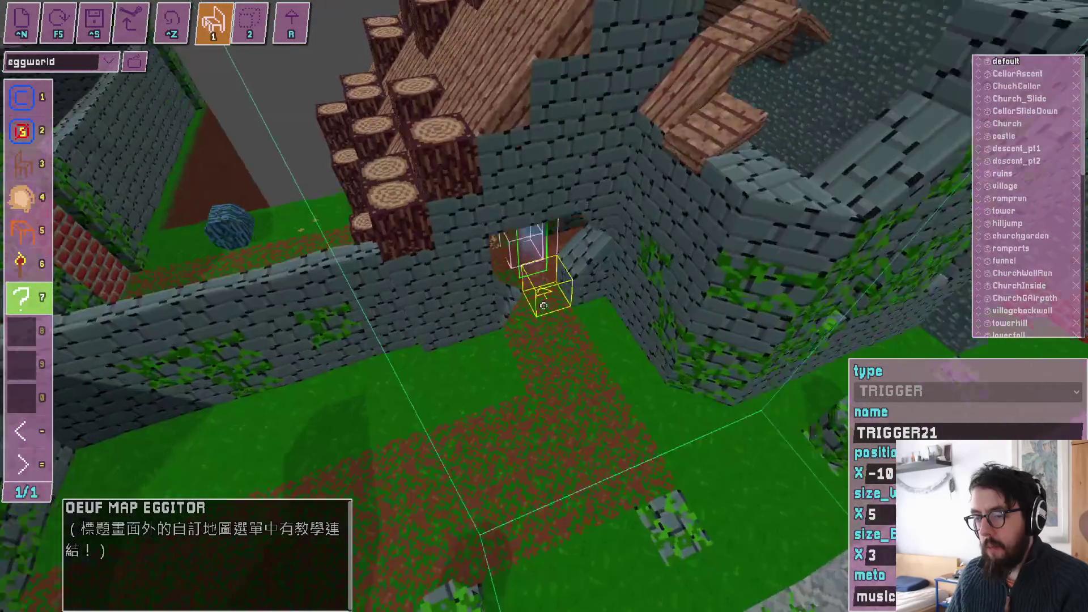
key(equal)
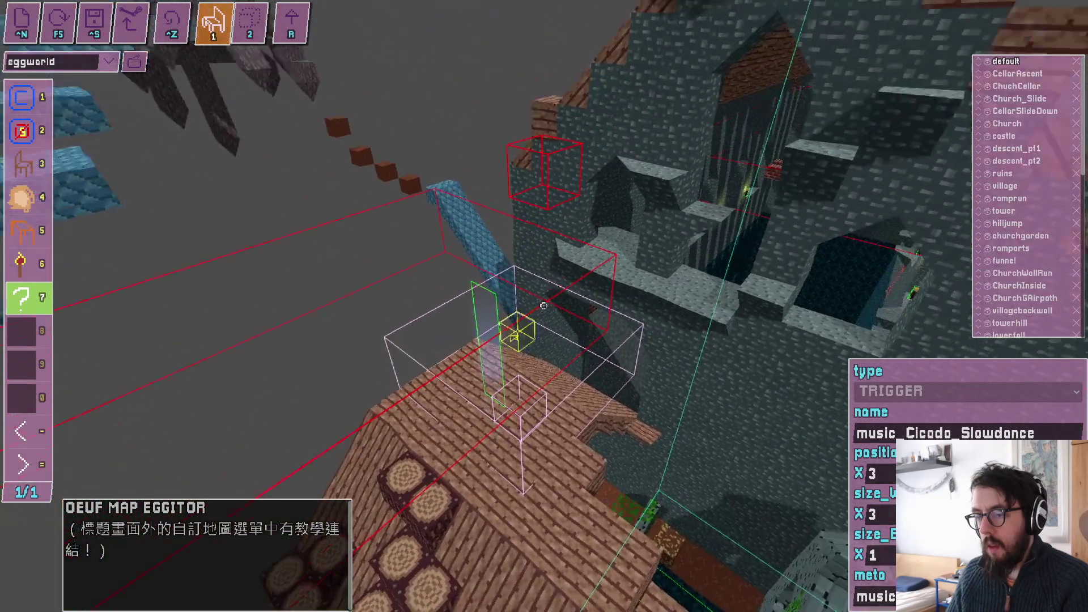
drag(543, 306, 543, 306)
key(equal)
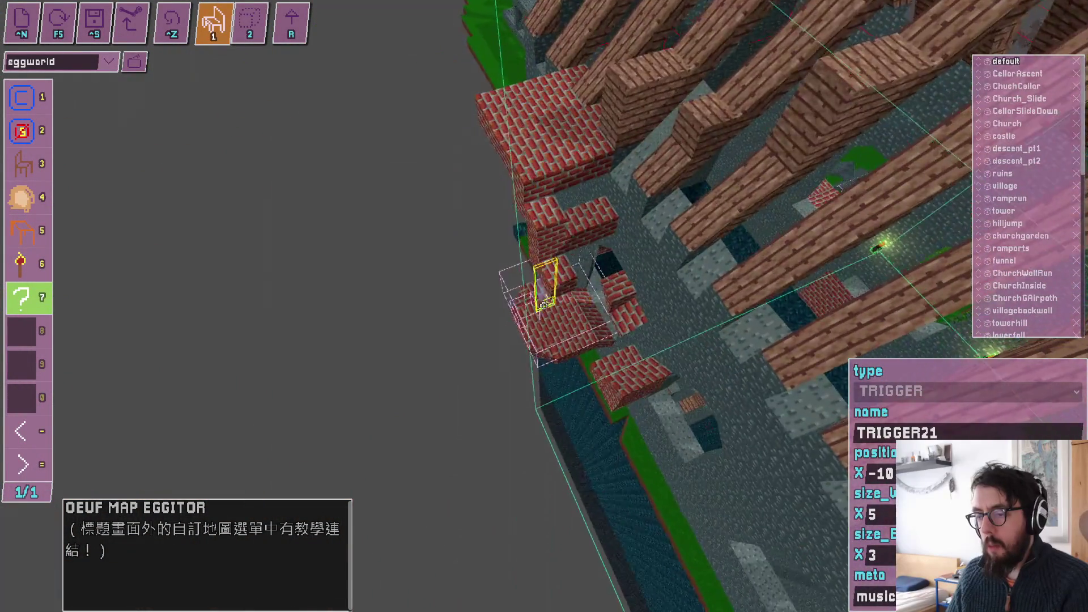
key(equal)
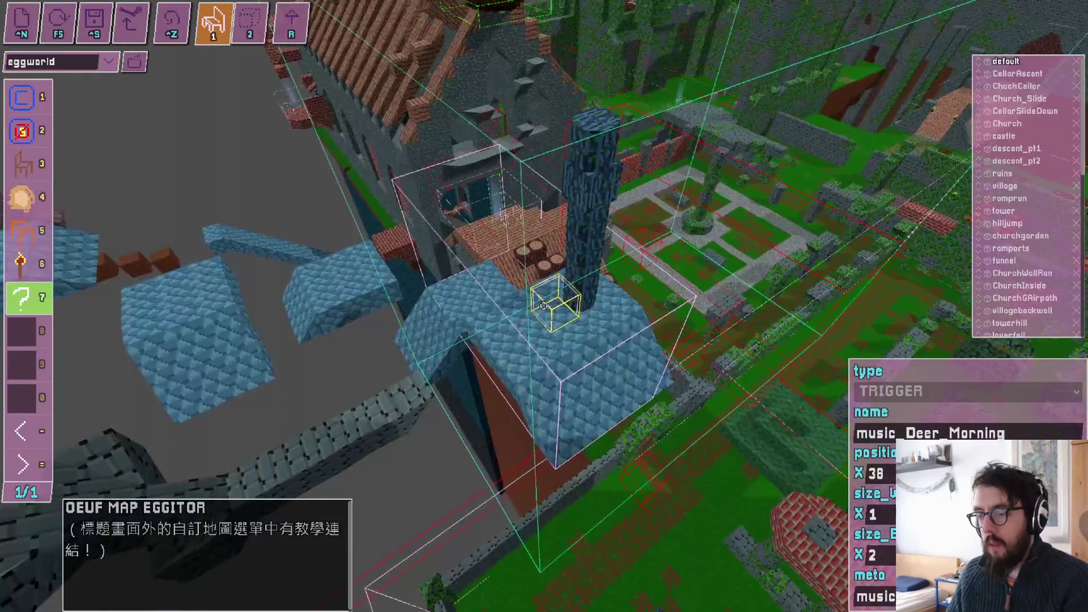
key(minus)
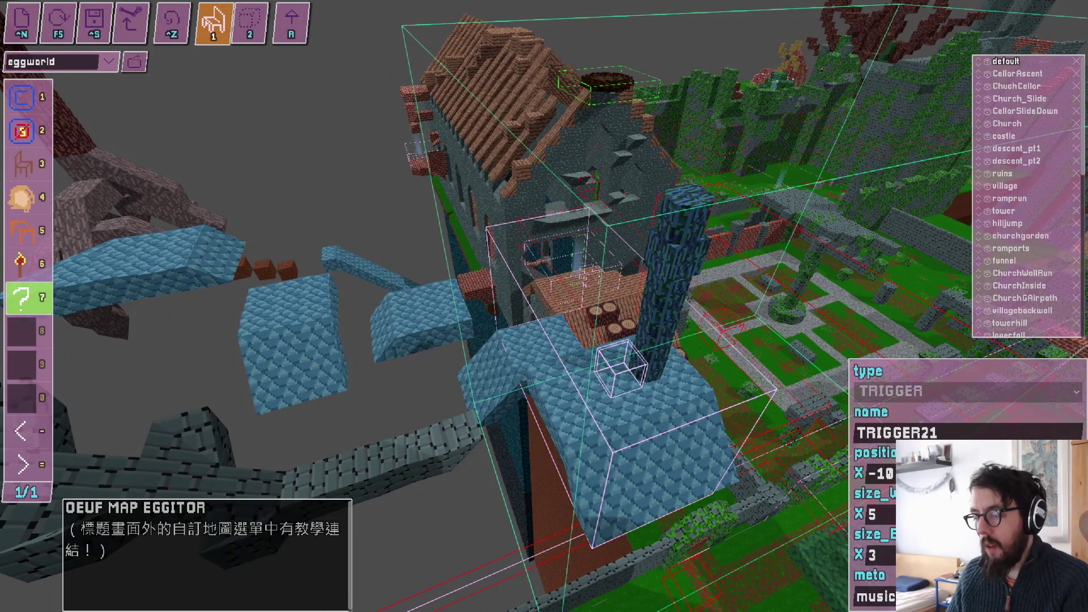
- Draw a new trigger box over the blue blocks beside the church
click(238, 31)
drag(238, 244, 286, 294)
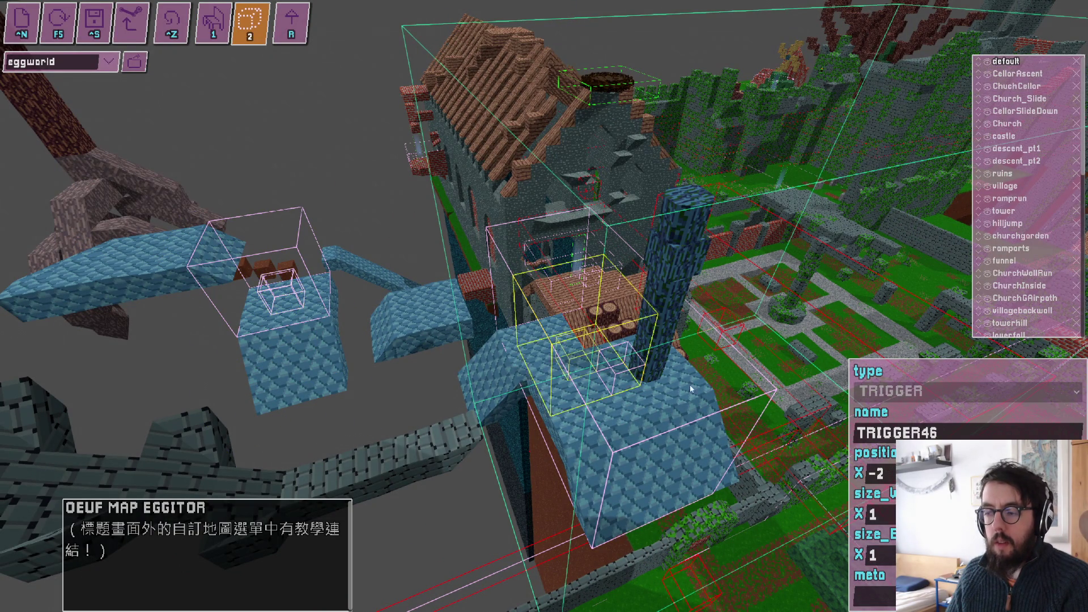
click(873, 596)
- Give TRIGGER46 'music' meta and stretch its box across the church and both gaps
text(music)
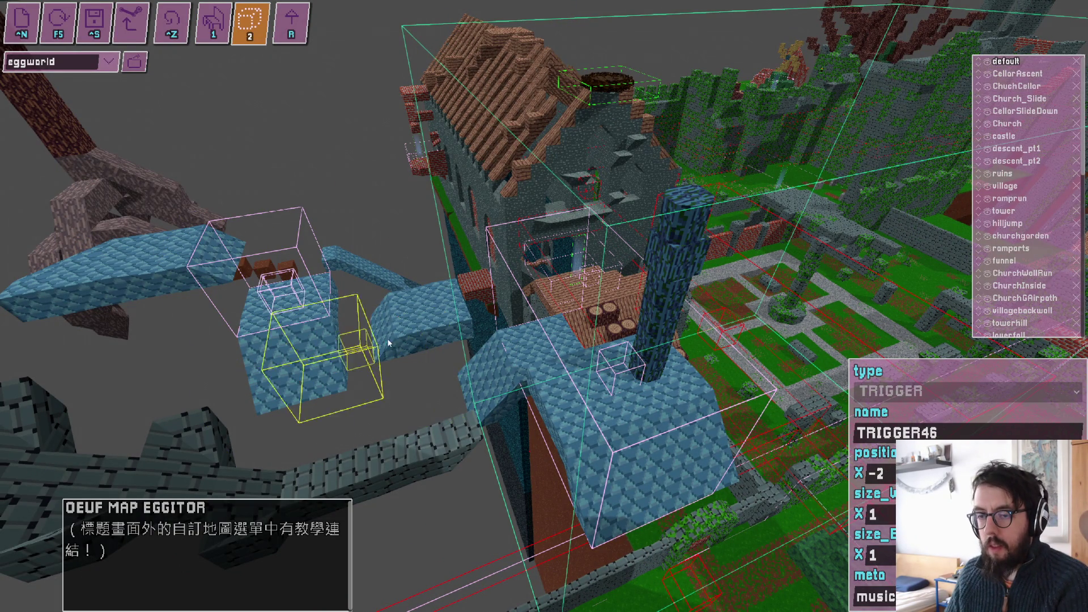
drag(279, 291, 543, 305)
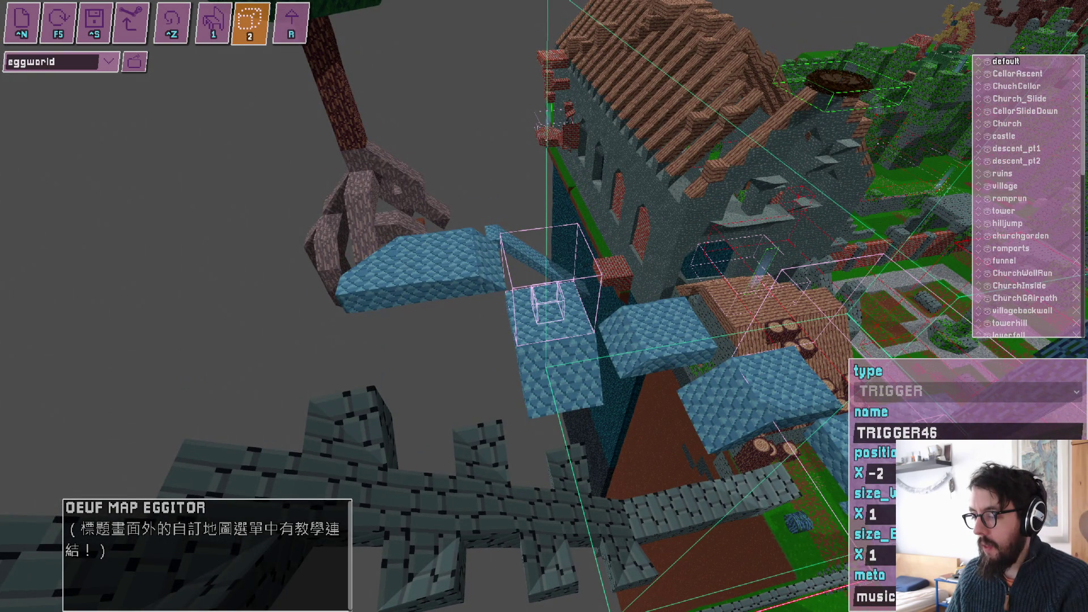
drag(420, 301, 318, 314)
drag(590, 272, 787, 258)
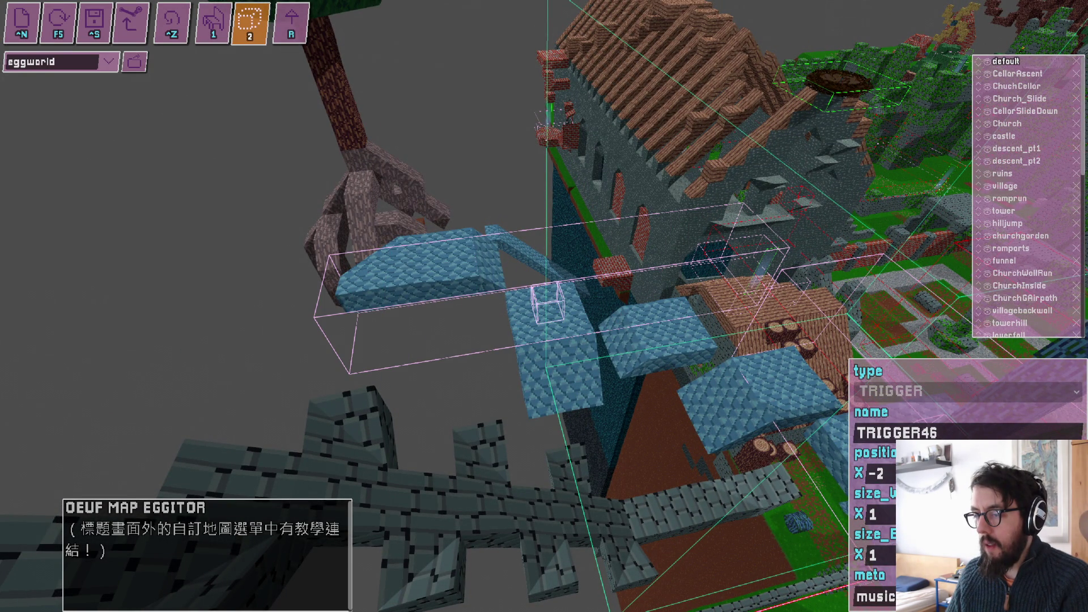
drag(431, 351, 431, 380)
mouse_move(510, 241)
mouse_down()
mouse_move(510, 213)
mouse_move(510, 230)
mouse_up()
drag(430, 385, 430, 448)
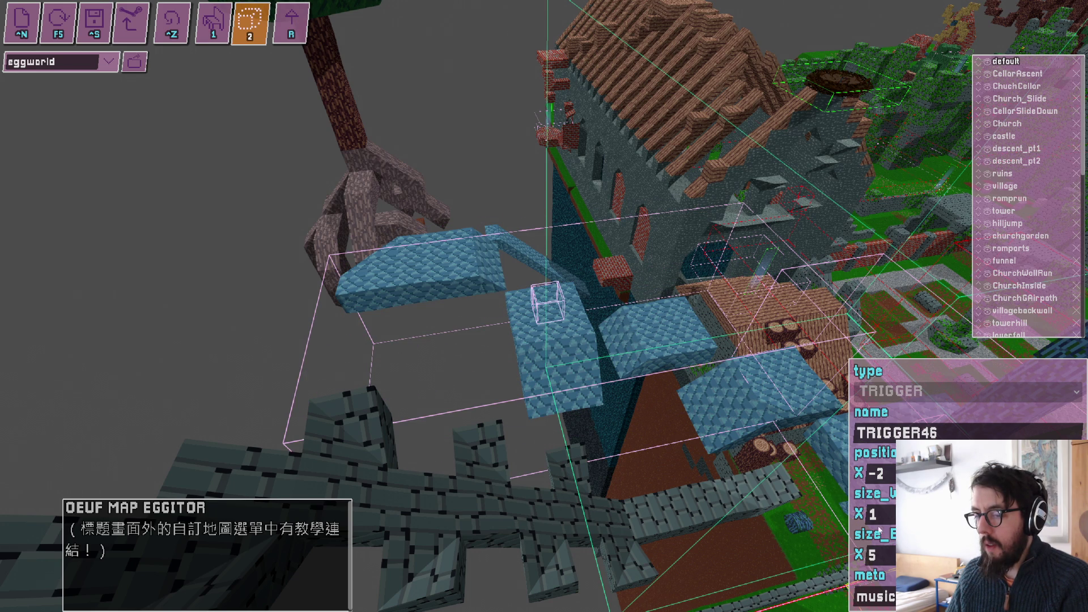
key(w)
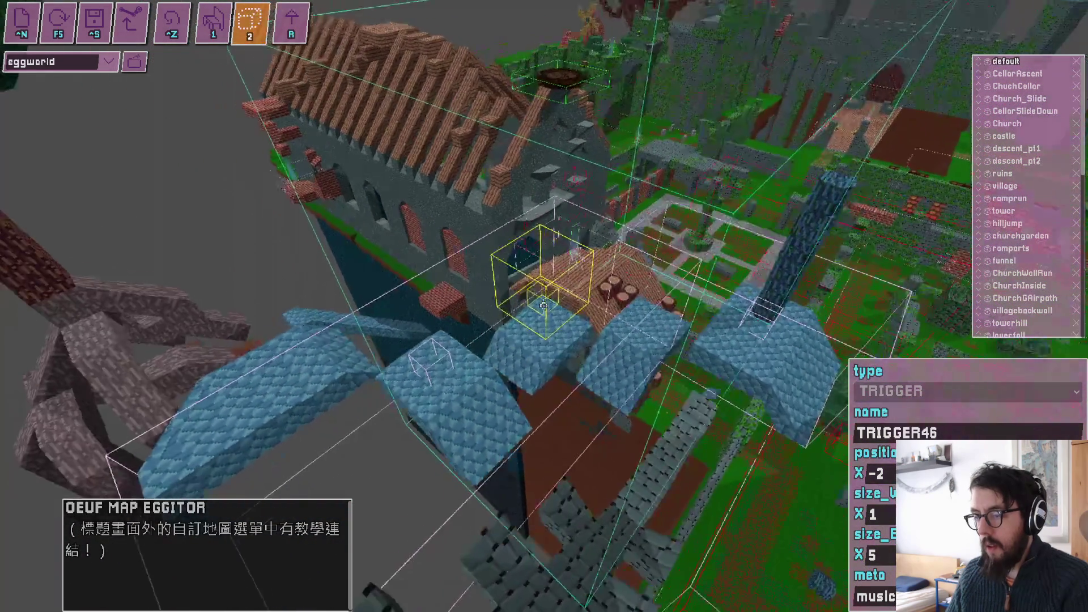
key(s)
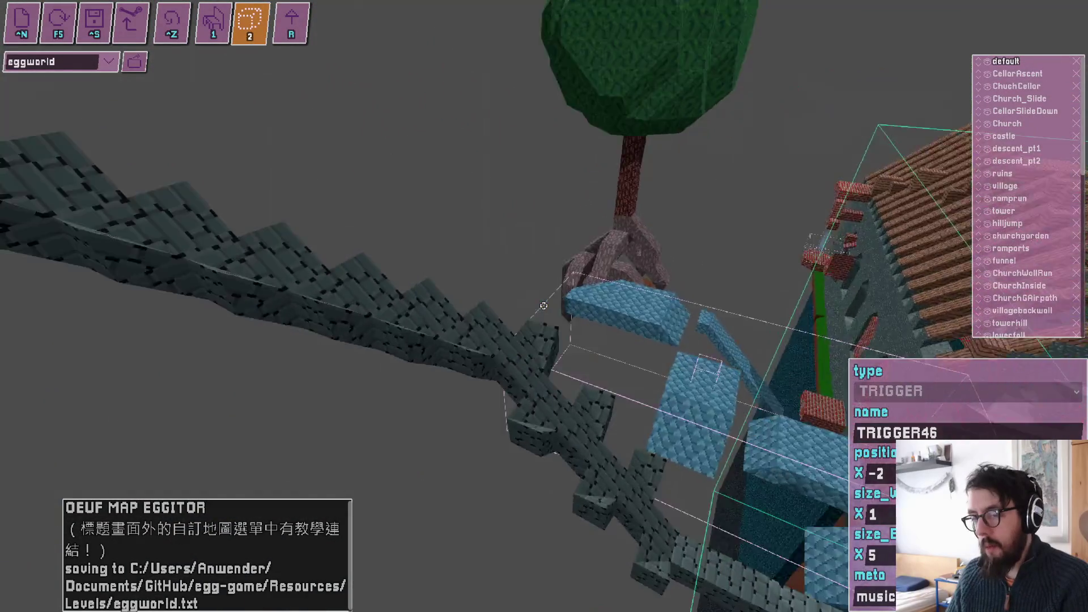
- Playtest the level, save eggworld, and quit the running game
key(r)
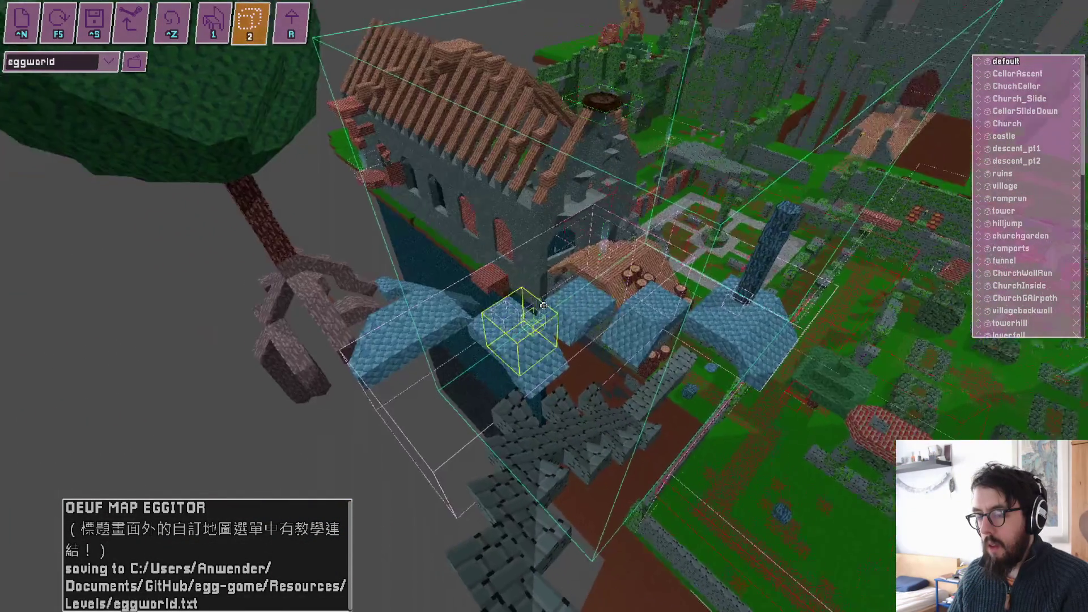
key(ctrl+s)
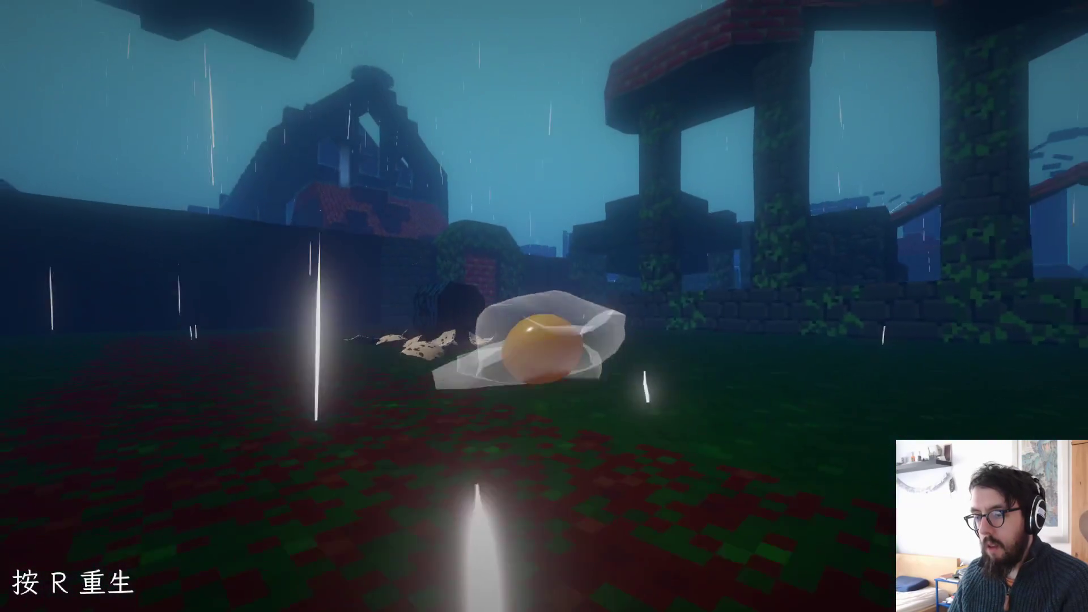
key(Escape)
click(537, 357)
- Review the Resources\Levels\eggworld.txt diff in GitHub Desktop
key(alt+Tab)
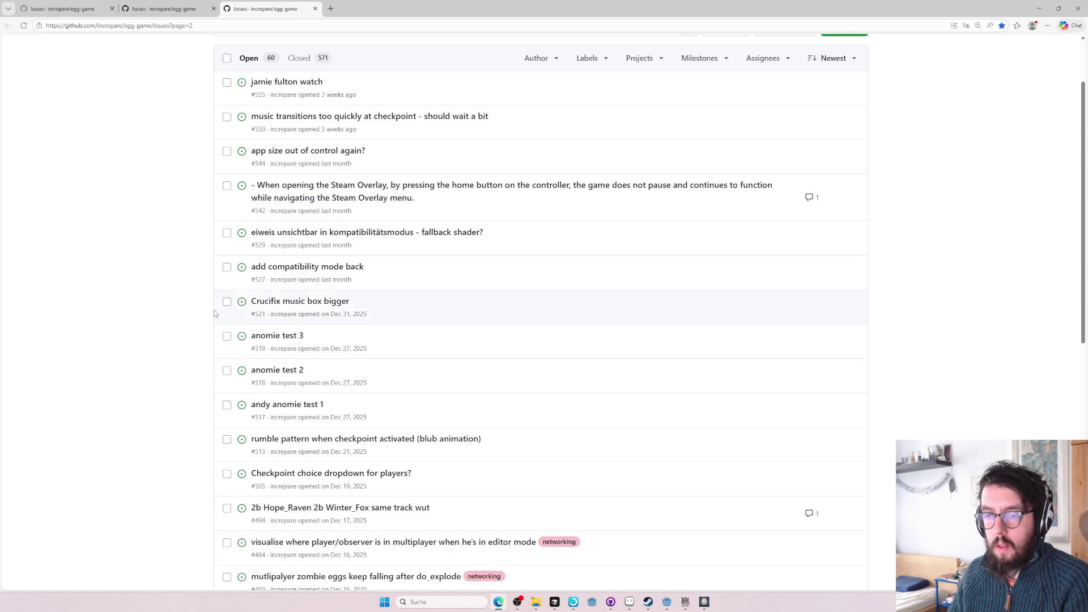
key(alt+Tab)
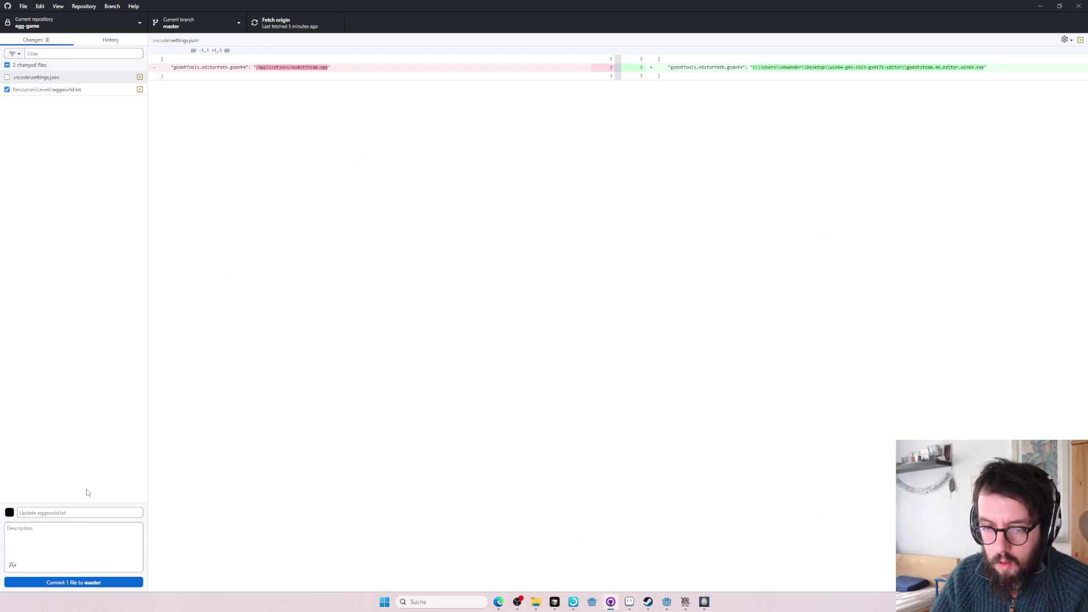
click(28, 90)
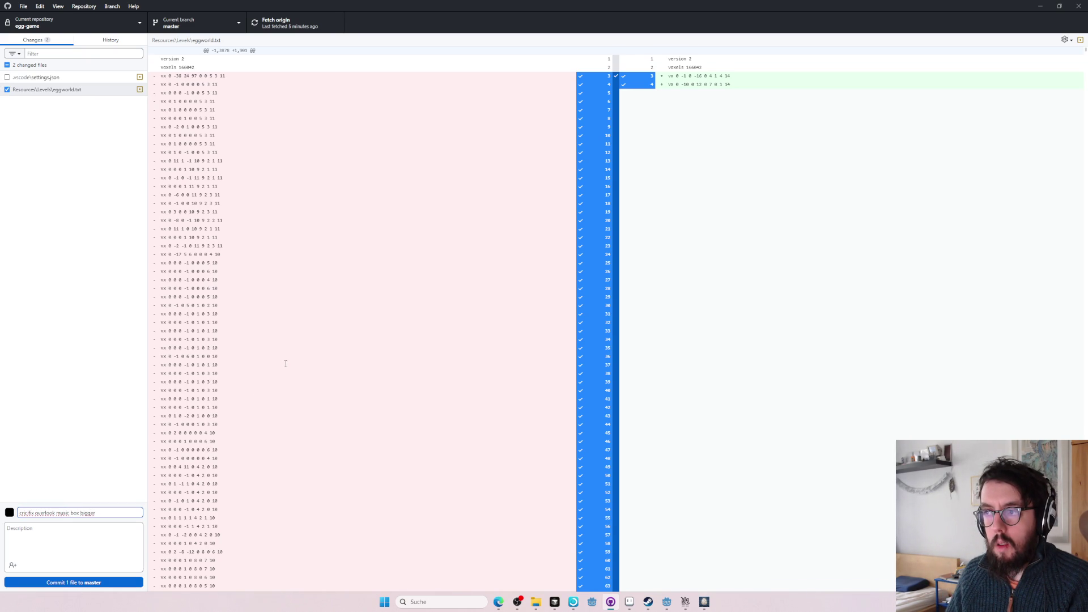
scroll(340, 354, down, 10)
scroll(362, 344, up, 6)
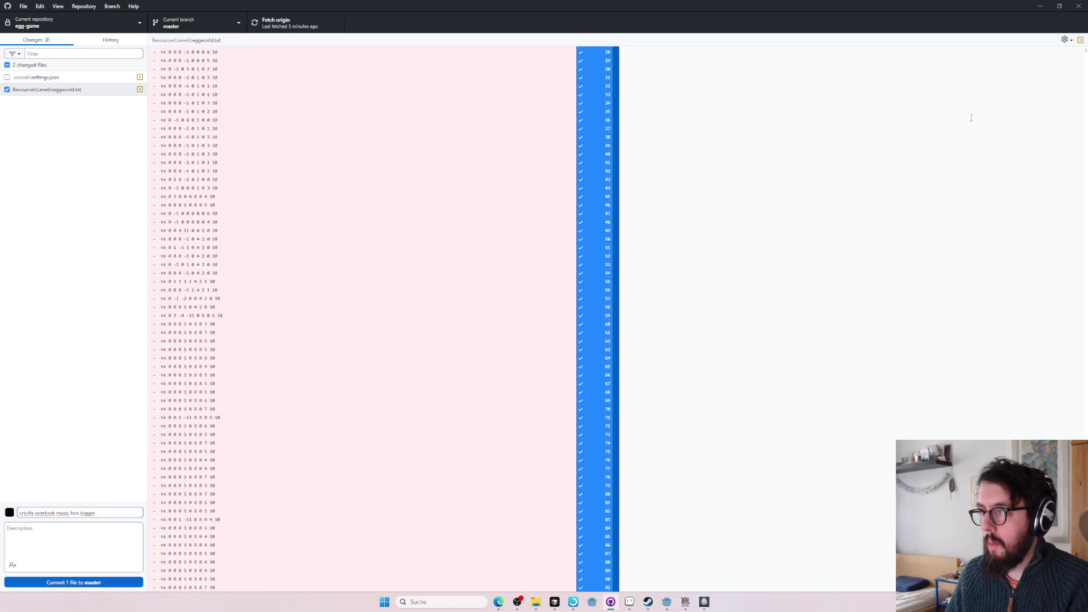
click(1084, 55)
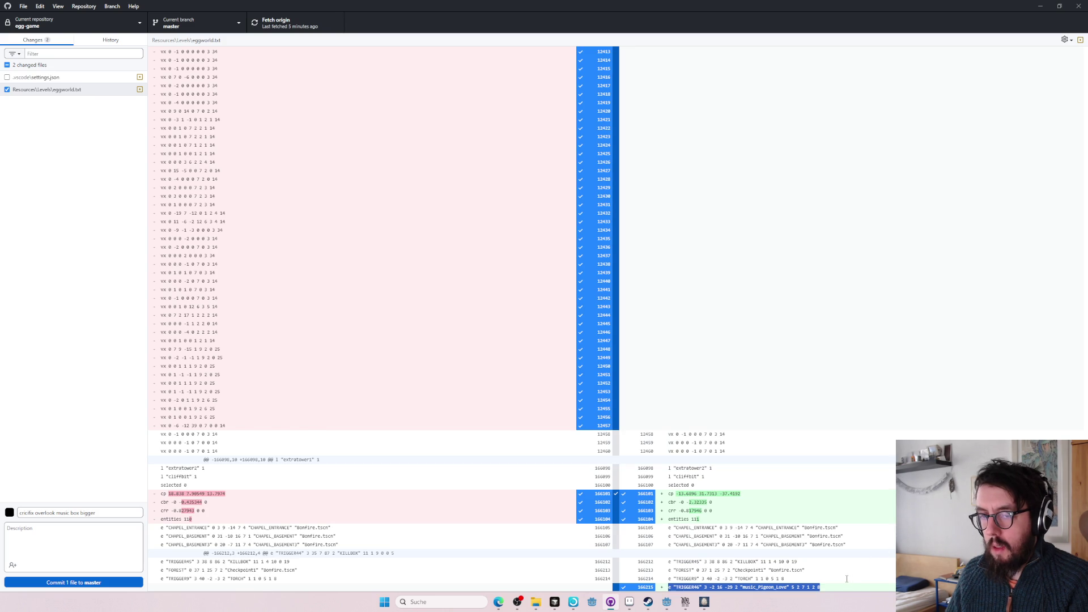
- Start the running Oeuf game from the first save slot
key(alt+Tab)
key(alt+Tab)
key(alt+Tab)
key(Tab)
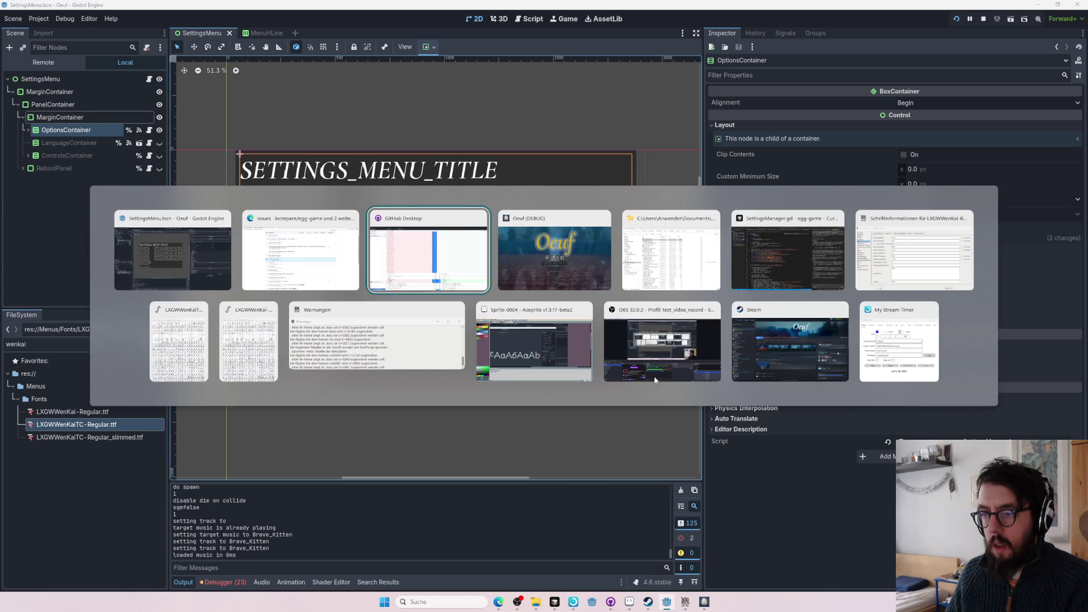
key(Tab)
key(Return)
key(Return)
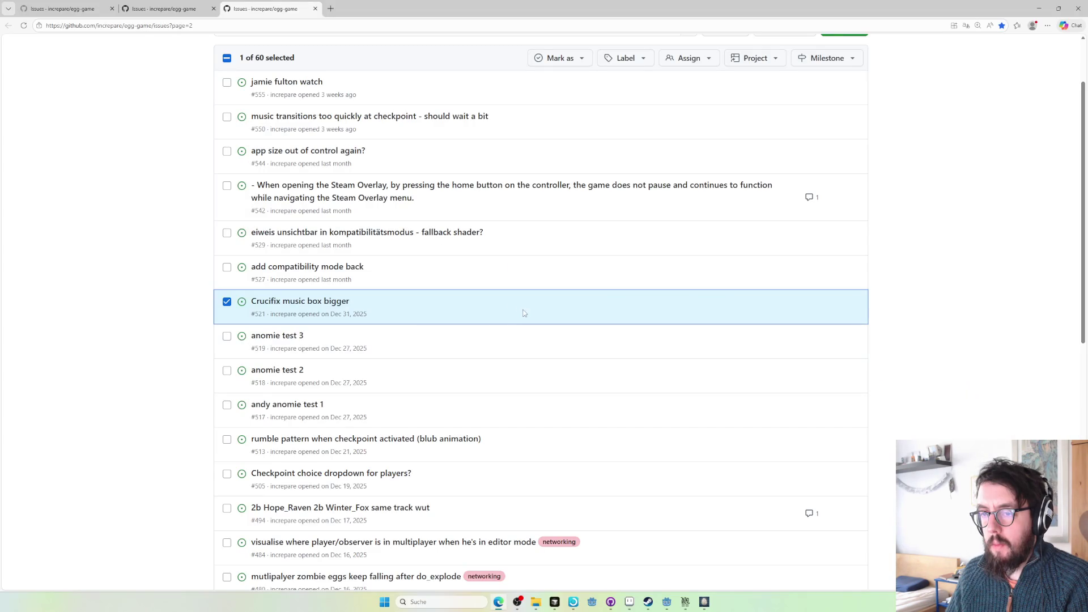
- Scroll through the eggworld.txt diff and include its whole hunk in the commit
key(alt+Tab)
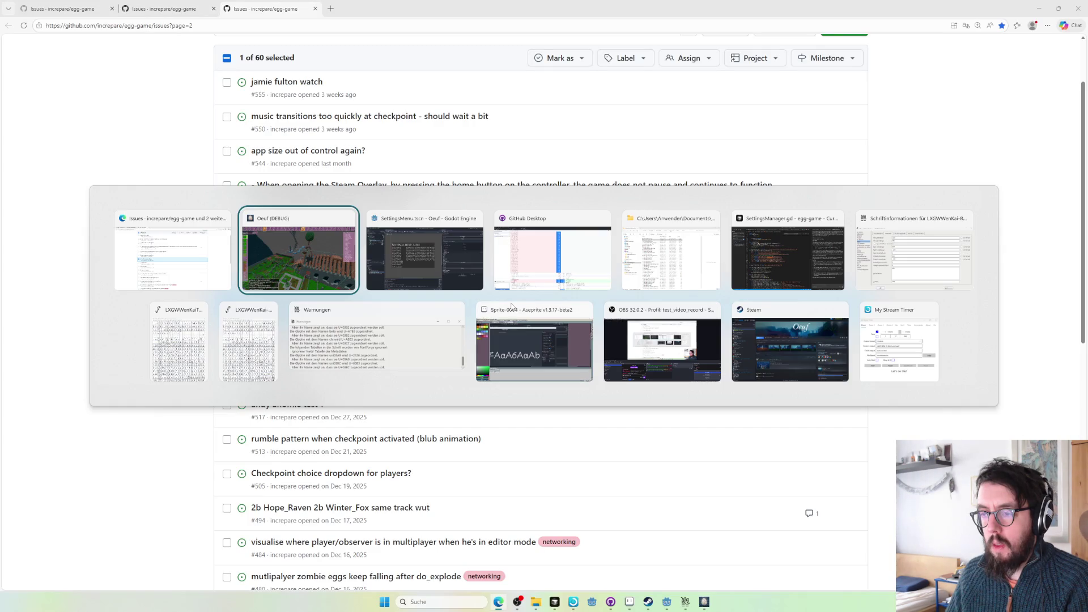
click(493, 282)
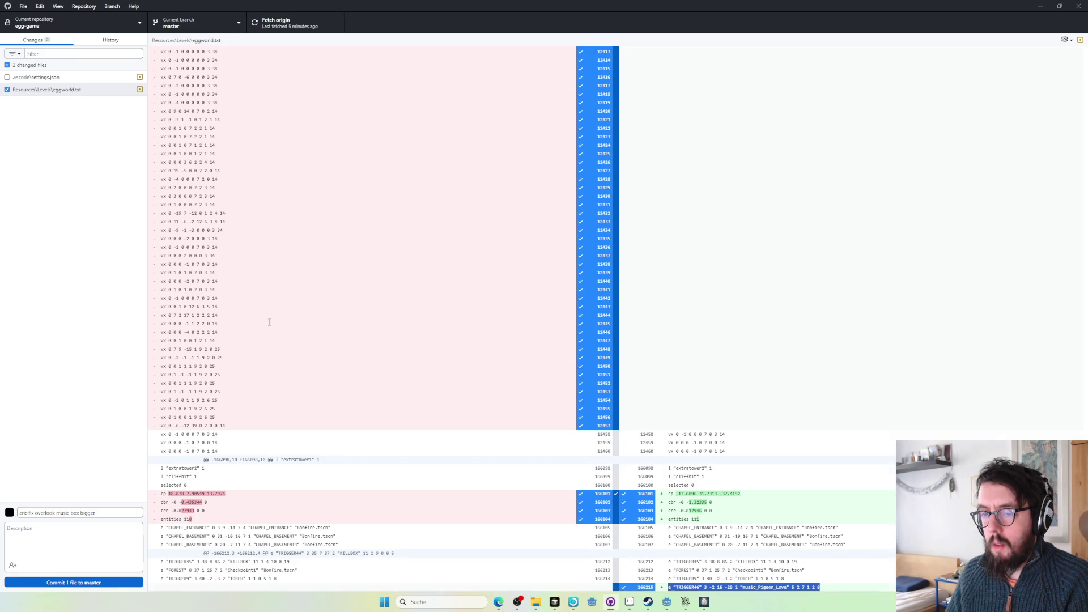
scroll(269, 322, up, 8)
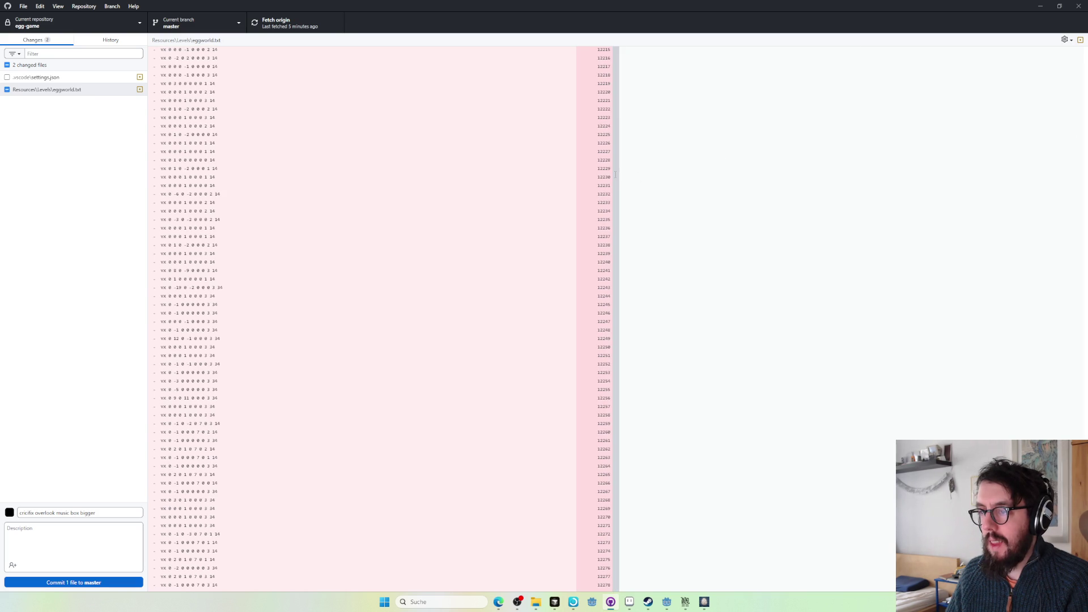
scroll(730, 221, up, 15)
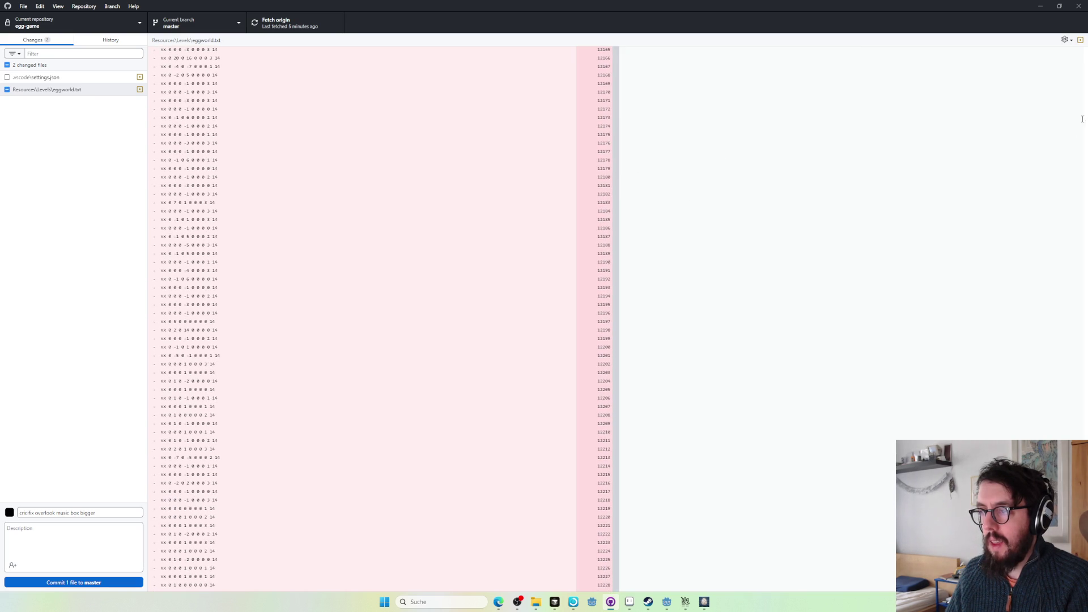
scroll(380, 317, down, 20)
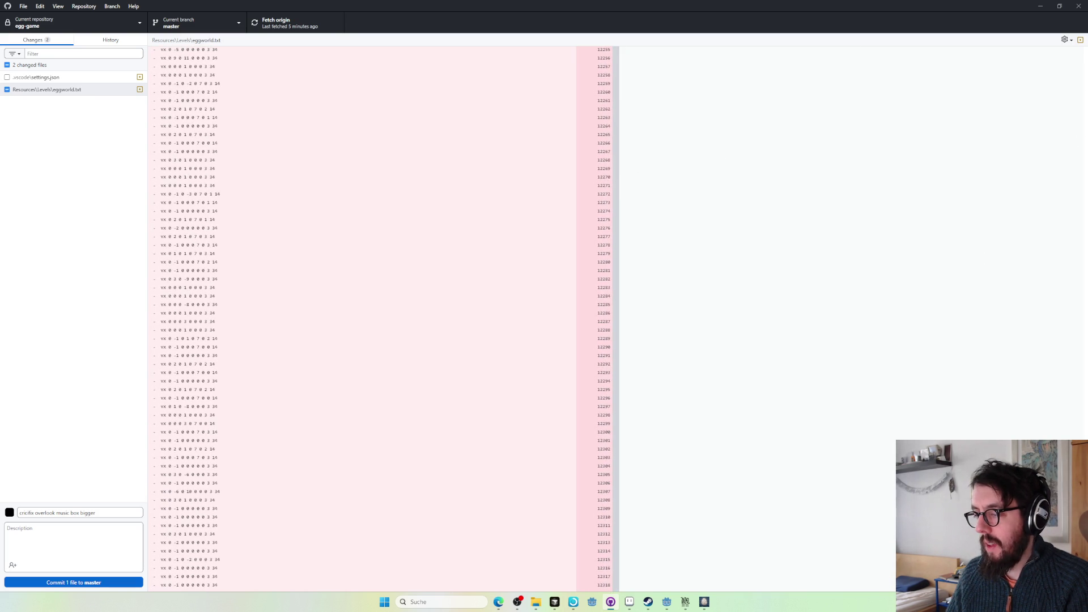
scroll(1082, 73, up, 20)
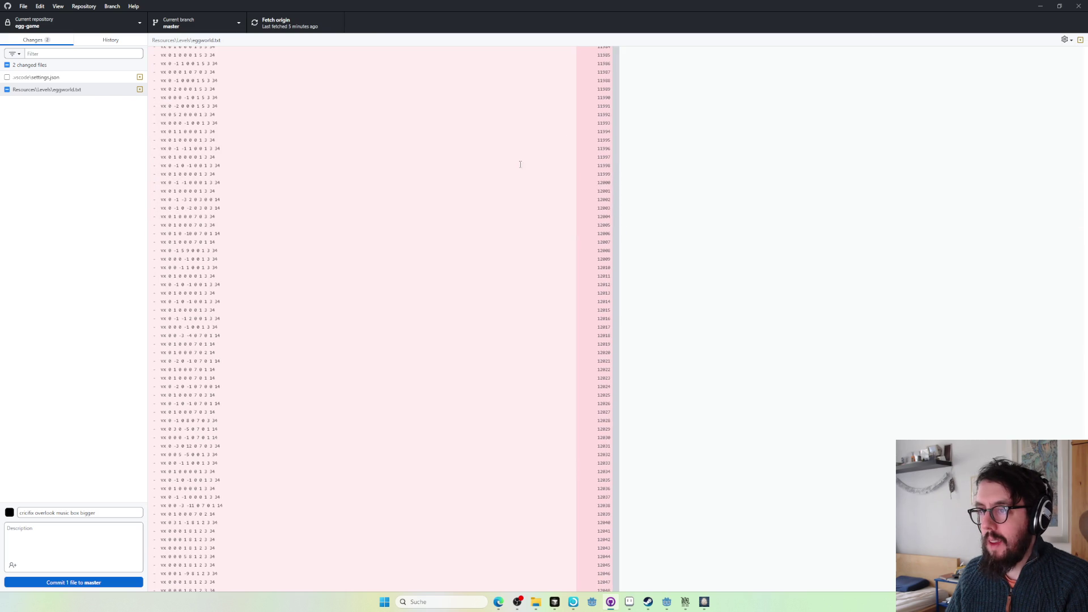
scroll(615, 167, up, 10)
click(616, 169)
scroll(250, 293, up, 19)
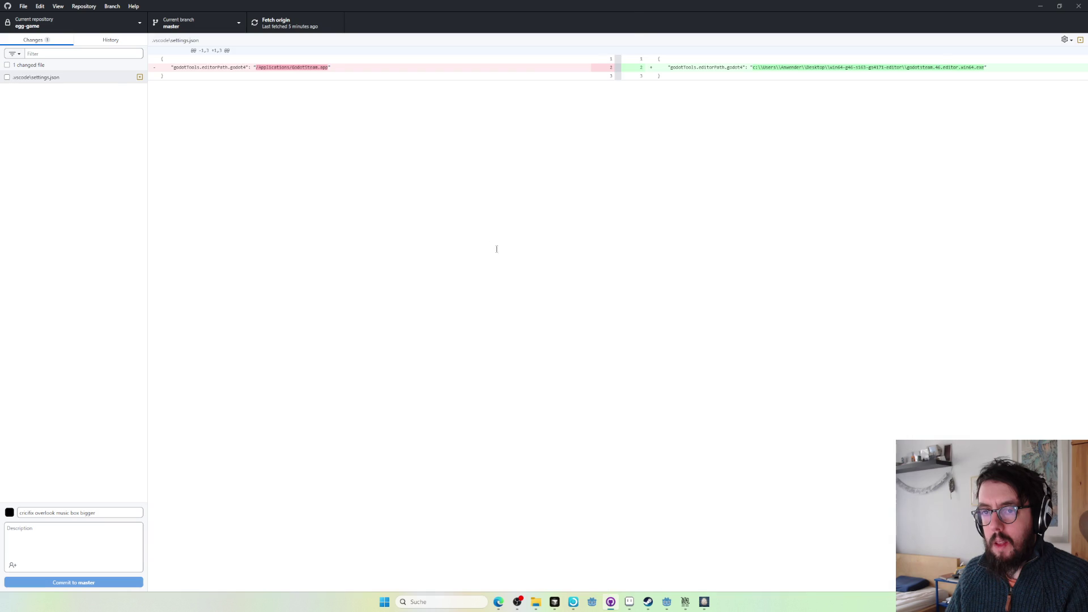
key(alt+Tab)
key(alt+Tab)
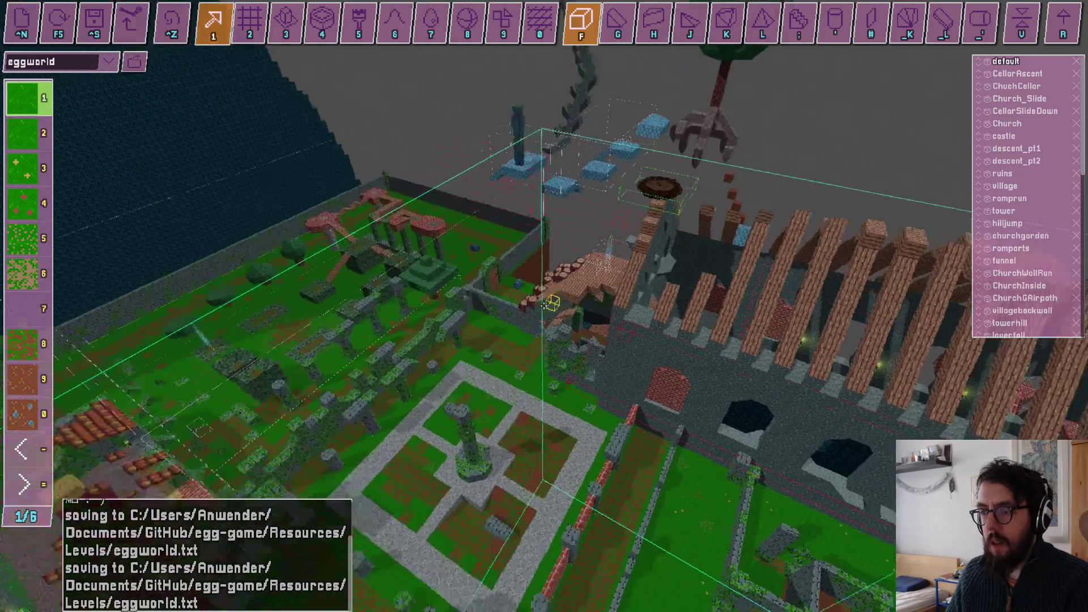
- Orbit the garden view, then alternate between eggworld and eggworld_2, ending on eggworld
drag(543, 305, 436, 250)
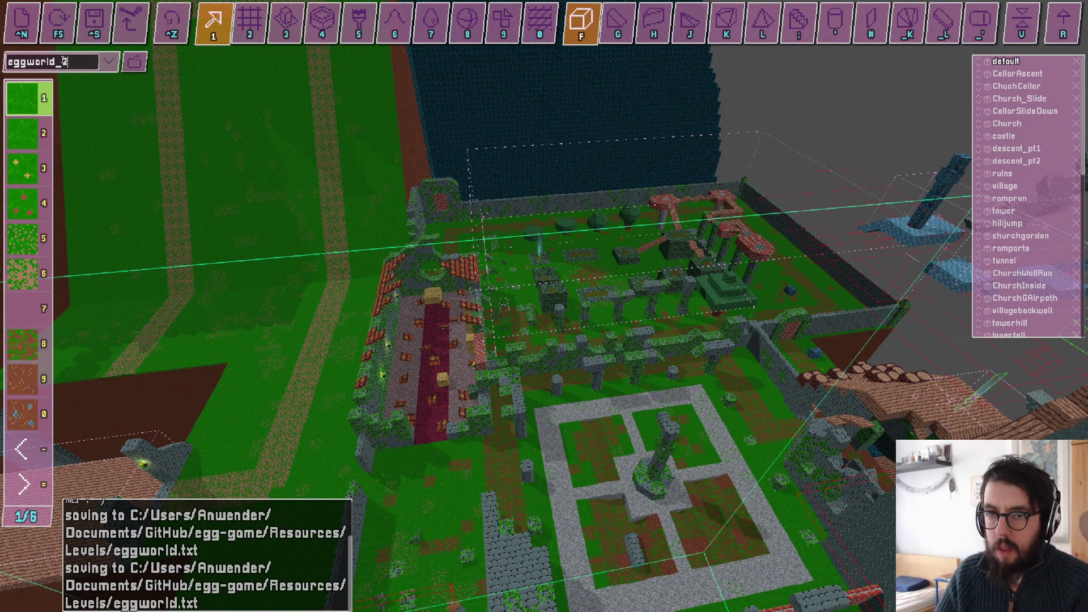
drag(465, 321, 237, 181)
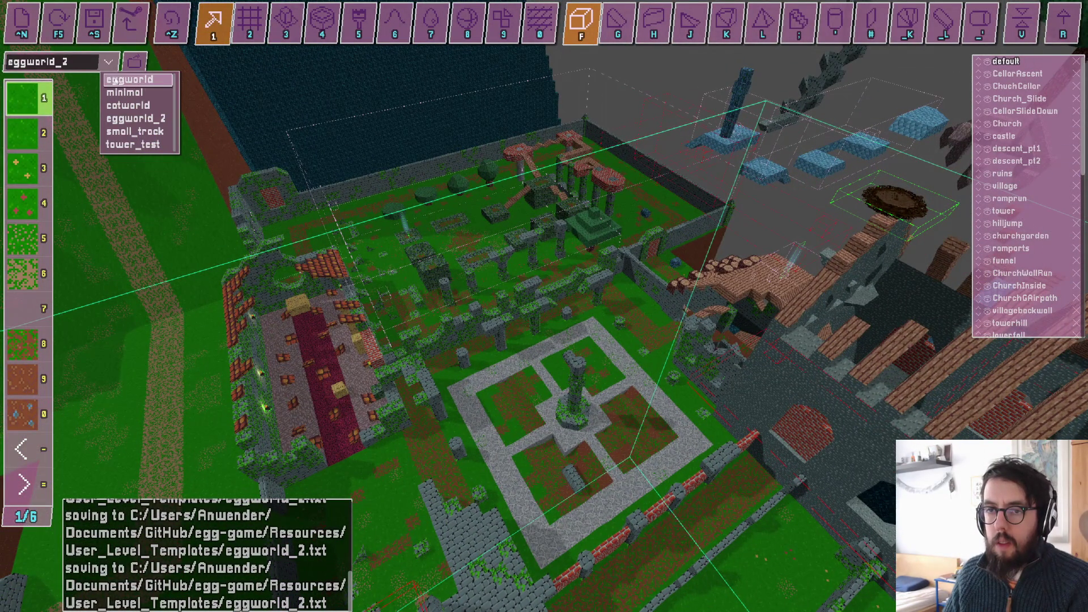
click(130, 80)
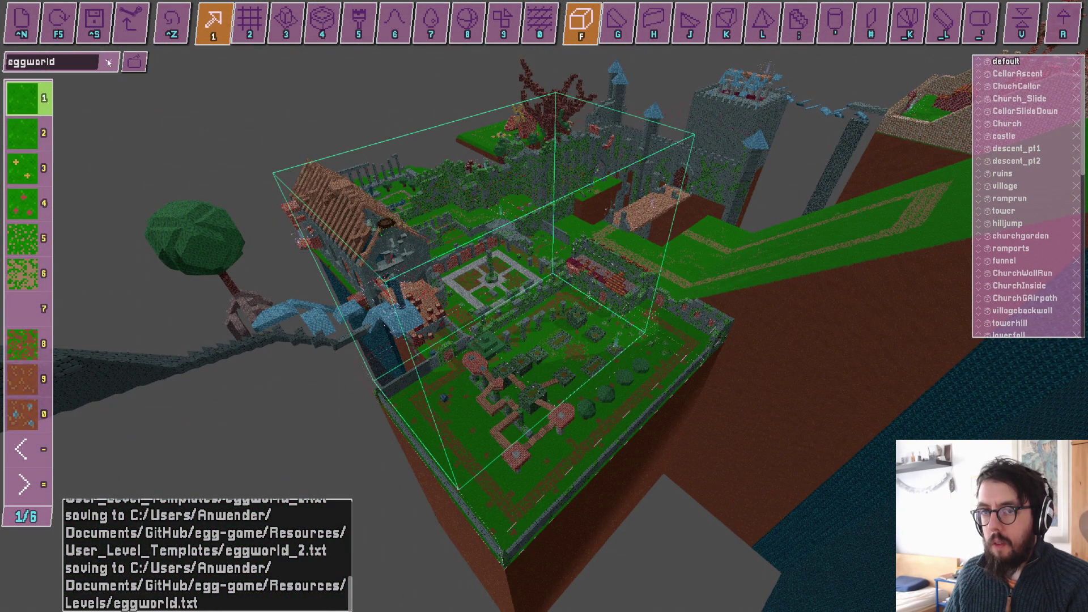
click(150, 123)
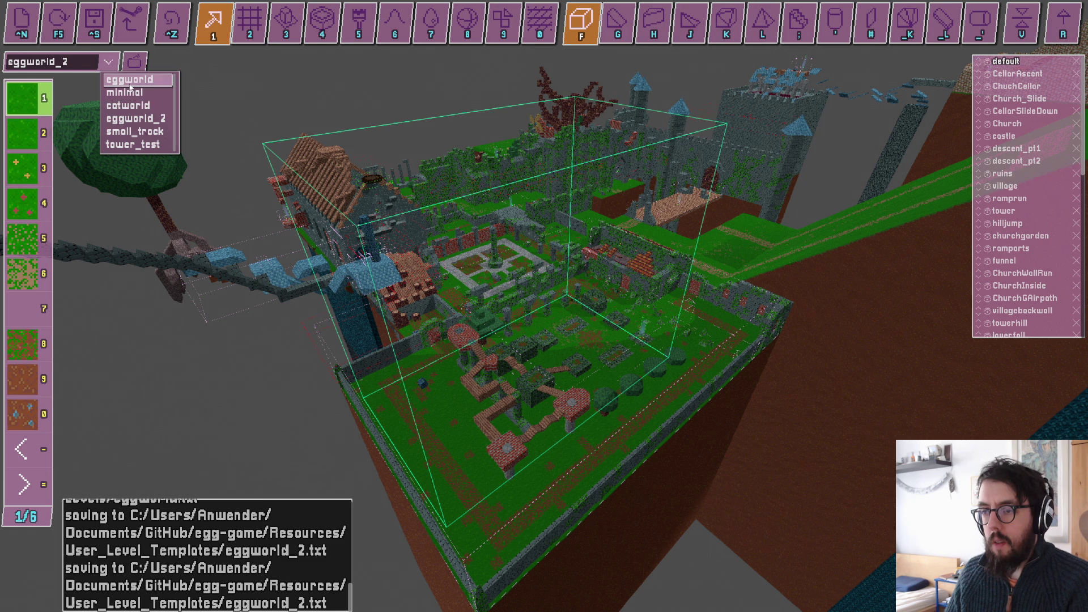
click(130, 81)
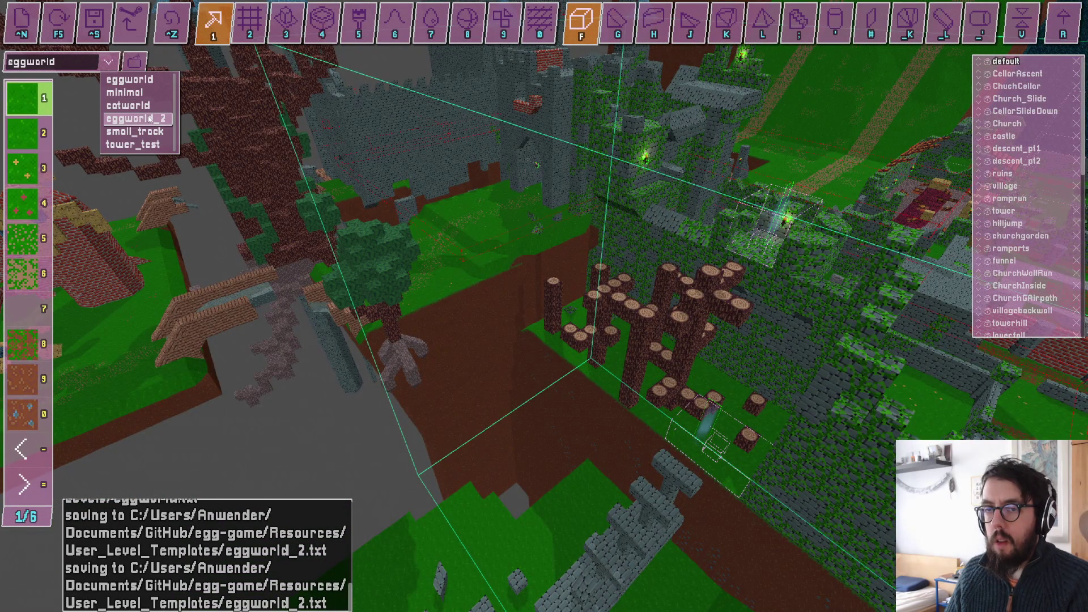
click(149, 117)
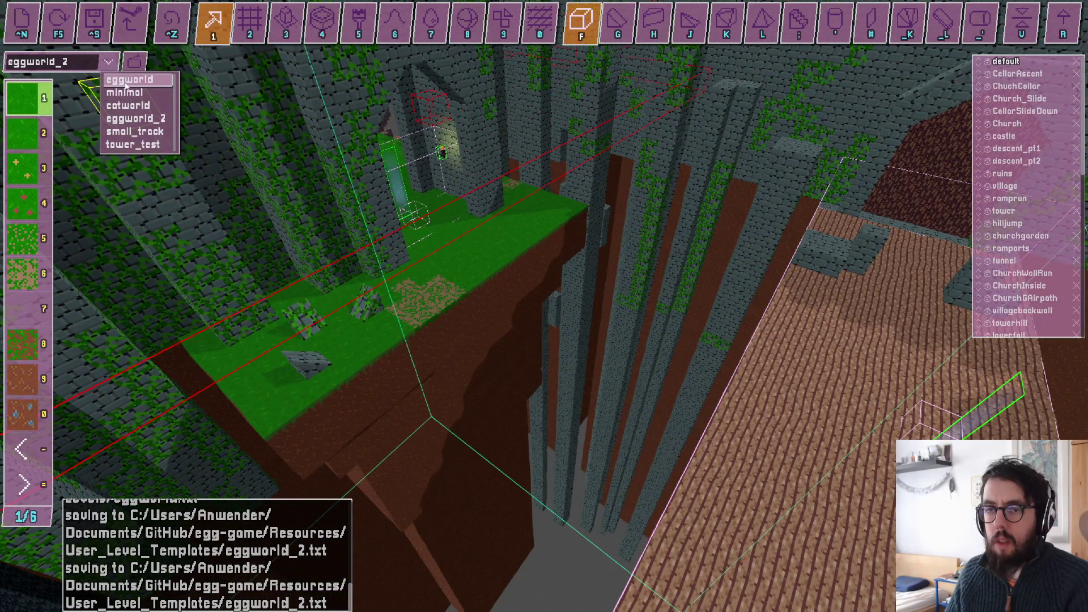
click(127, 82)
key(alt+Tab)
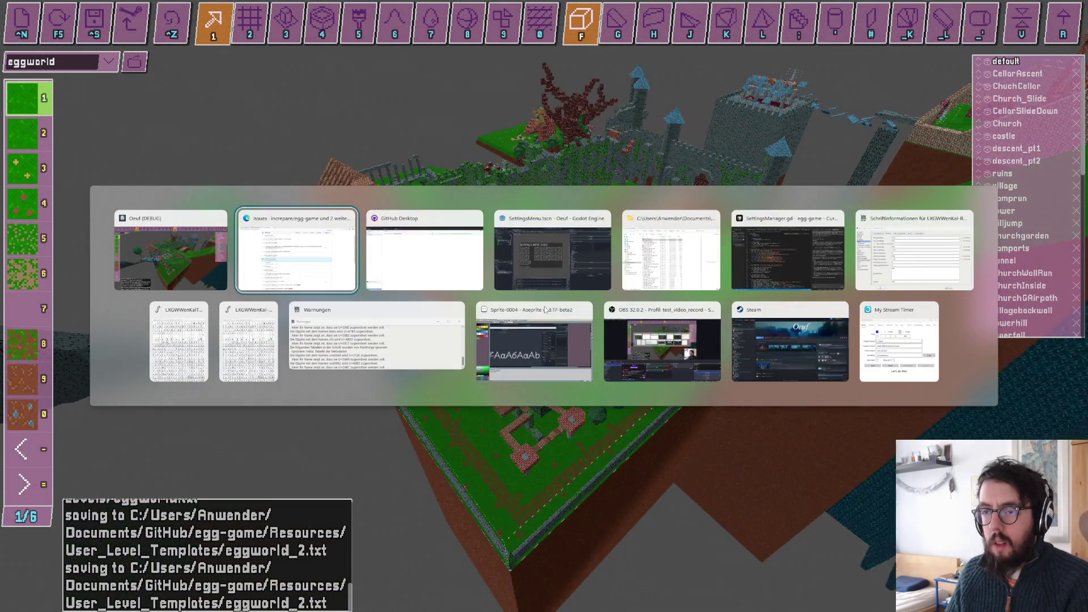
- Discard the pending eggworld.txt changes in GitHub Desktop and return to the level editor
key(Tab)
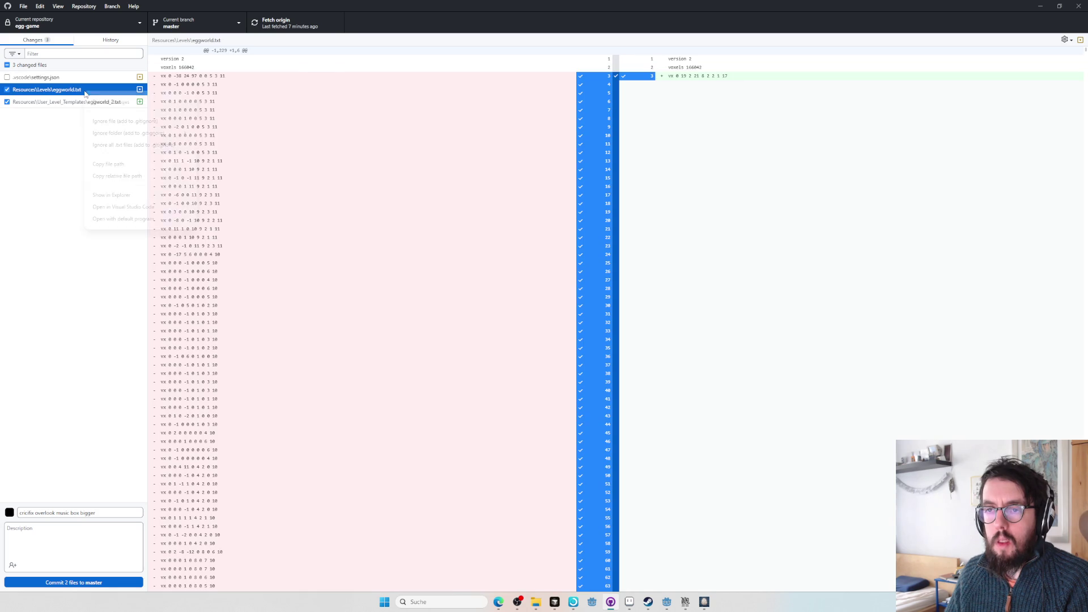
click(99, 102)
key(alt+Tab)
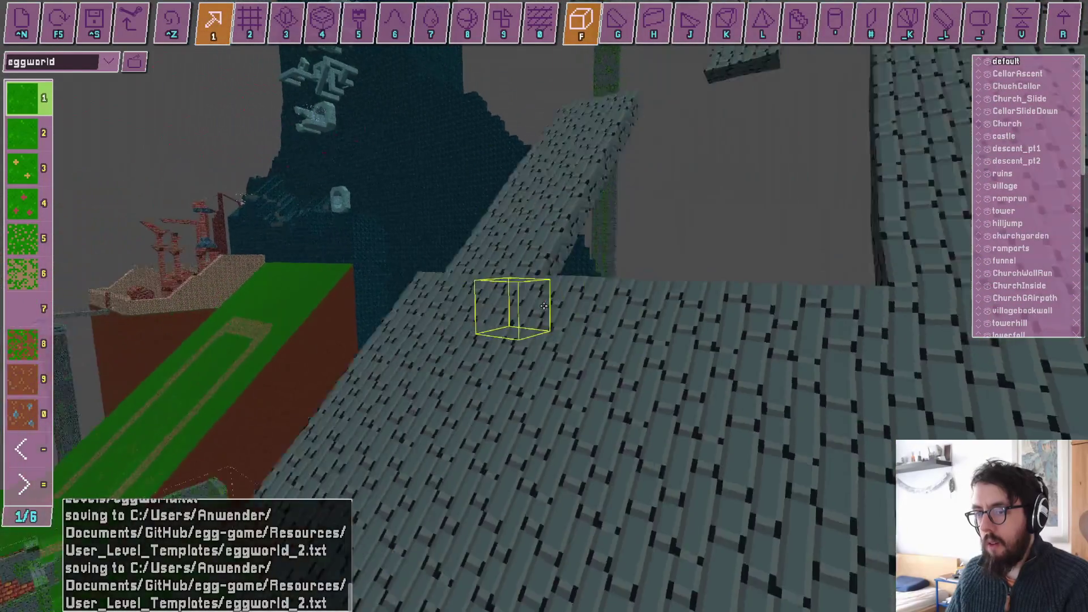
- Fly the camera around the church roofs and switch to trigger editing
key(w)
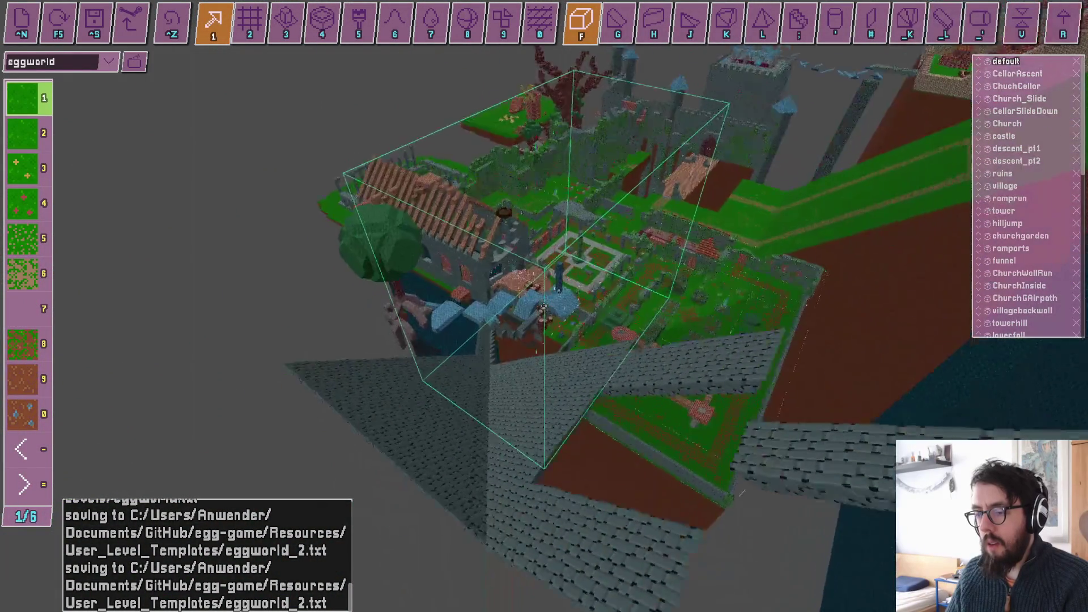
key(s)
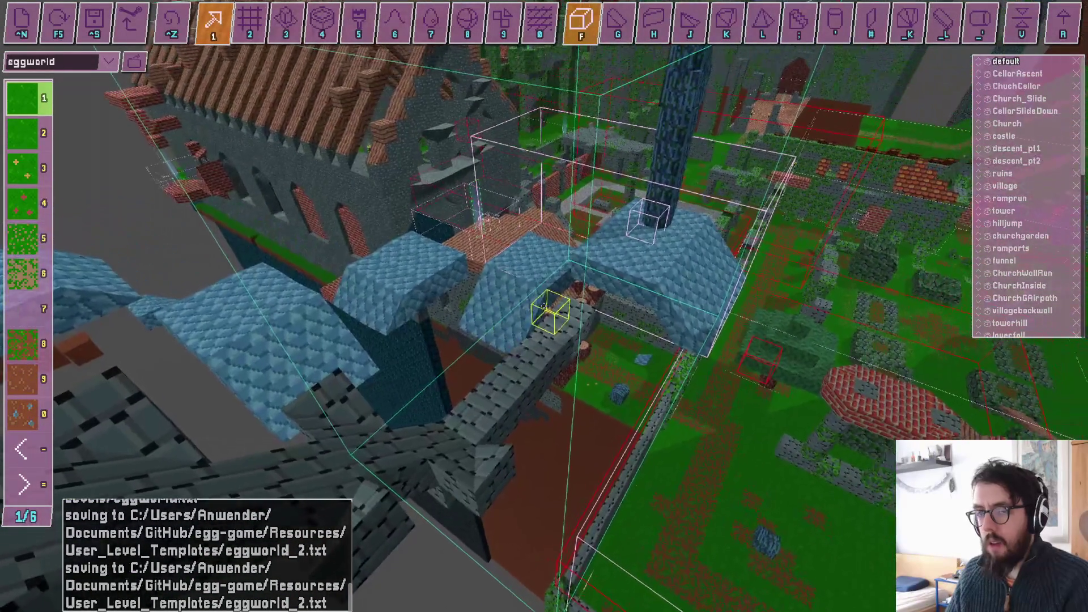
key(Tab)
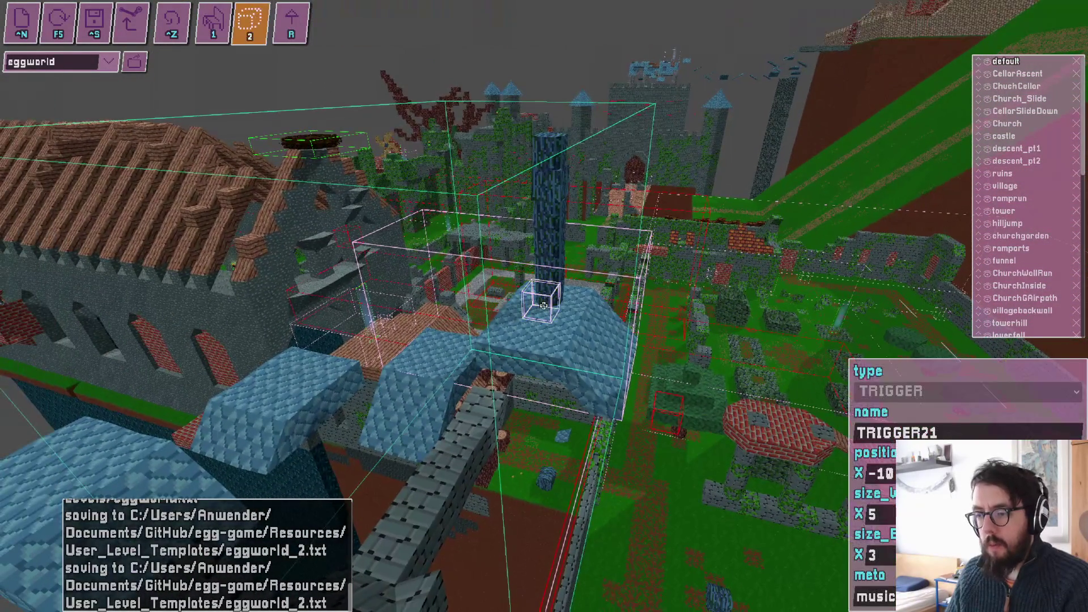
- Check the eggworld_2.txt and settings.json diffs, then bring the browser's issues page forward
key(alt+Tab)
key(alt+Tab)
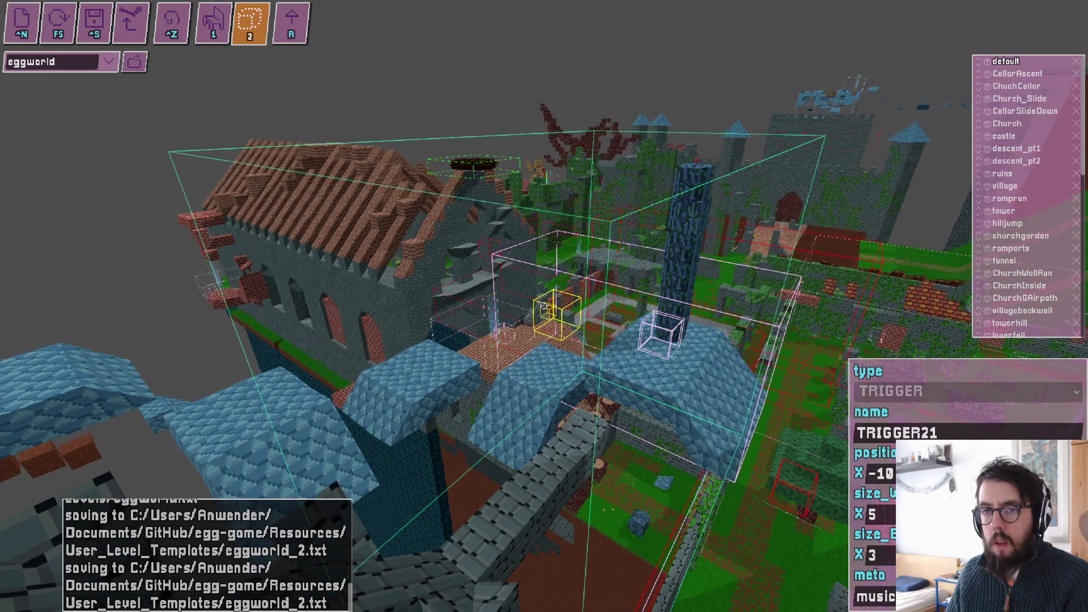
key(alt+Tab)
click(57, 92)
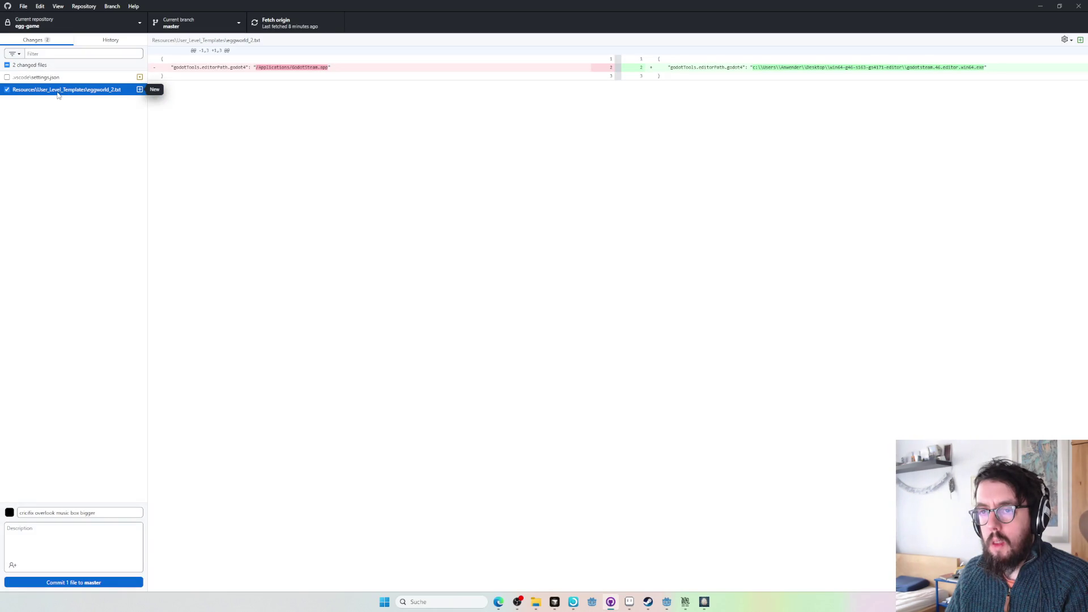
click(61, 77)
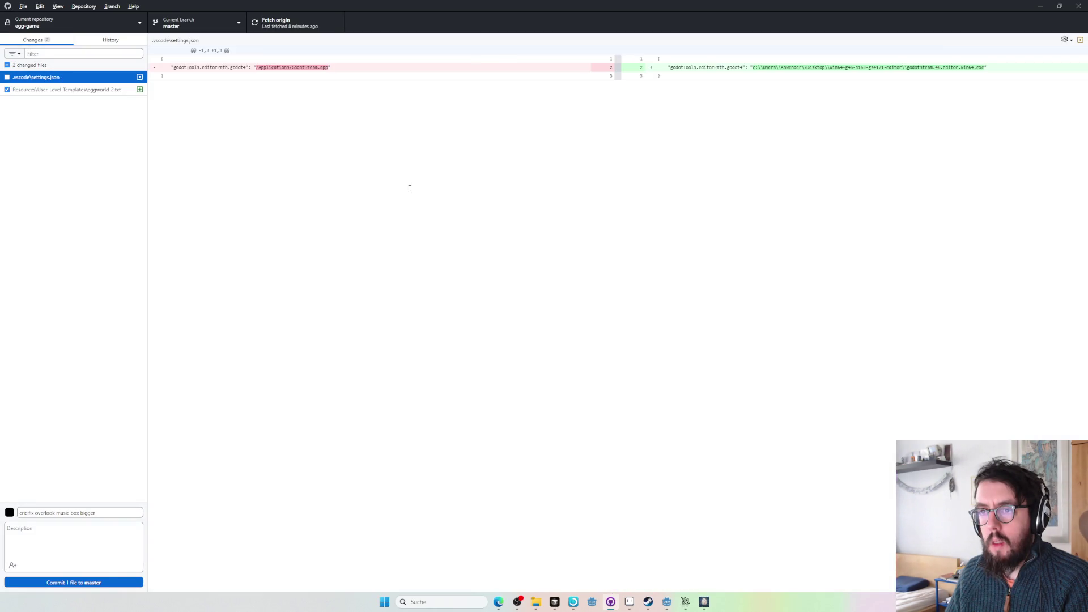
key(alt+Tab)
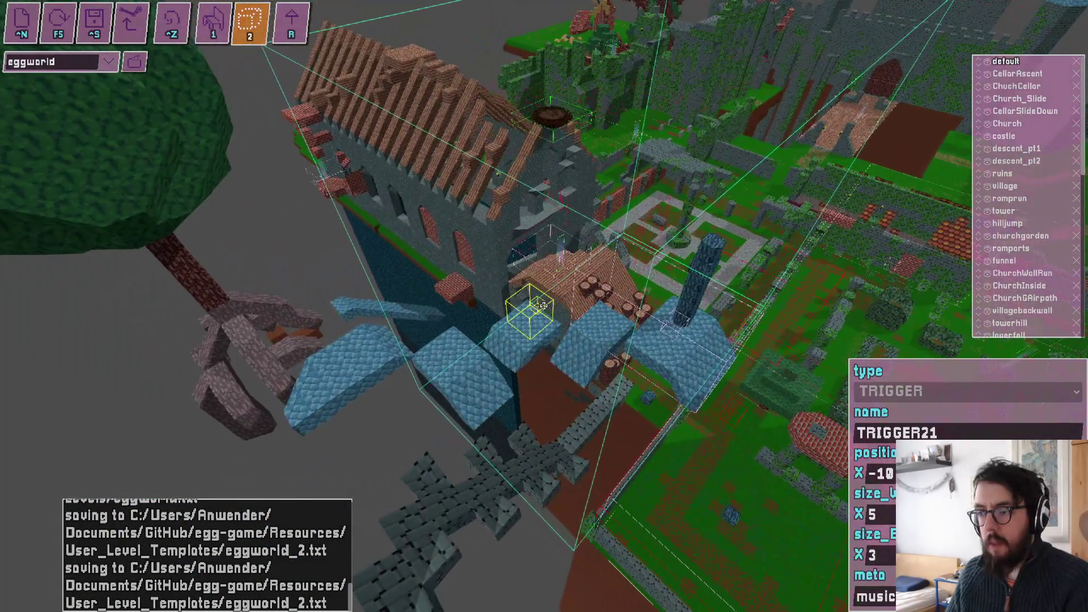
key(alt+Tab)
click(163, 215)
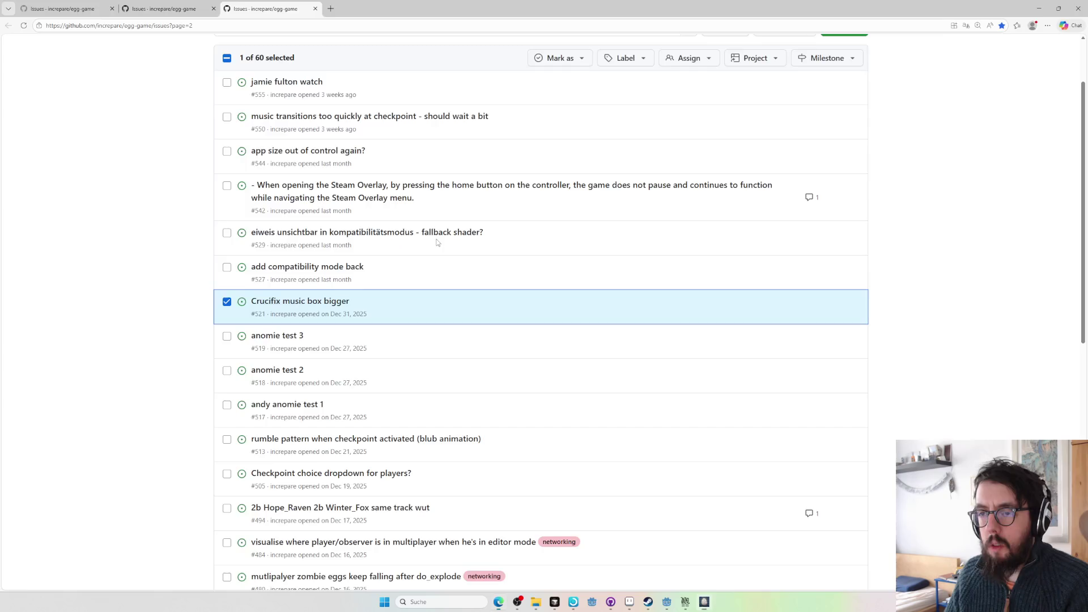
- Open egg-game's Issues in a new tab, filter to closed, and sort by last updated
scroll(181, 187, up, 2)
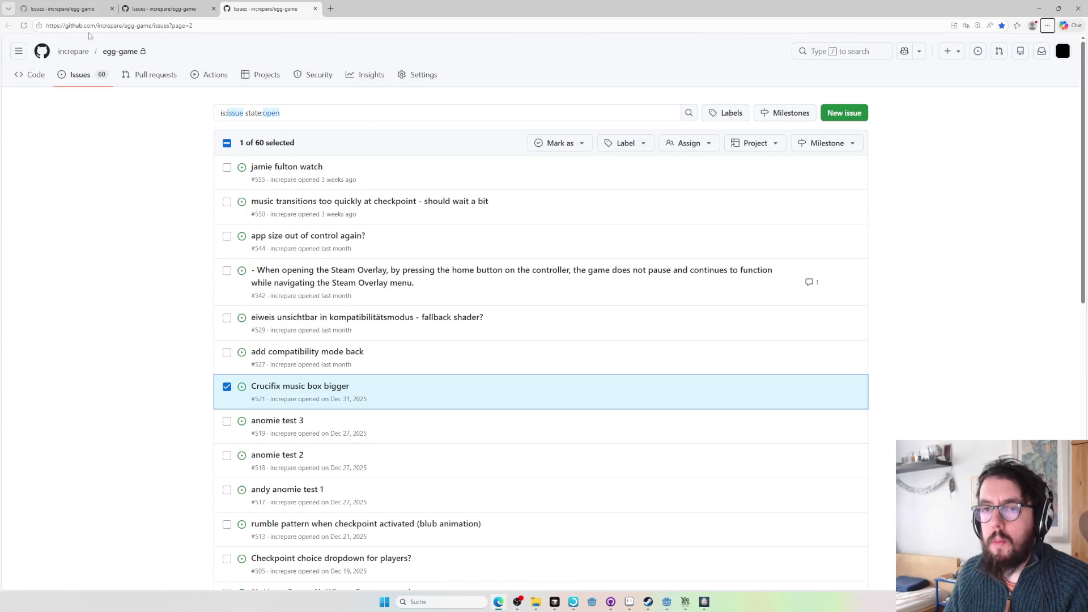
middle_click(80, 74)
click(363, 8)
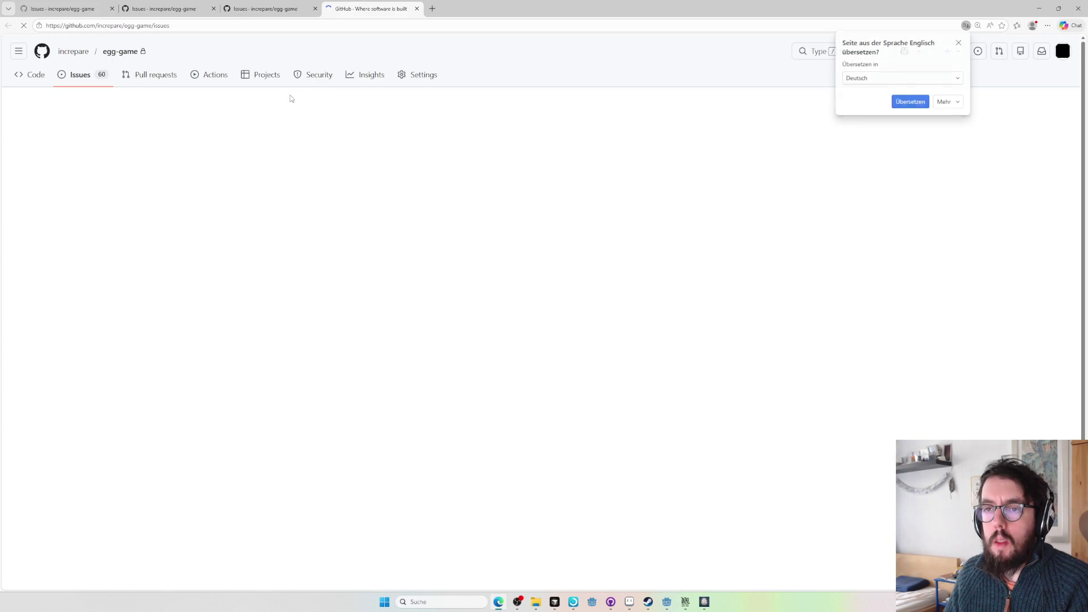
double_click(275, 112)
text(closed)
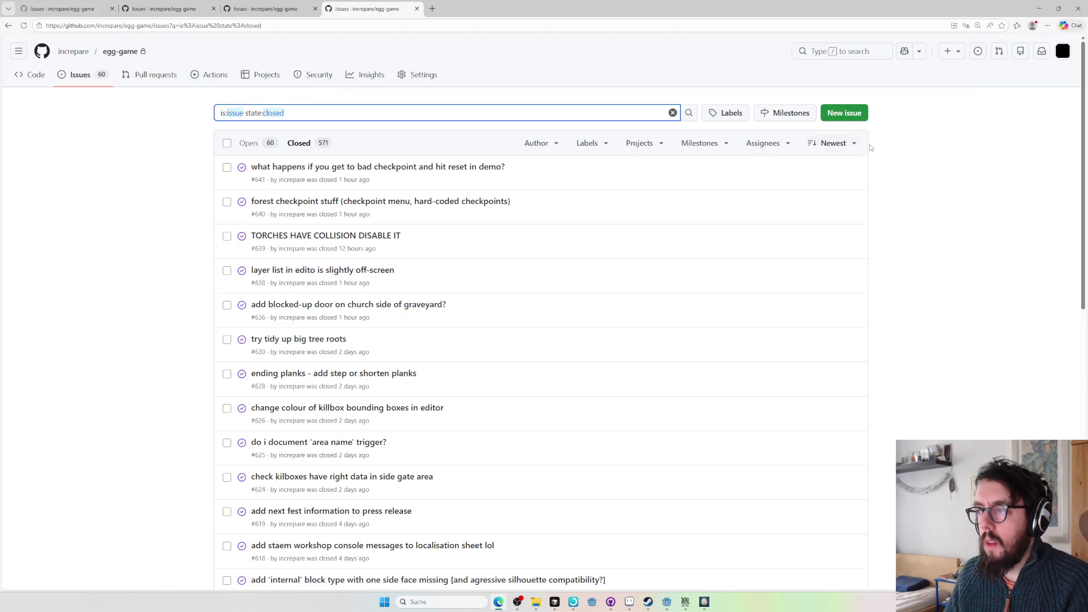
click(835, 144)
click(860, 201)
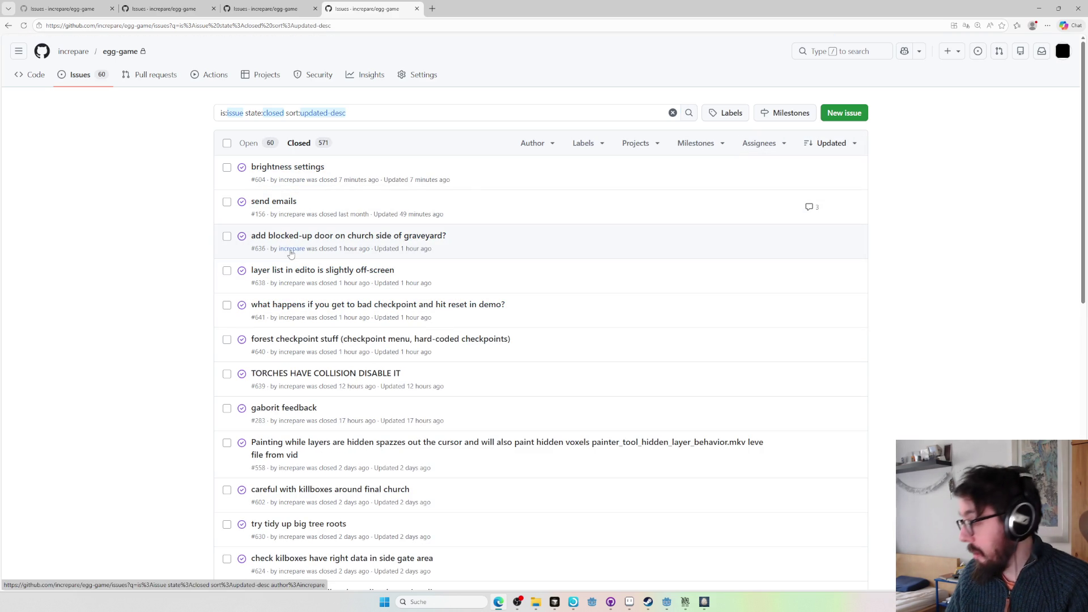
key(alt+Tab)
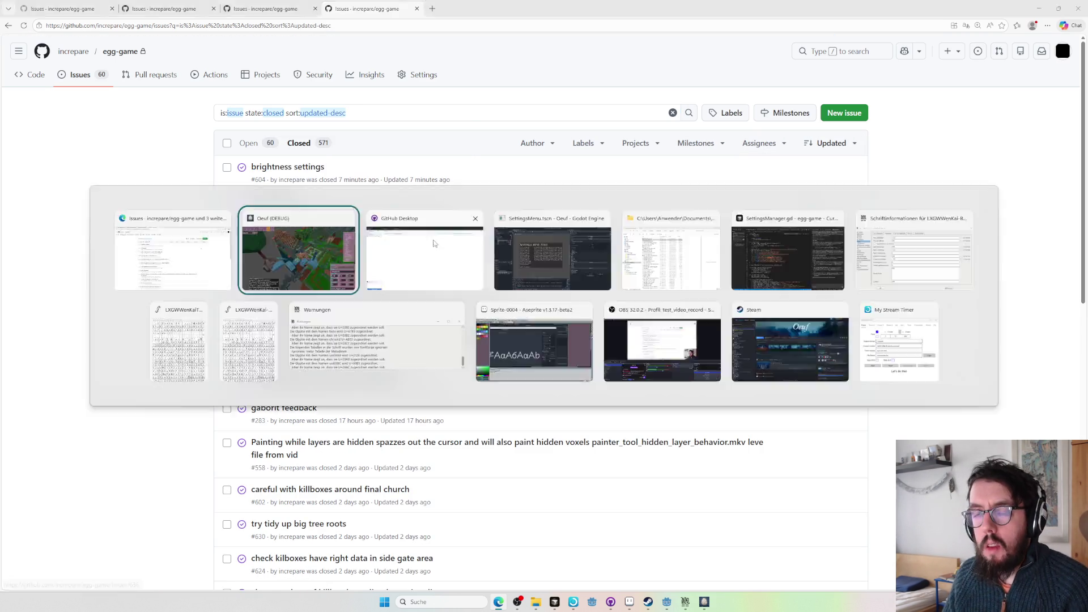
- Fly to TRIGGER46 and select it, toggling between it and the larger TRIGGER21
key(f)
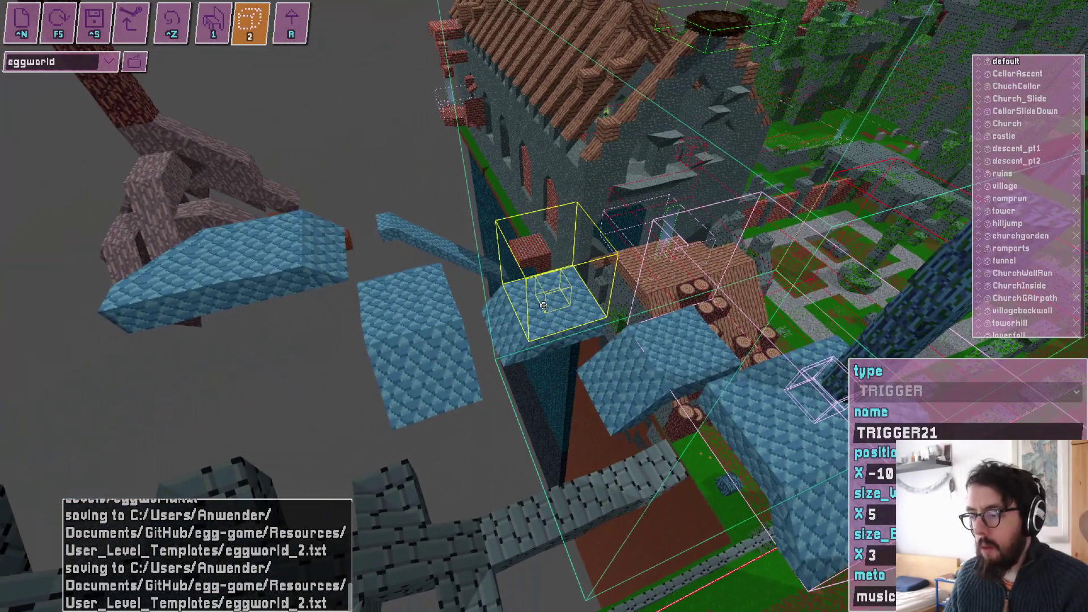
click(543, 306)
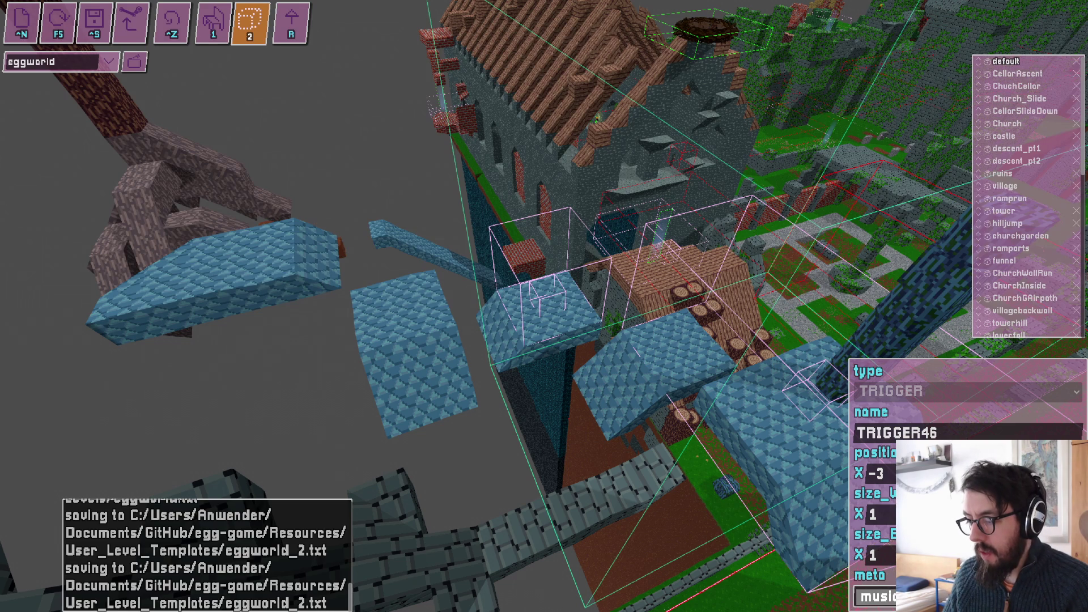
key(ctrl+v)
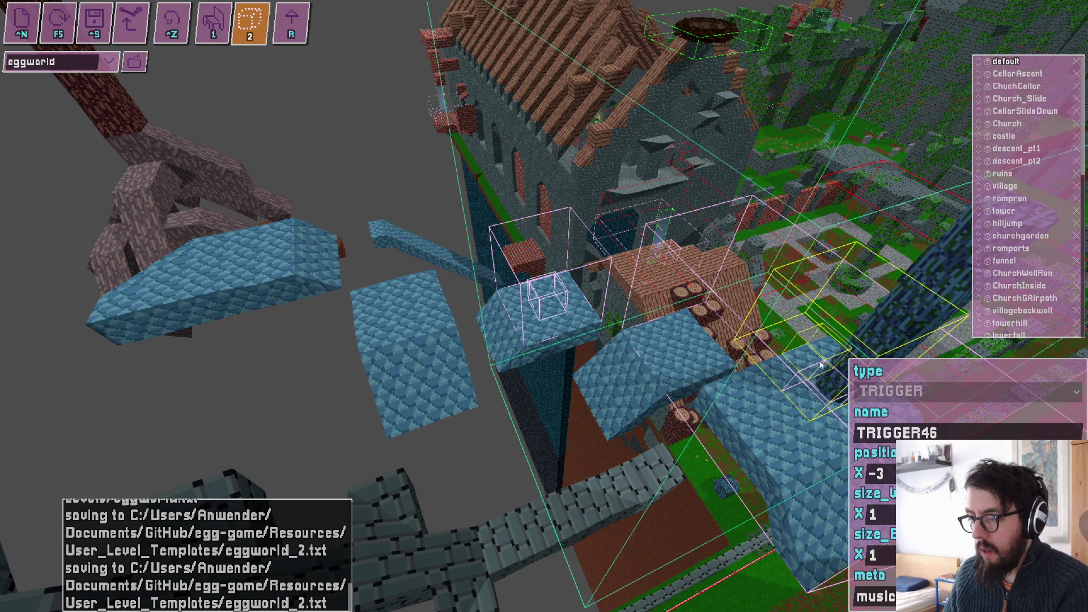
click(560, 299)
click(559, 299)
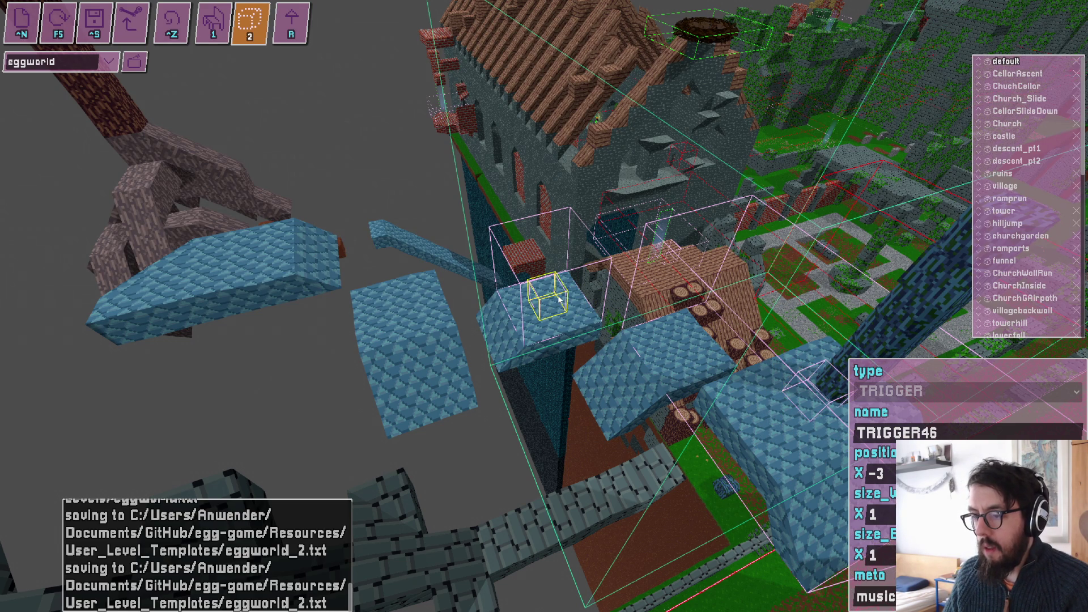
- Try a new size_W on TRIGGER46, undo it, and save the level as eggworld.txt
text(2)
key(BackSpace)
text(1)
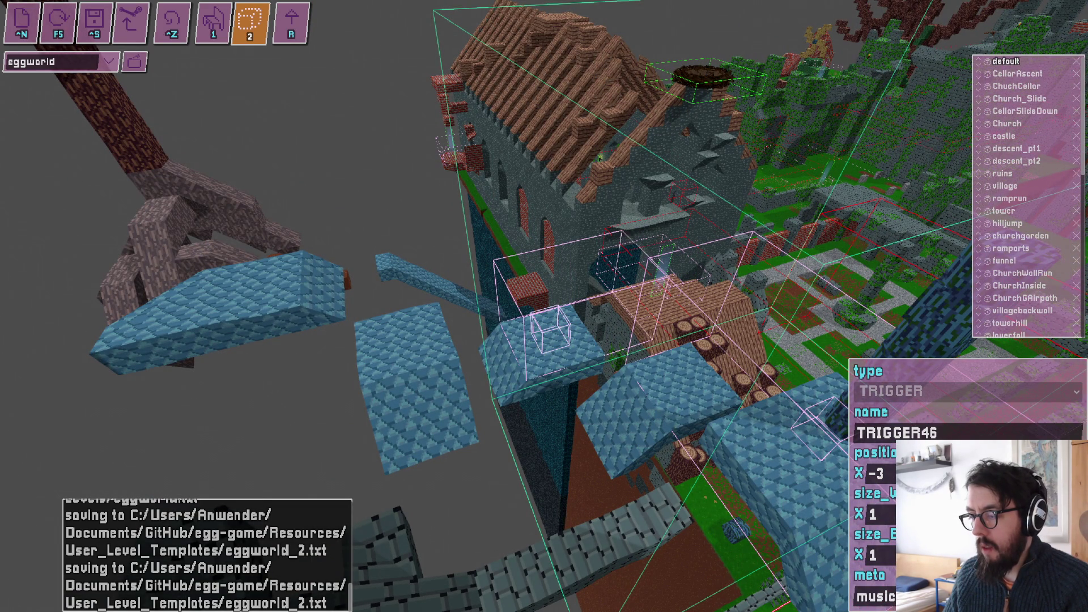
text(2)
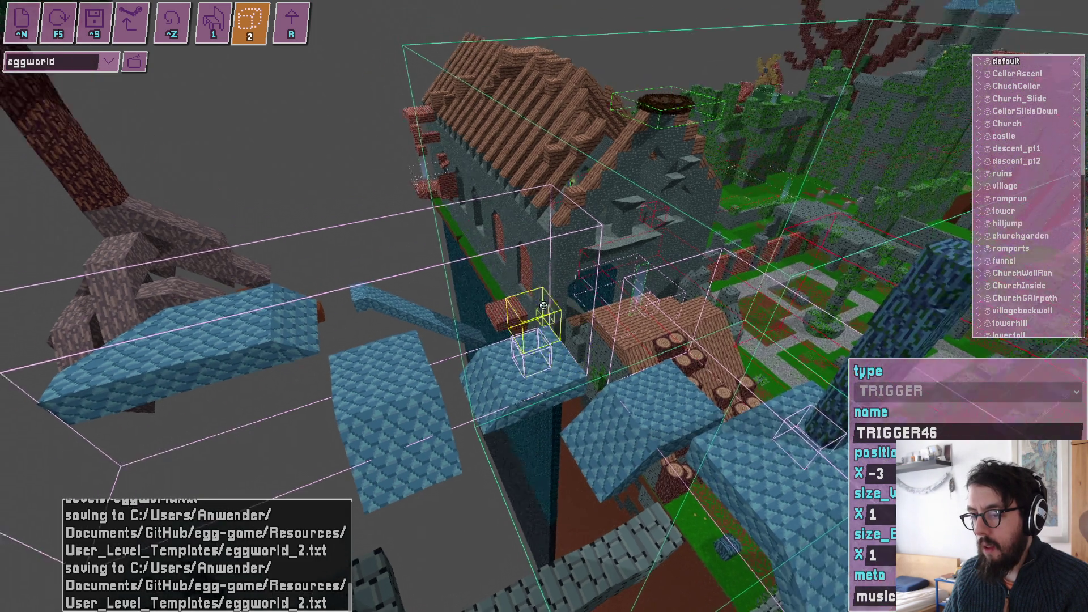
key(ctrl+s)
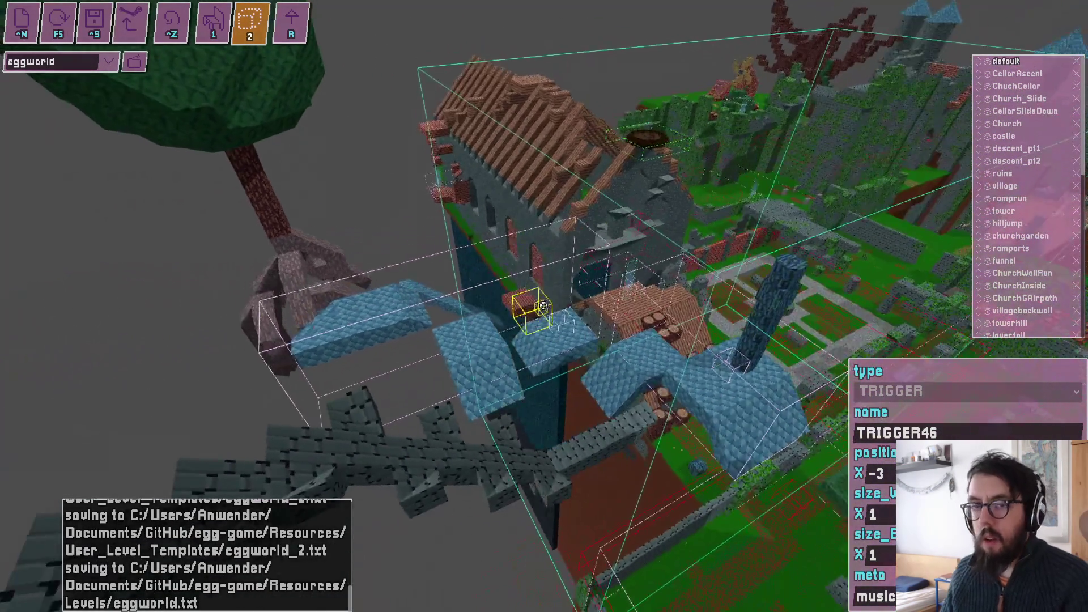
key(alt+Tab)
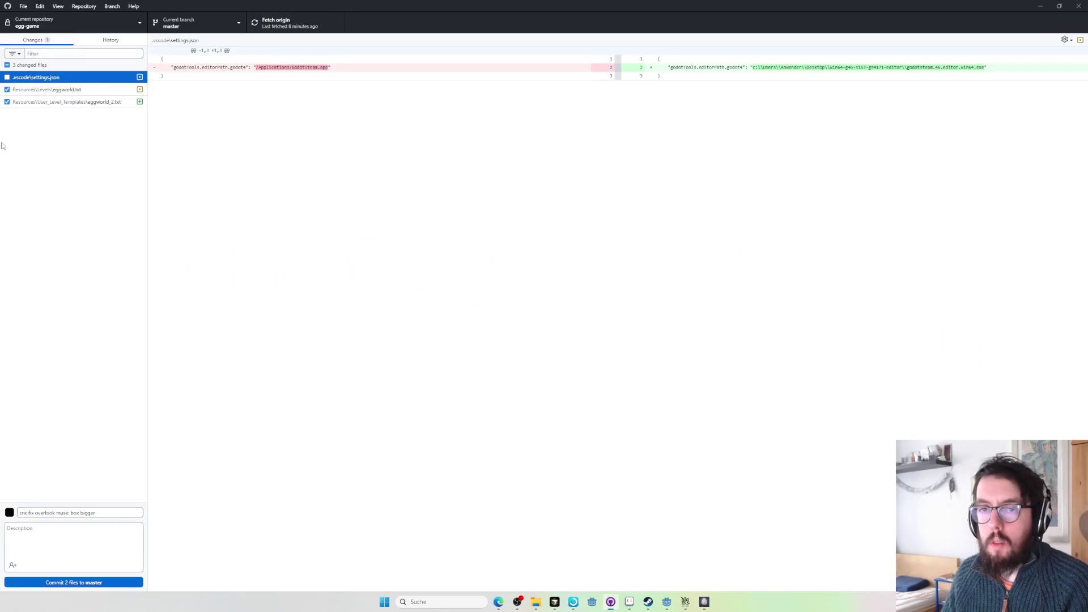
- Discard the eggworld_2.txt changes and review the settings.json and eggworld.txt diffs
right_click(55, 102)
click(80, 113)
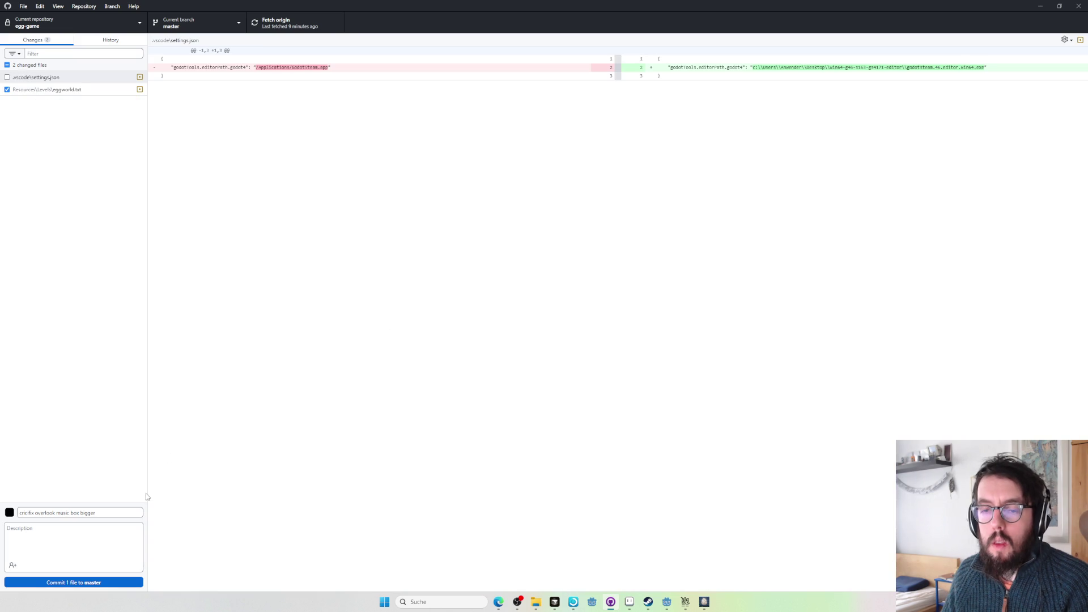
click(85, 77)
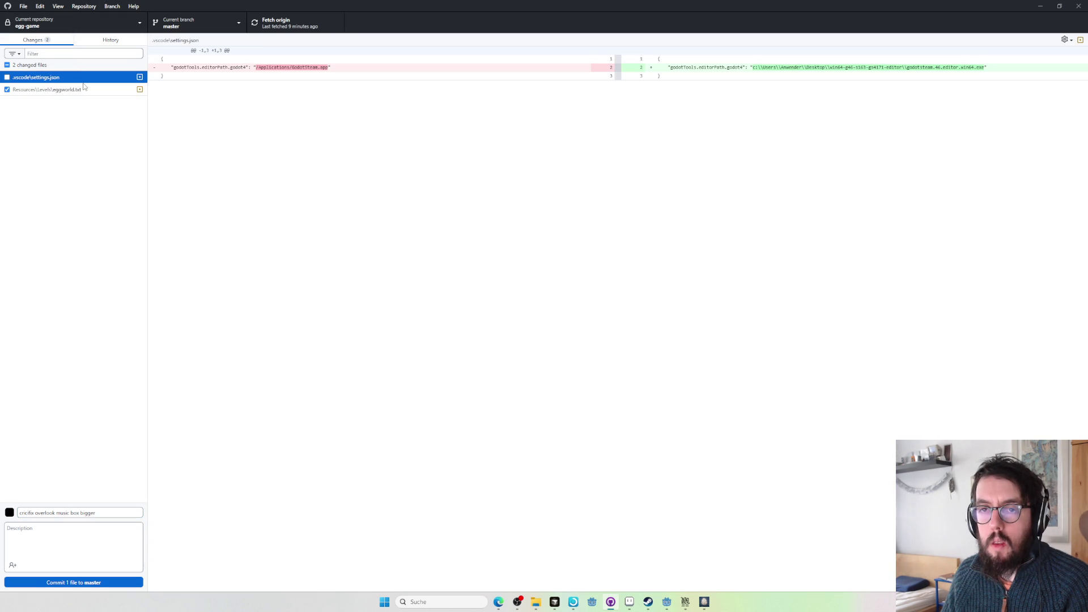
click(85, 90)
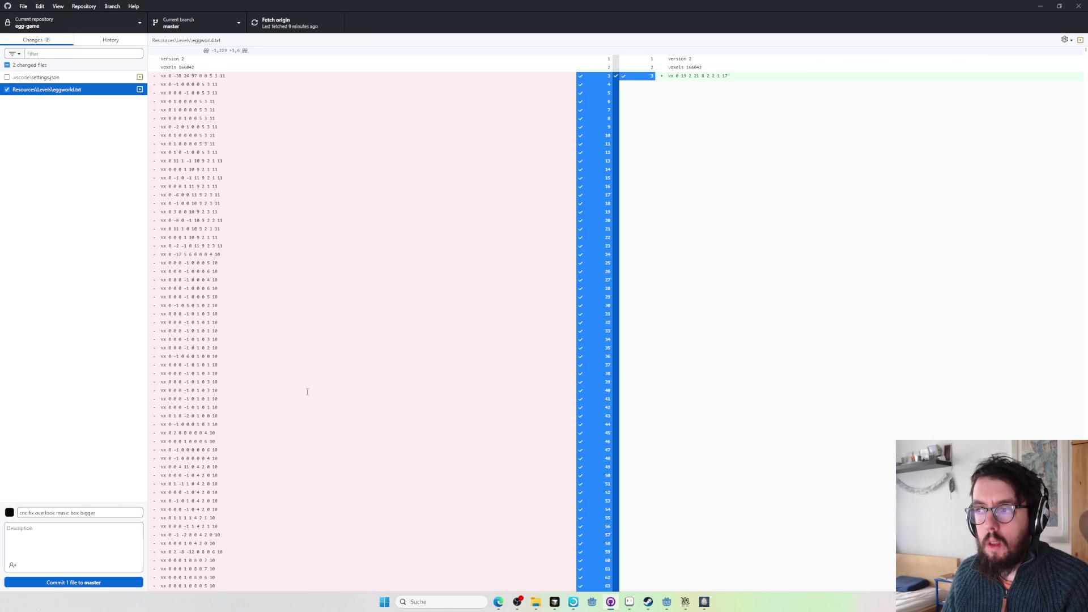
scroll(307, 391, down, 20)
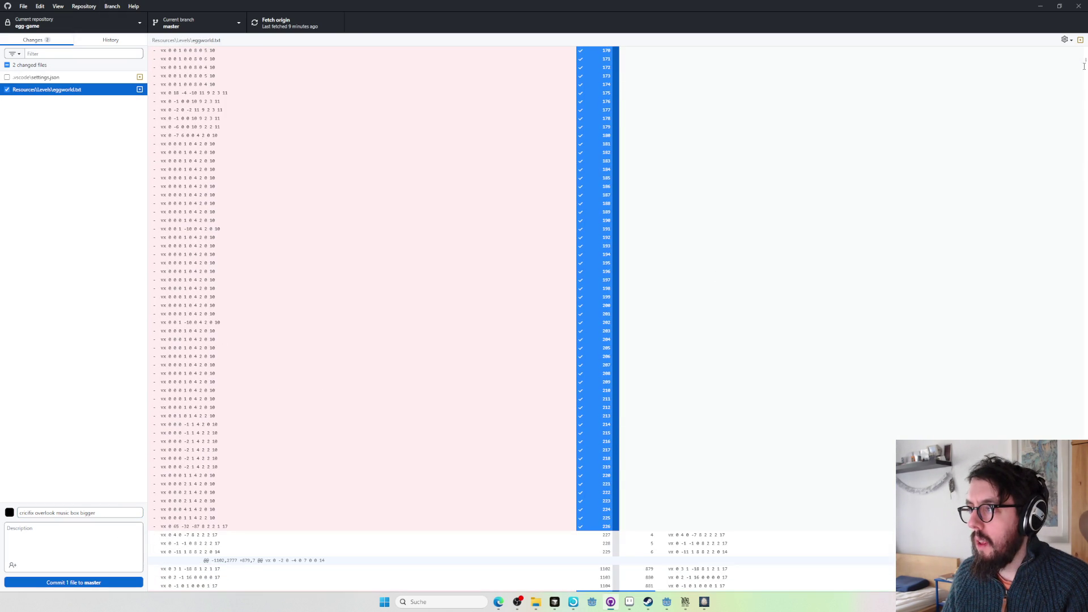
scroll(1084, 62, up, 20)
- Discard the eggworld.txt changes in GitHub Desktop
key(alt+Tab)
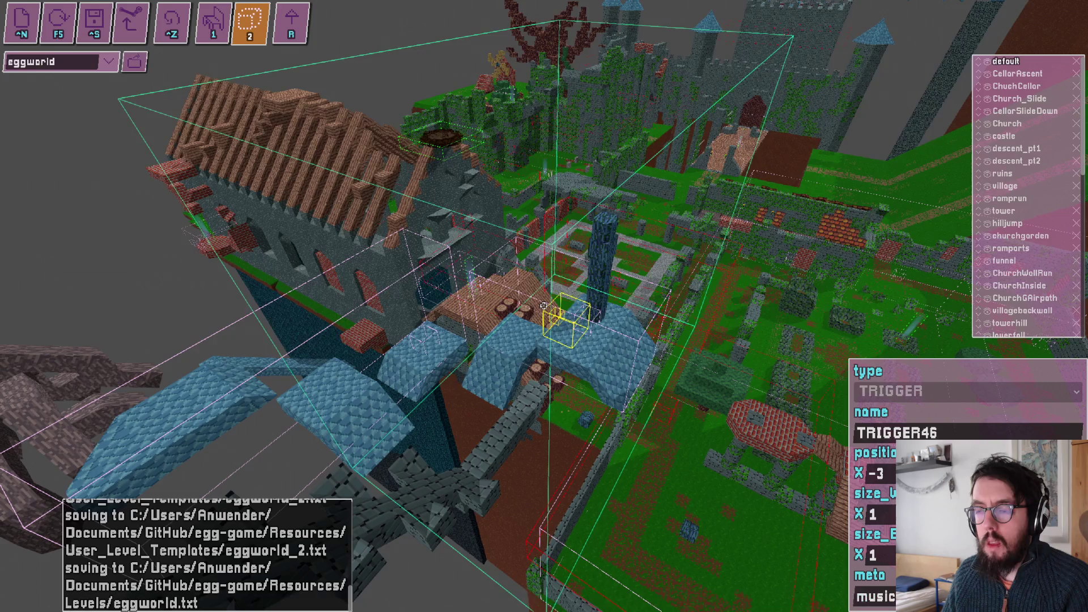
scroll(543, 306, up, 2)
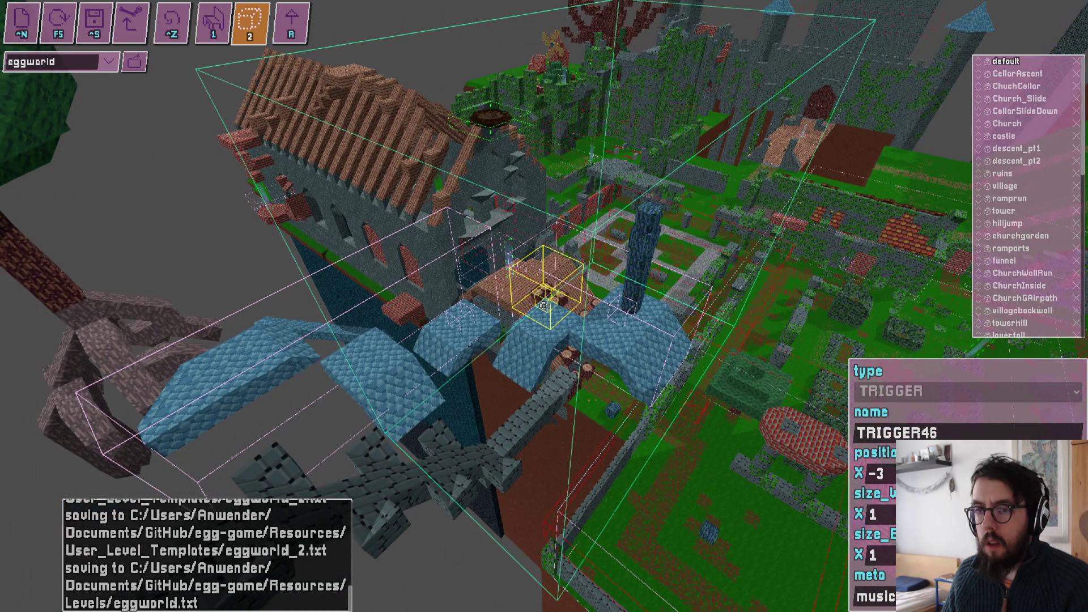
scroll(544, 306, up, 1)
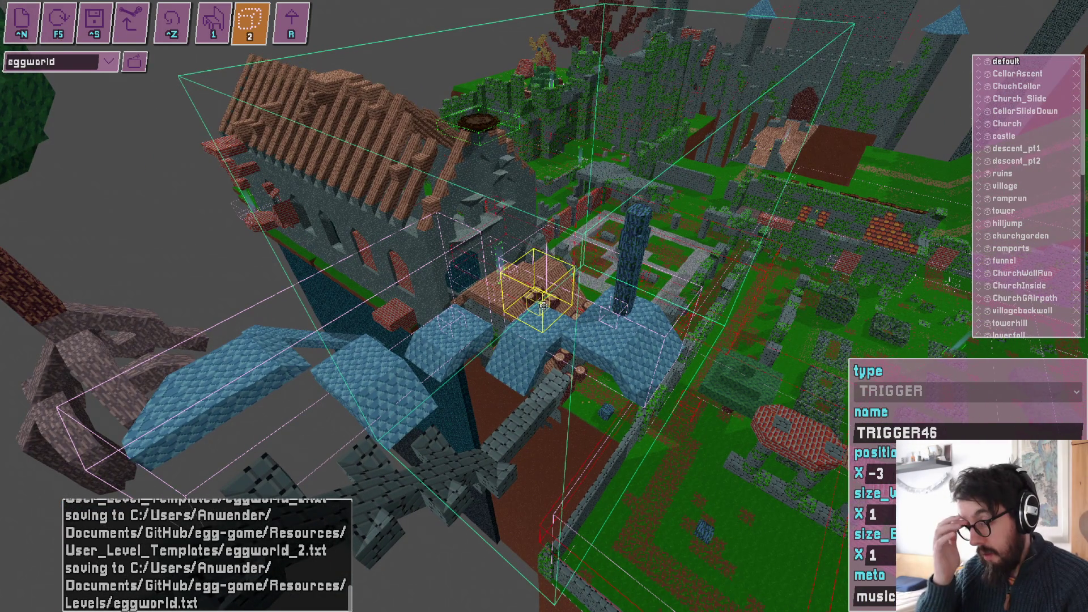
key(alt+Tab)
key(alt+Tab)
key(alt+Tab)
right_click(49, 89)
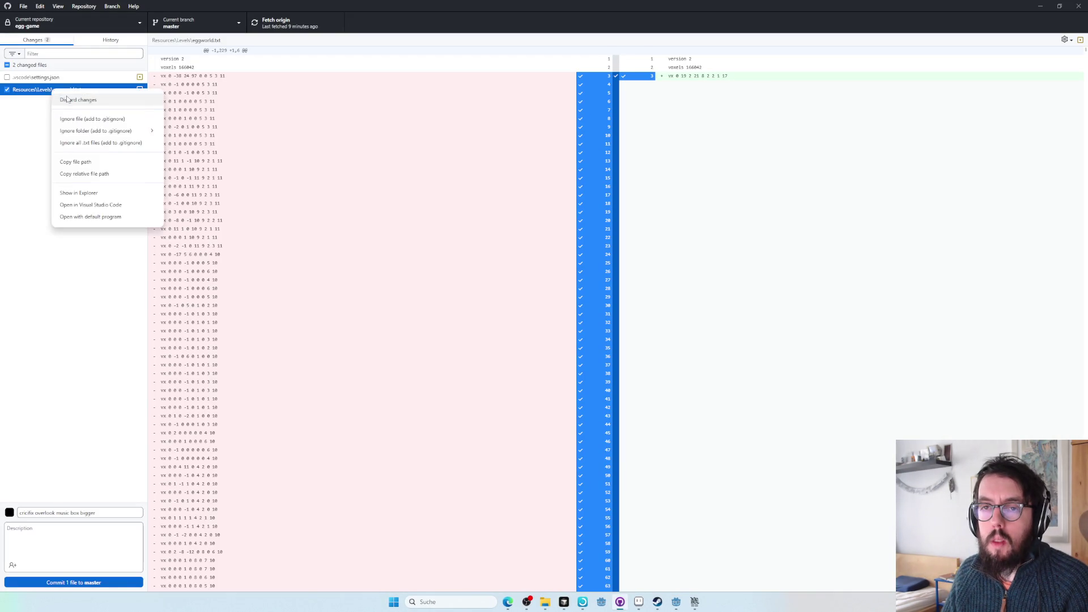
click(68, 98)
- Launch the game from Godot as single-player into the 側門 save slot
key(alt+Tab)
key(alt+Tab)
key(Tab)
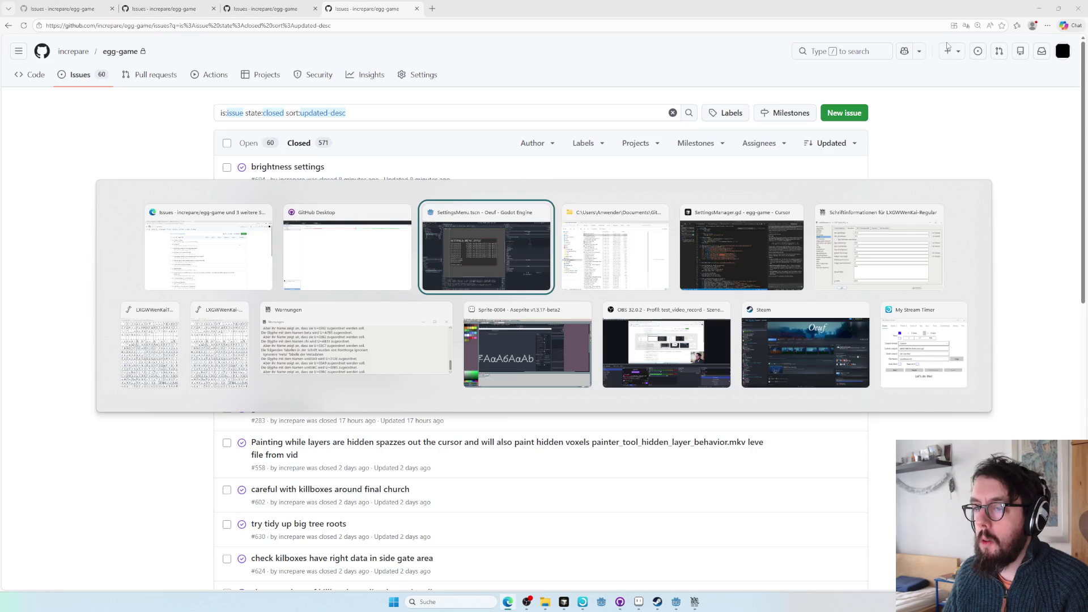
click(954, 19)
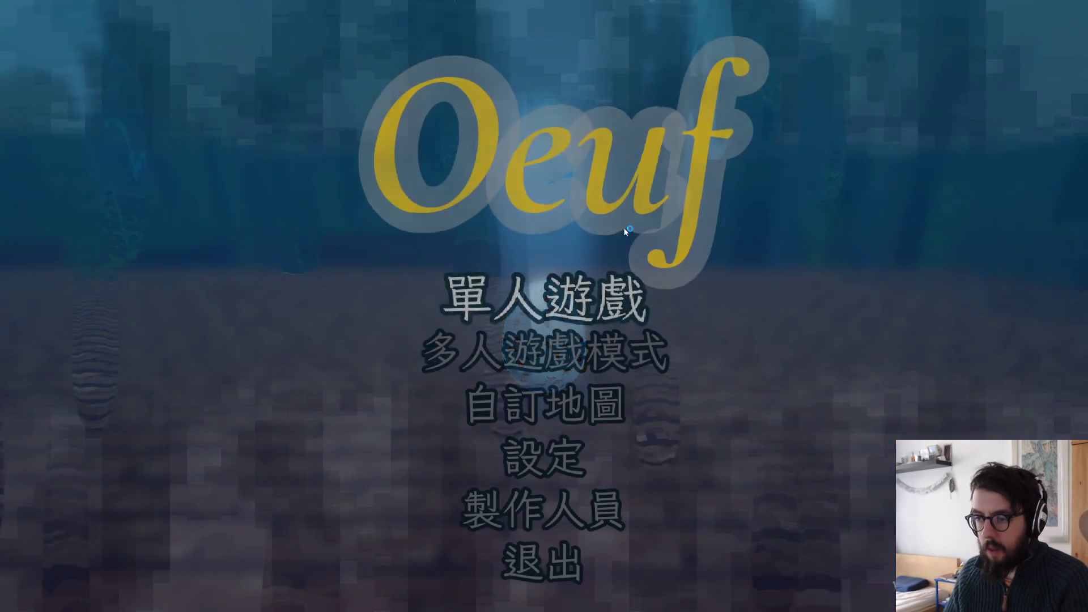
click(540, 299)
click(535, 314)
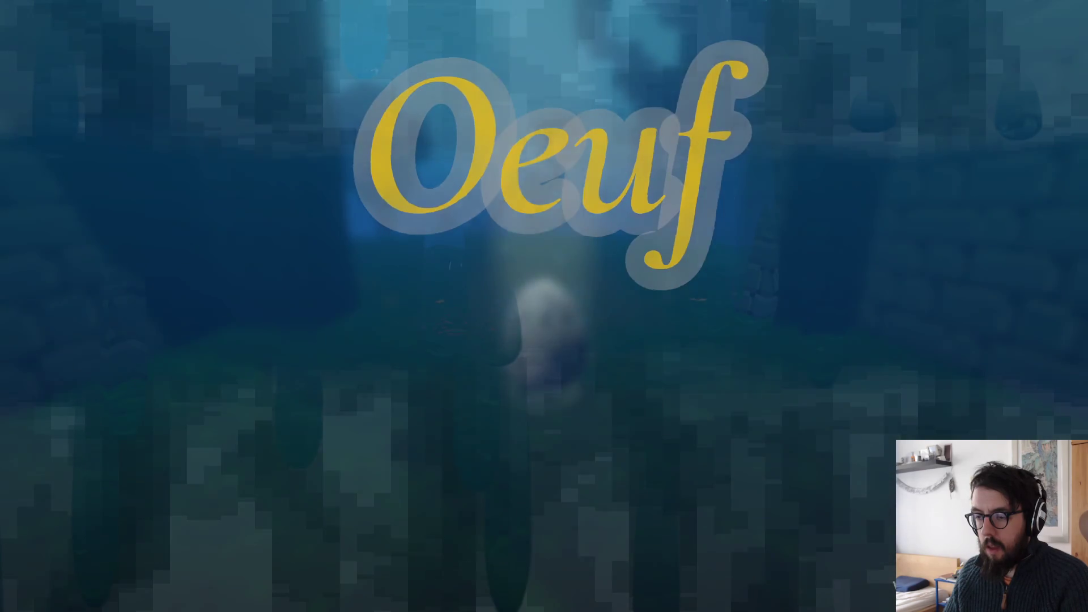
- Cycle through GitHub Desktop and the other windows back to the Oeuf map editor
key(alt+Tab)
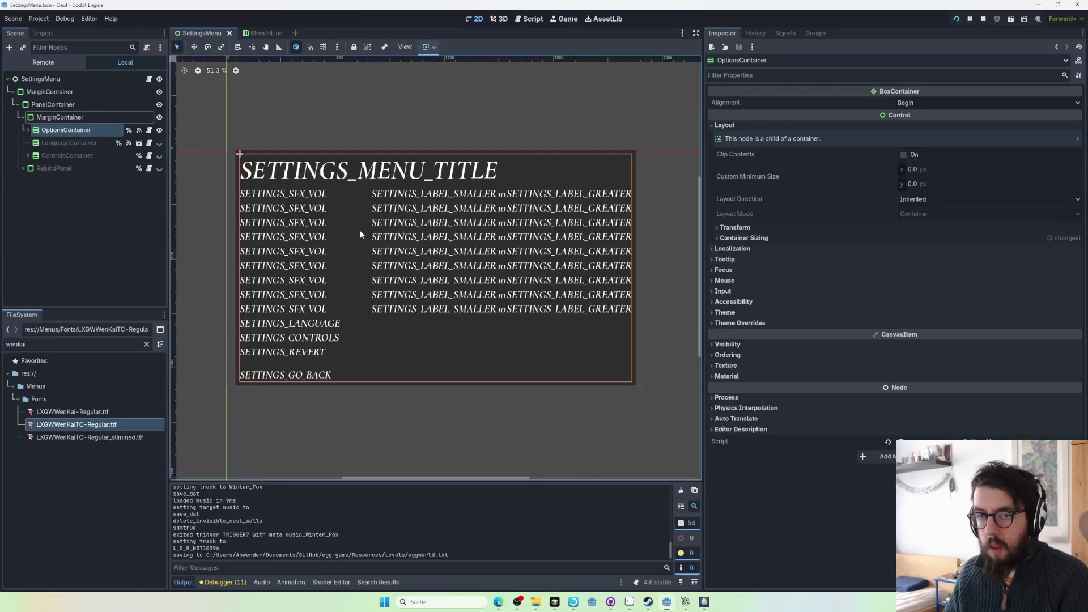
key(alt+Tab)
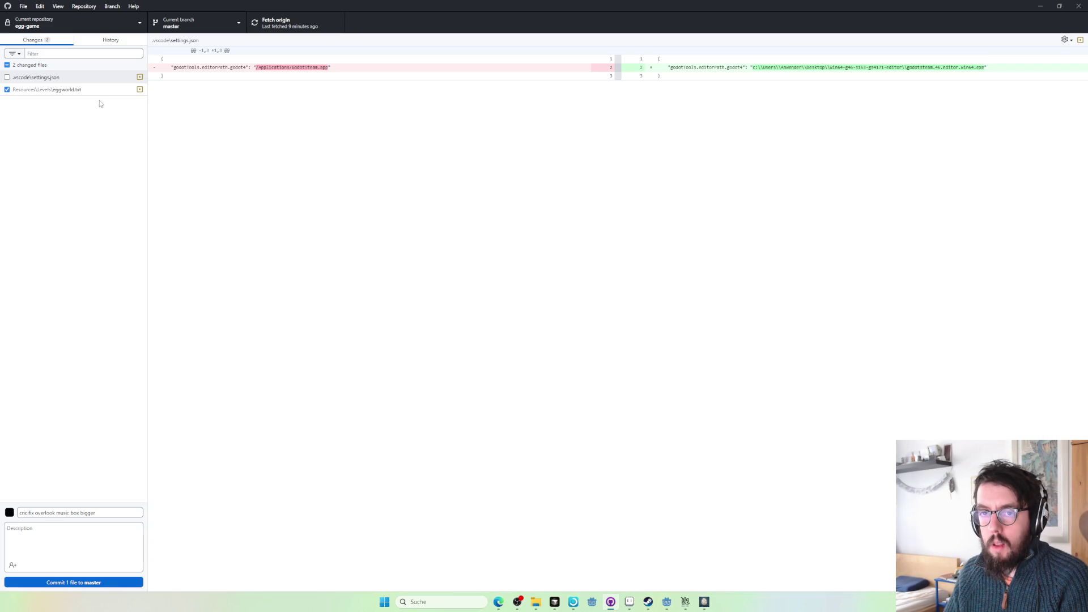
key(alt+Tab)
key(alt+Tab)
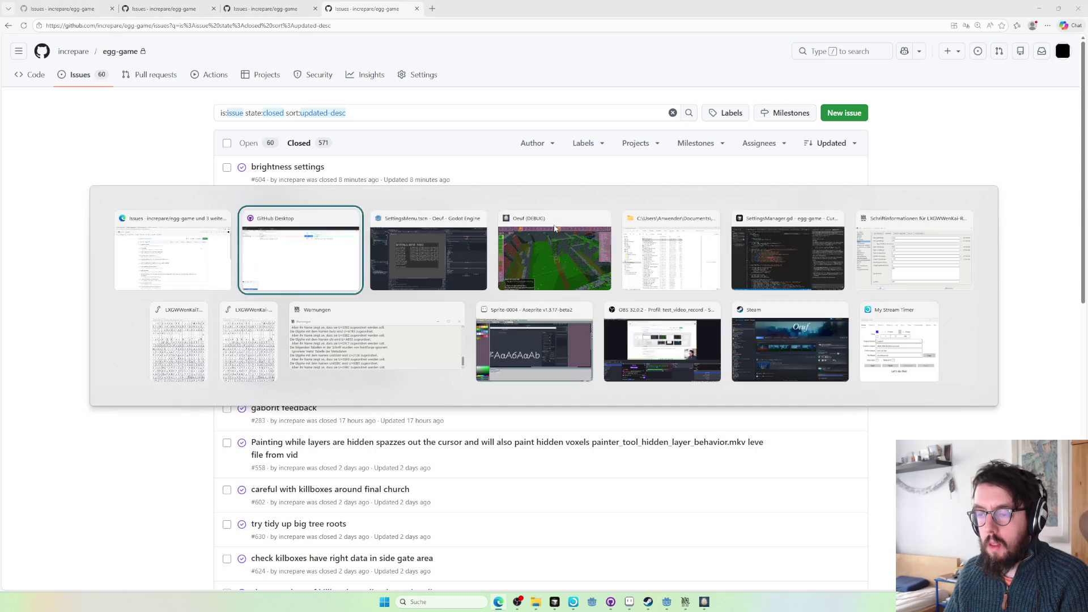
key(alt+Tab)
key(Tab)
click(554, 229)
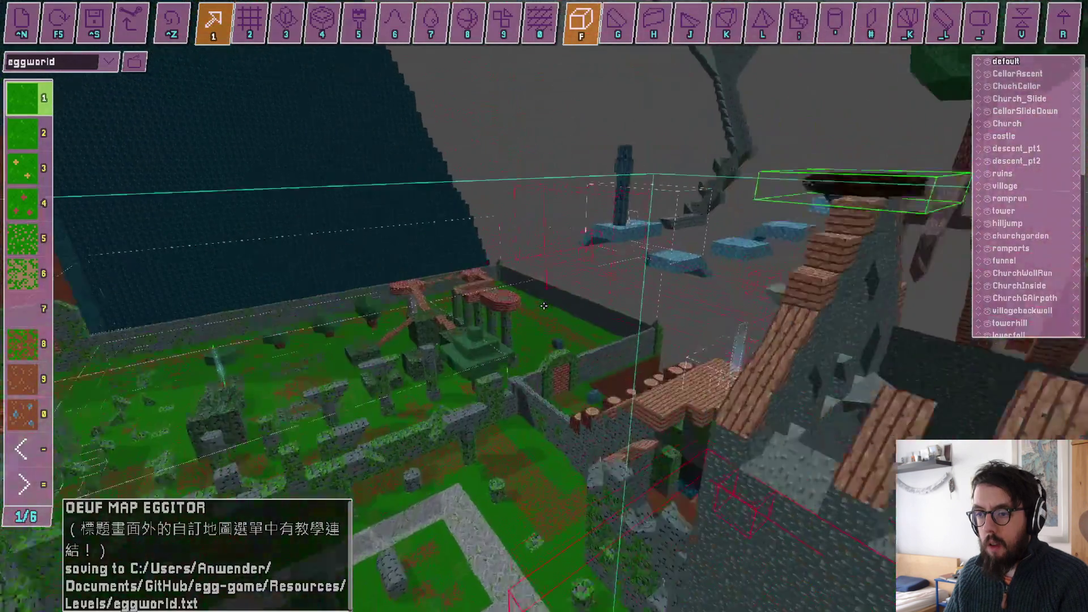
- In entity mode, place a new trigger volume beside the blue ledges
key(Tab)
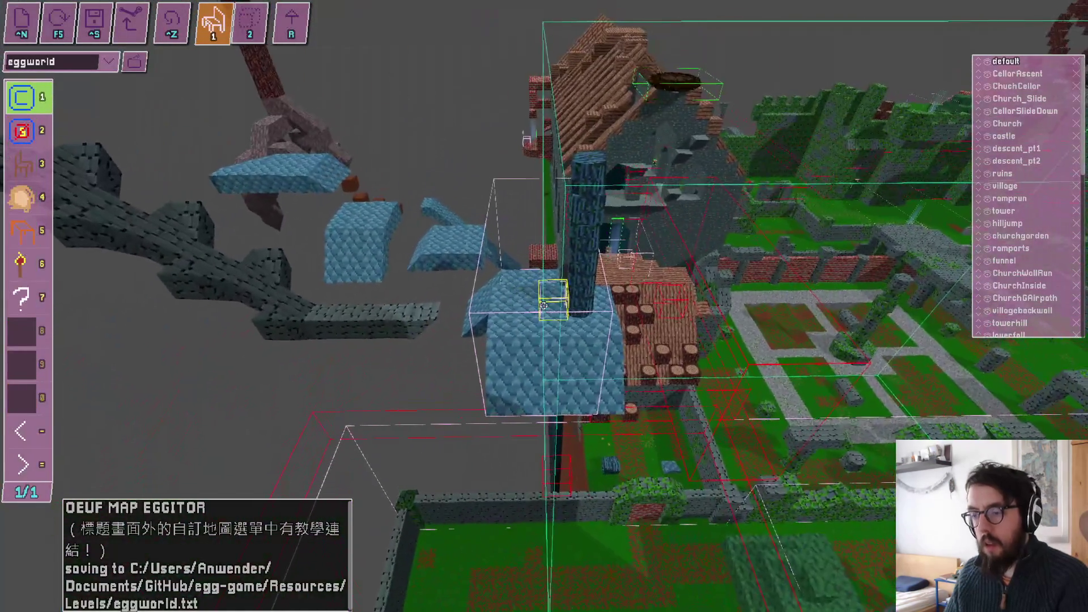
click(543, 306)
key(w)
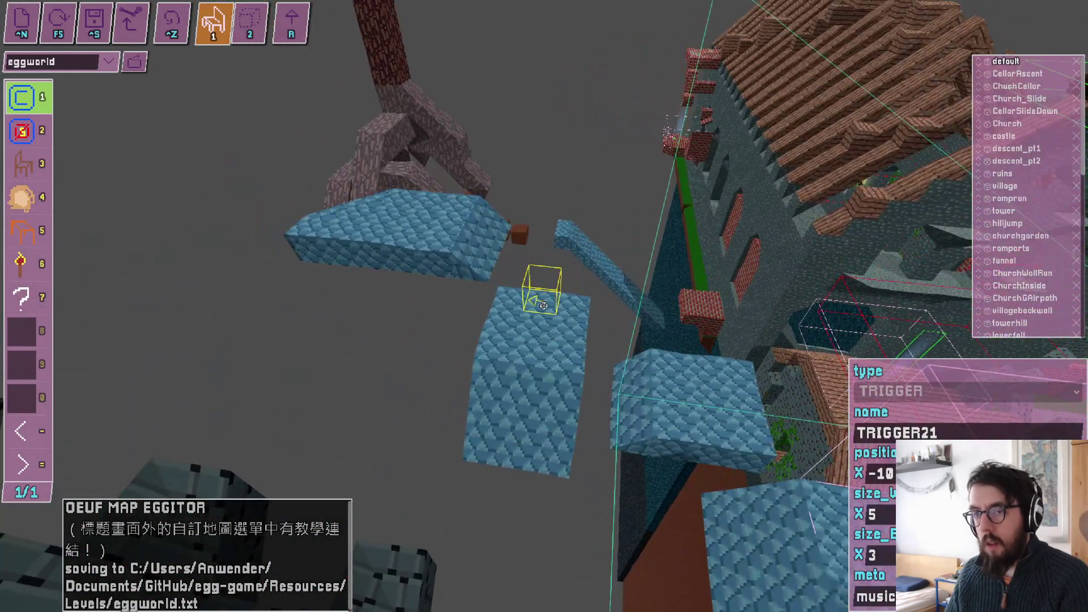
key(2)
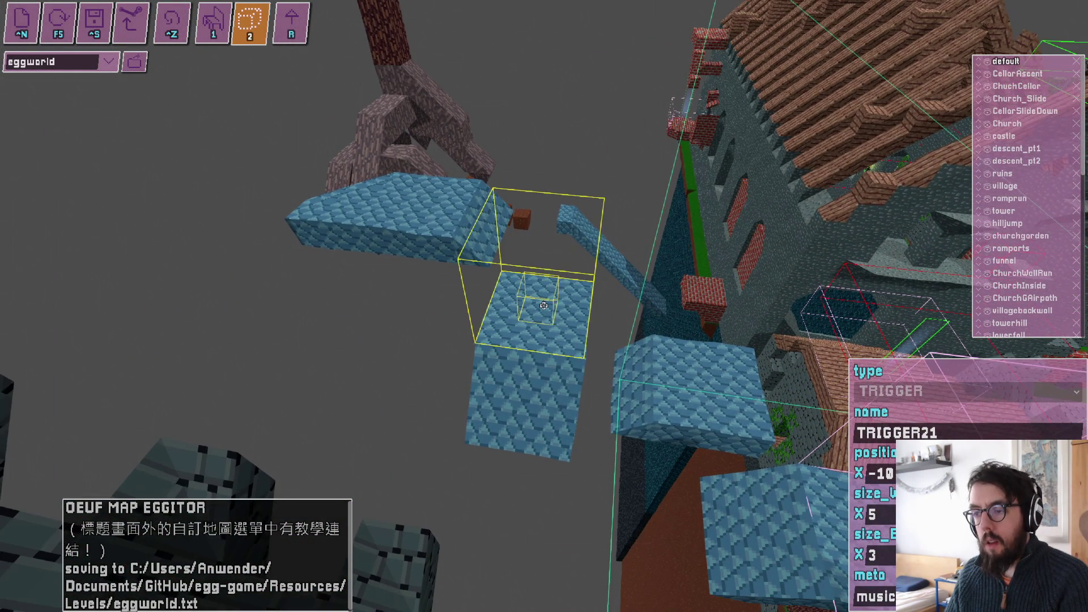
key(s)
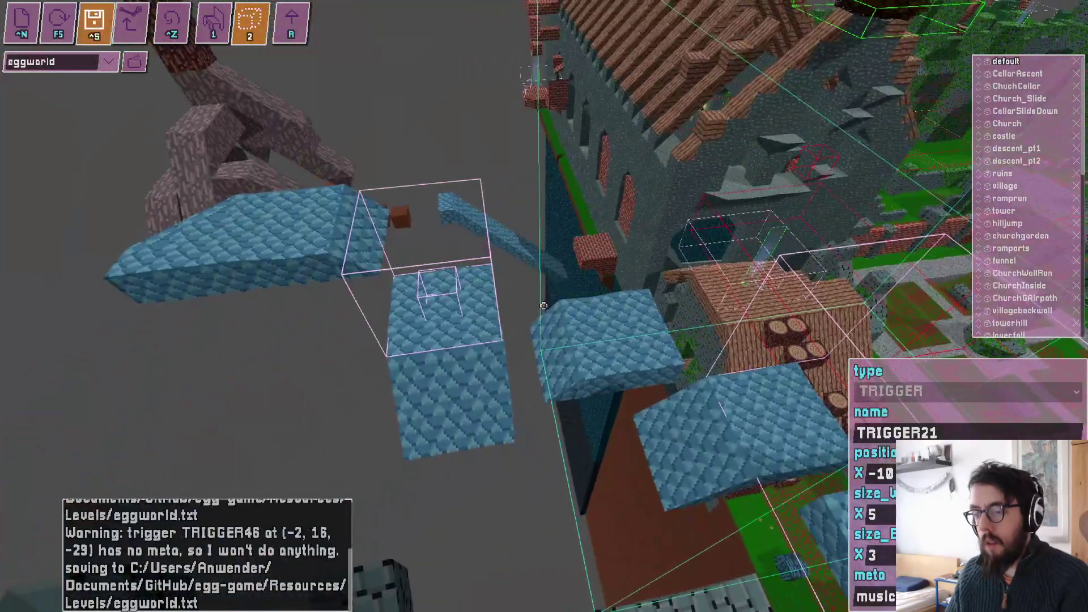
- Save the level and glance at GitHub Desktop before returning to the editor
key(alt+Tab)
key(Tab)
key(alt+Tab)
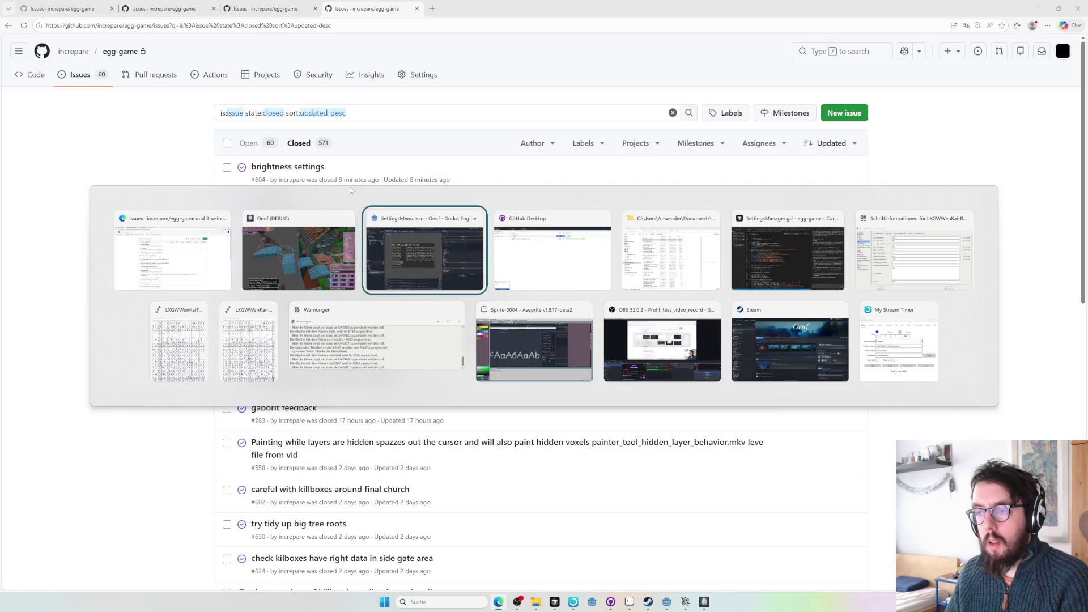
key(alt+Tab)
key(alt+Tab)
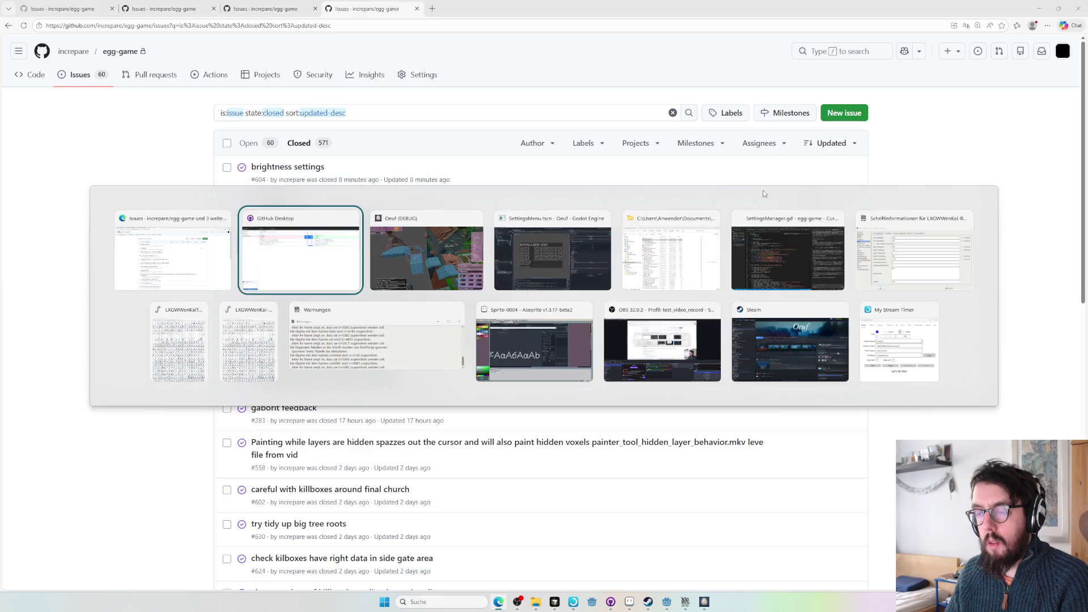
key(Tab)
- Select the new TRIGGER46 volume, orbit around it, then check eggworld.txt's diff in GitHub Desktop
click(543, 306)
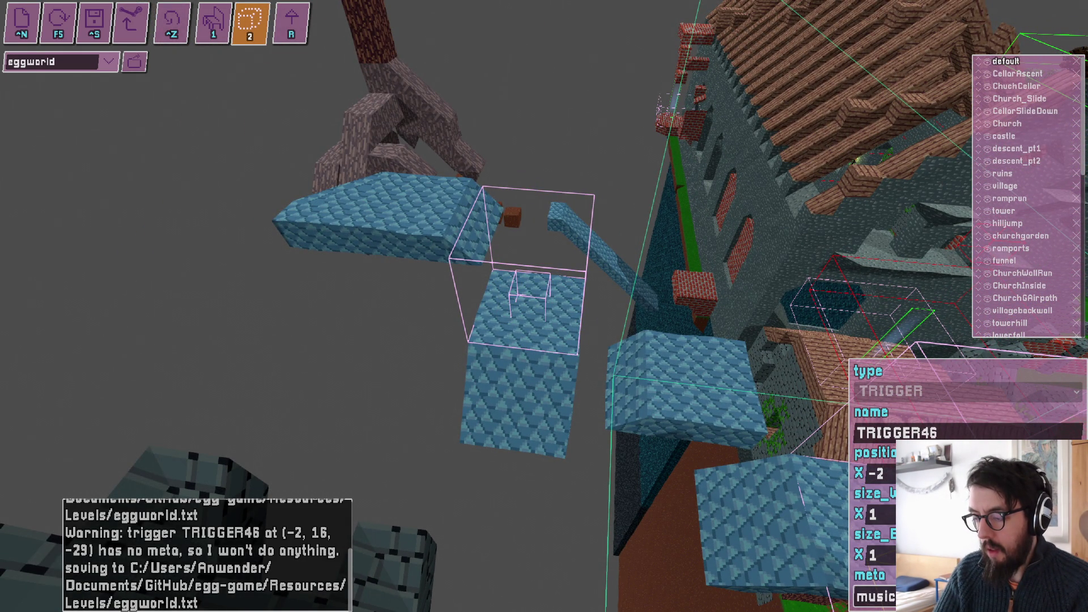
right_click(875, 596)
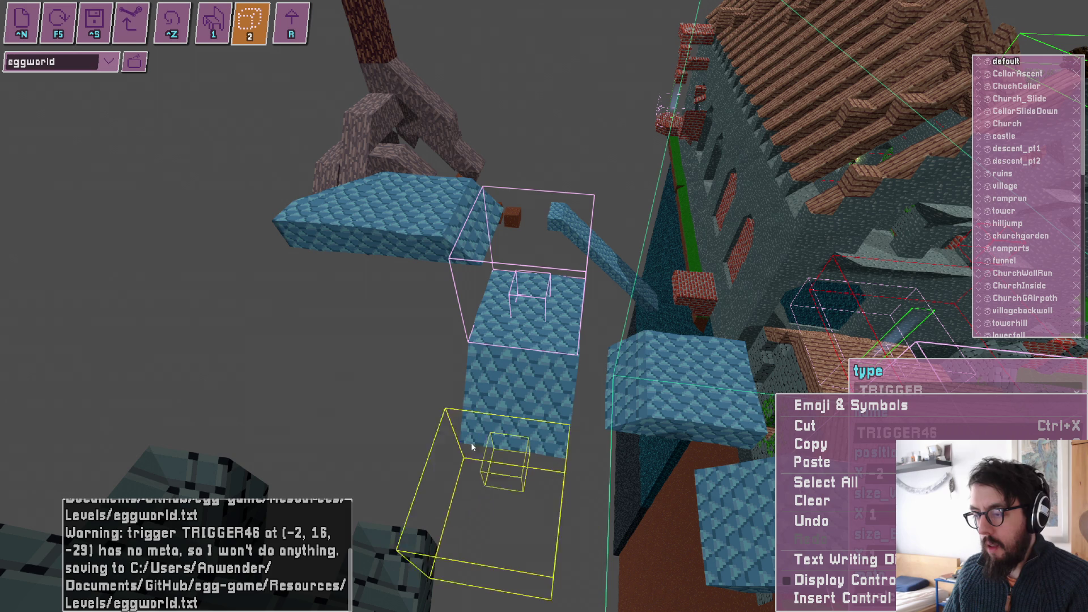
click(207, 373)
drag(206, 374, 543, 306)
click(543, 306)
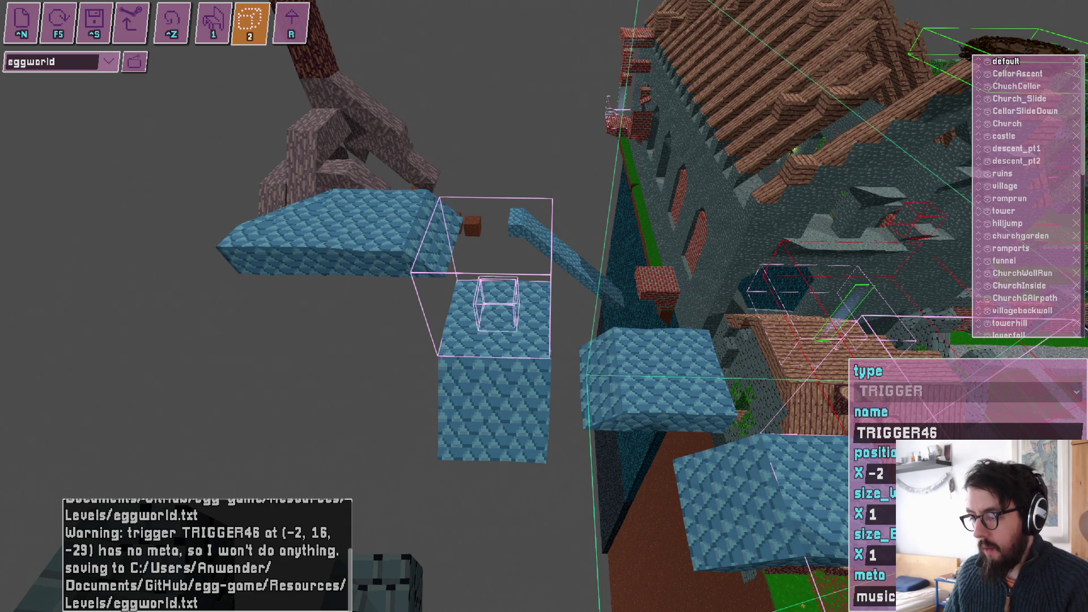
key(alt+Tab)
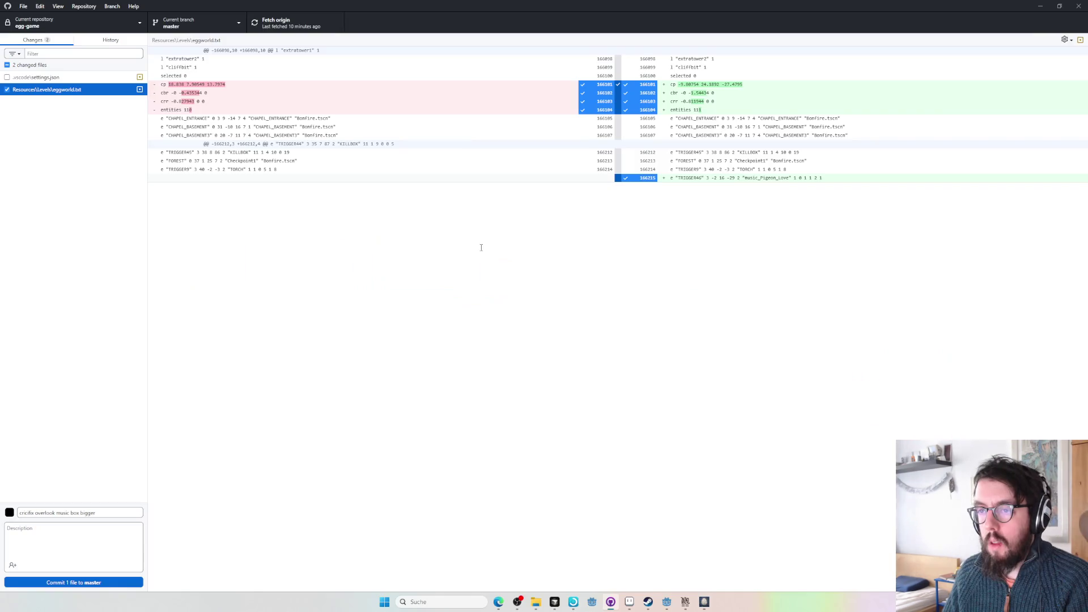
- Resize TRIGGER46 so it stretches wider and taller across the blue ledges
key(alt+Tab)
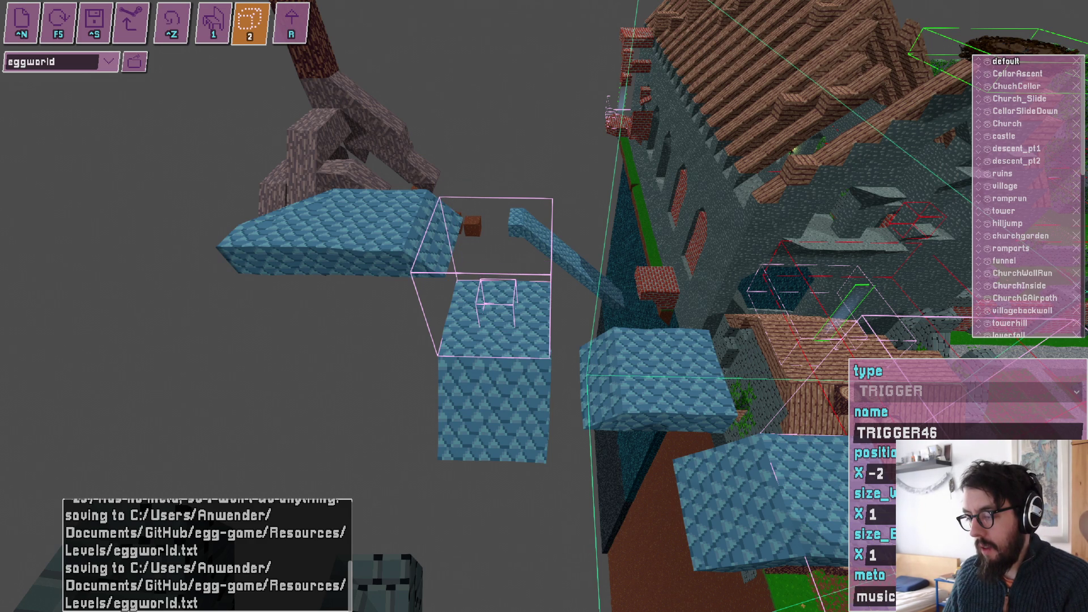
scroll(470, 212, up, 1)
scroll(470, 212, down, 1)
scroll(471, 212, up, 3)
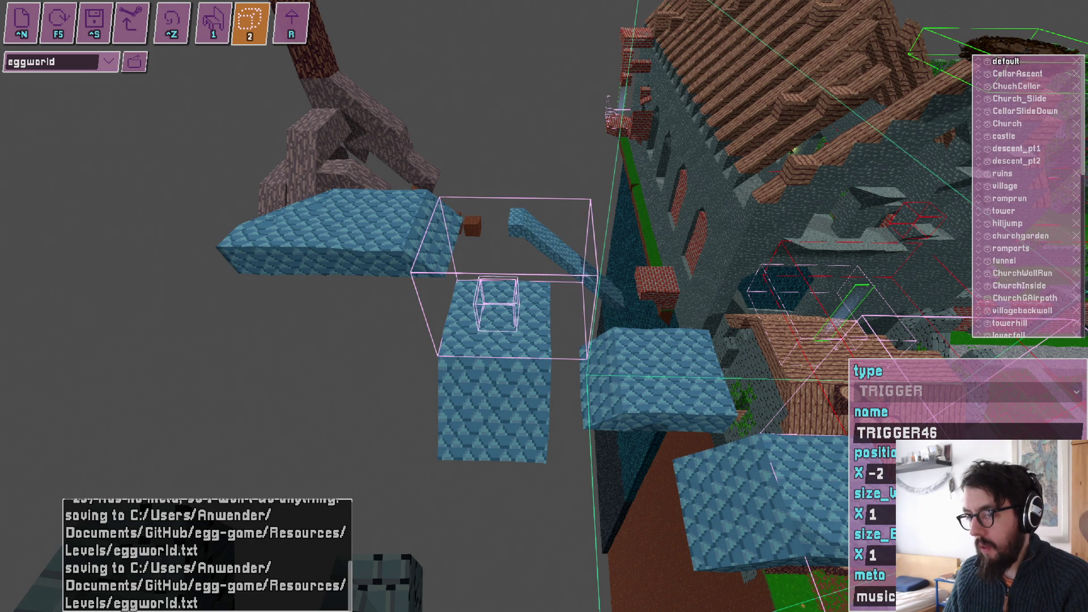
scroll(471, 212, up, 4)
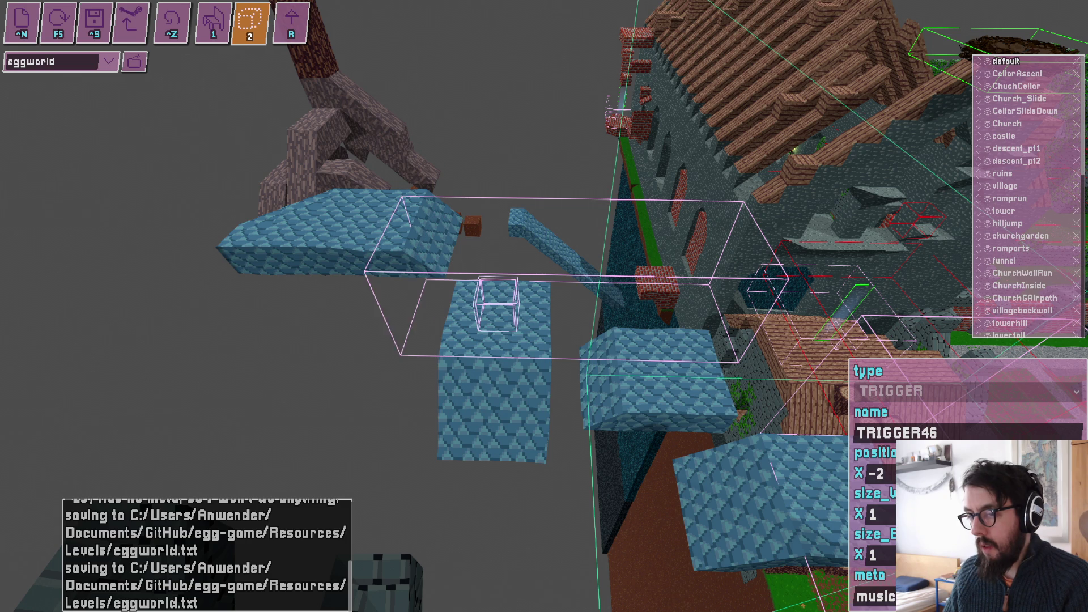
scroll(471, 212, up, 3)
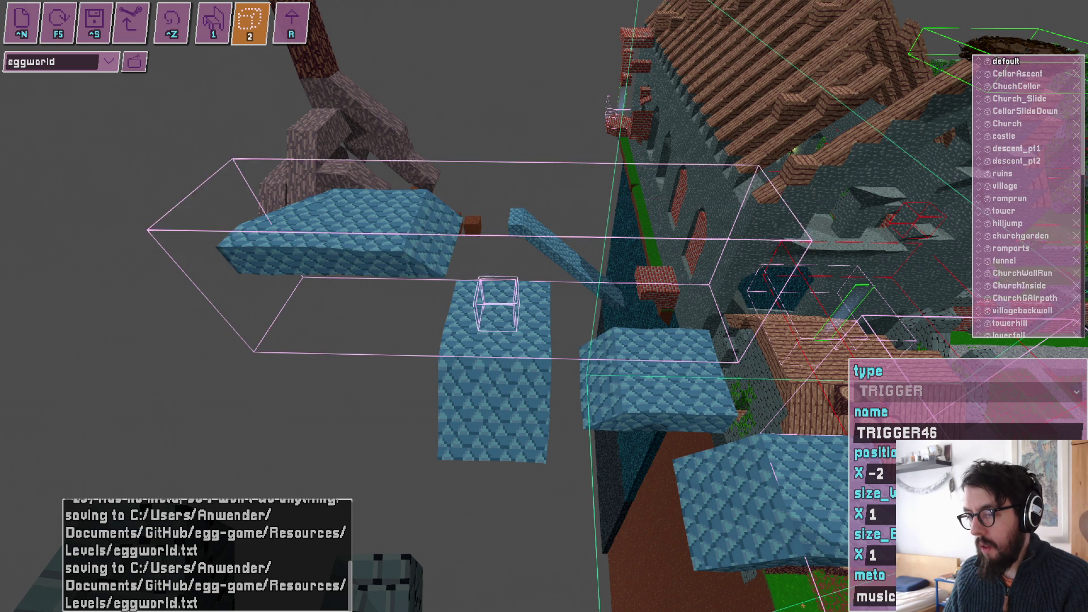
- Recheck the eggworld.txt diff in GitHub Desktop and commit it to master
key(alt+Tab)
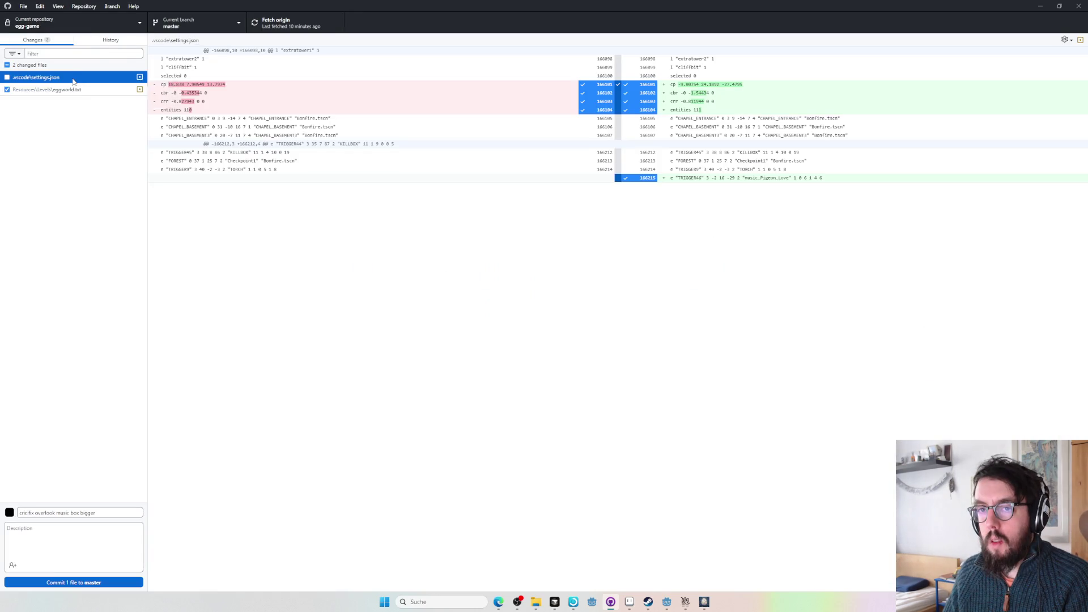
key(alt+Tab)
key(alt+Tab)
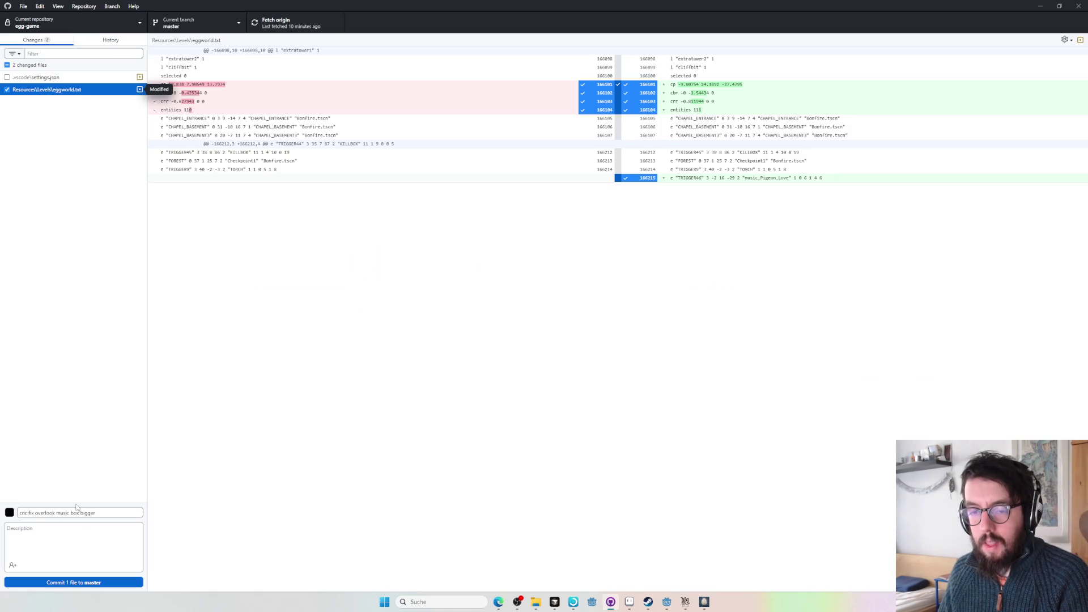
click(97, 586)
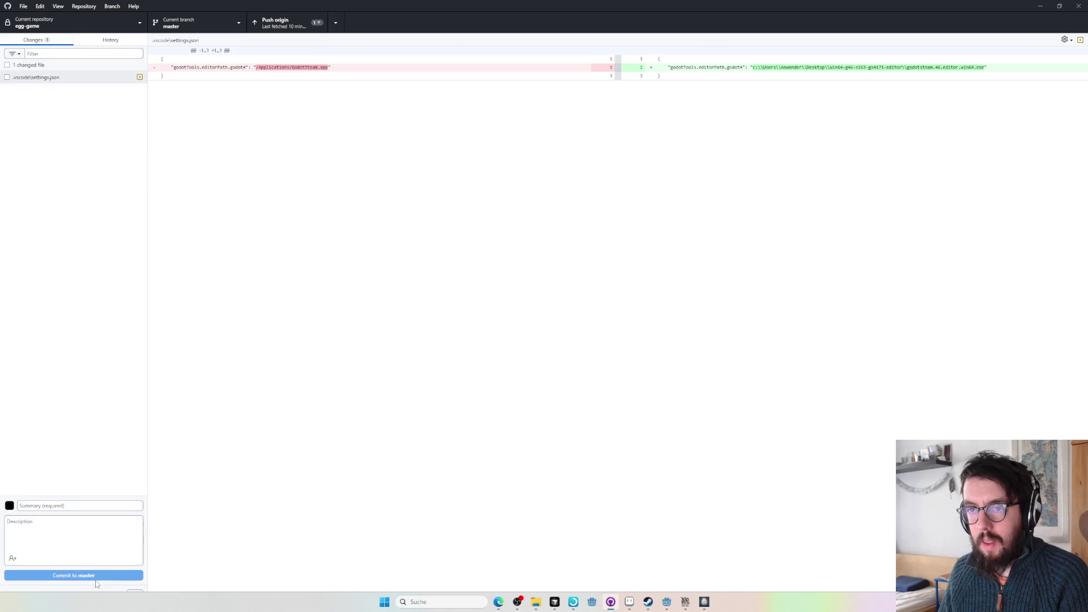
- Bring up the browser and open the egg-game repository's list of open issues
key(alt+Tab)
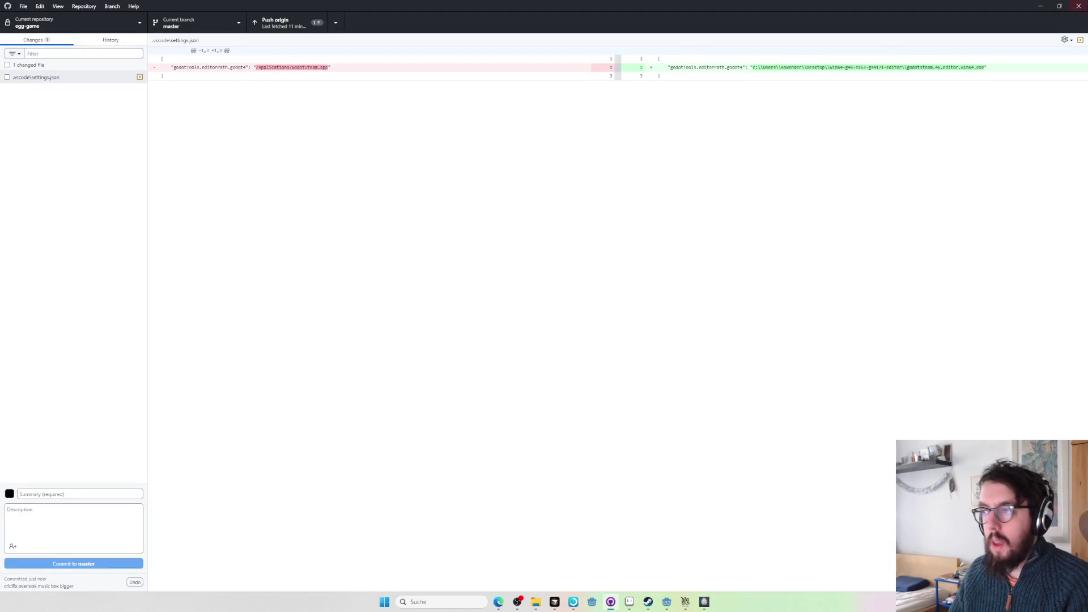
key(alt+Tab)
key(alt+Tab)
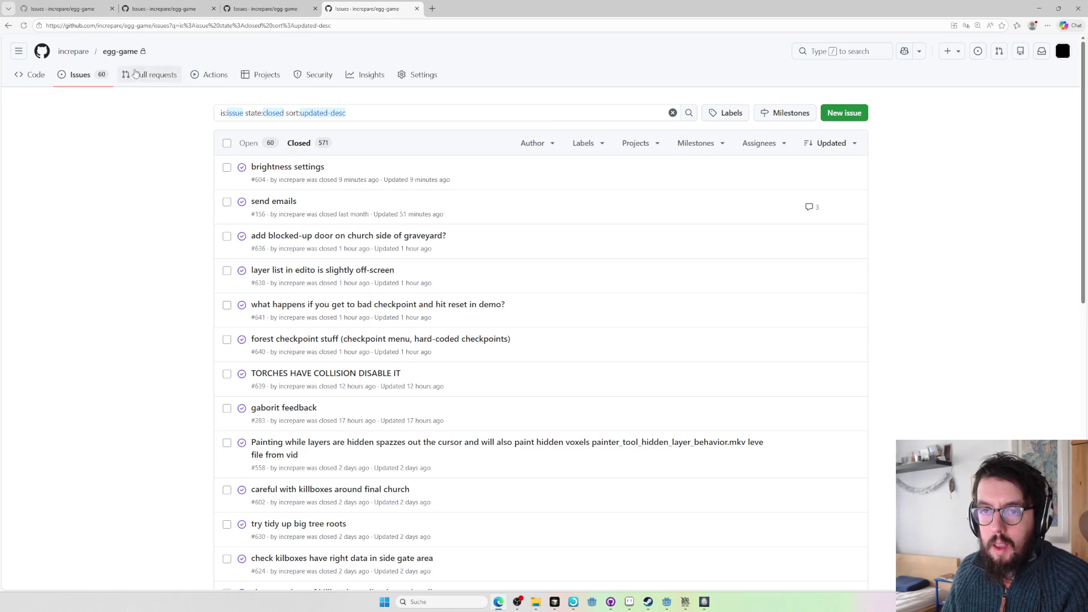
click(33, 75)
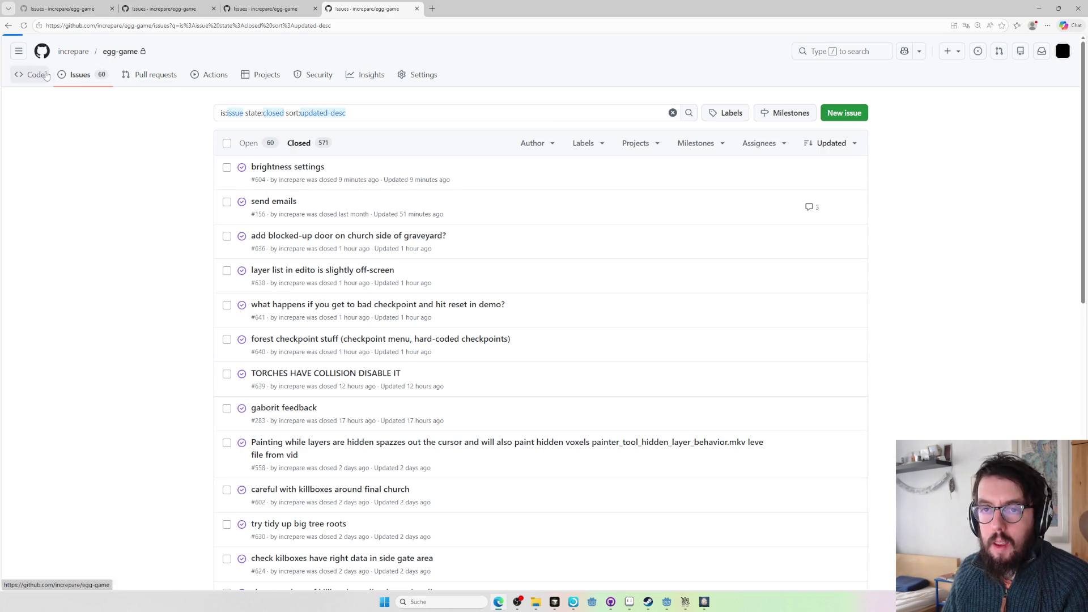
click(81, 77)
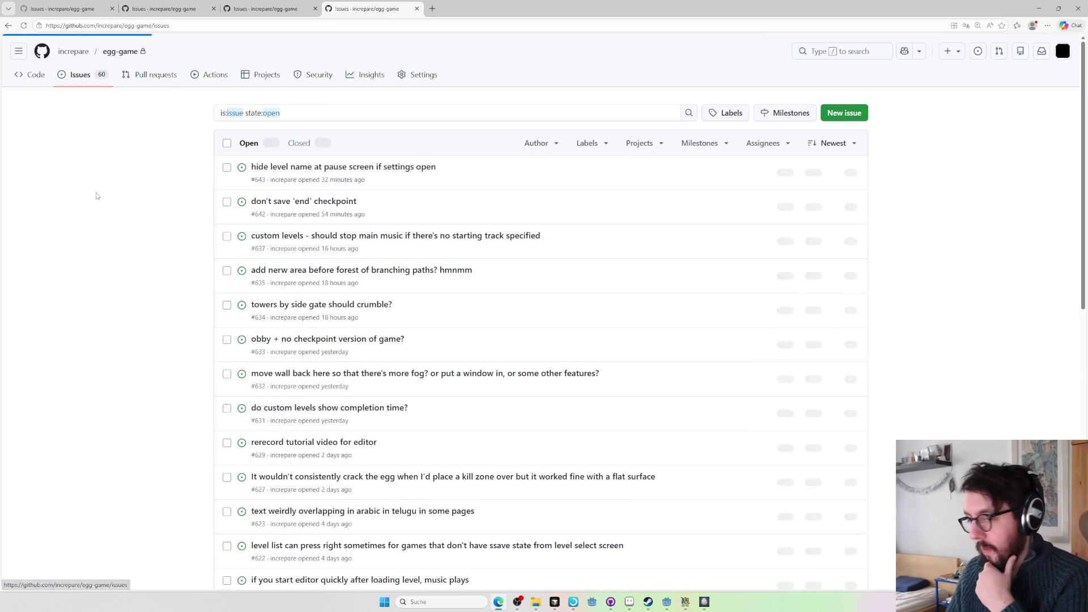
- Read issue #632 about moving the wall back for more fog, then return to the editor
click(275, 374)
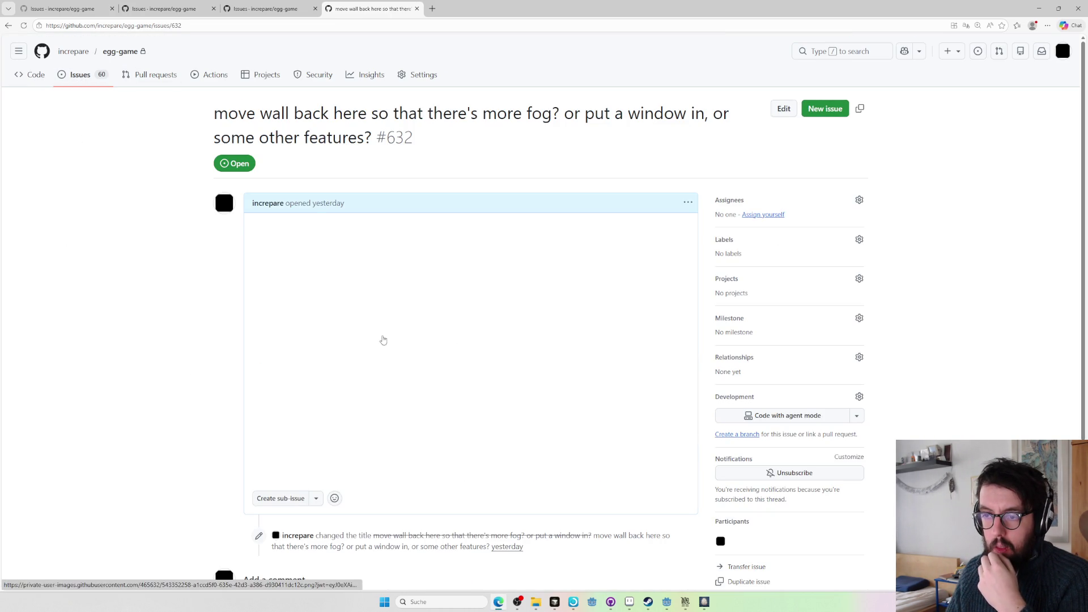
key(alt+Tab)
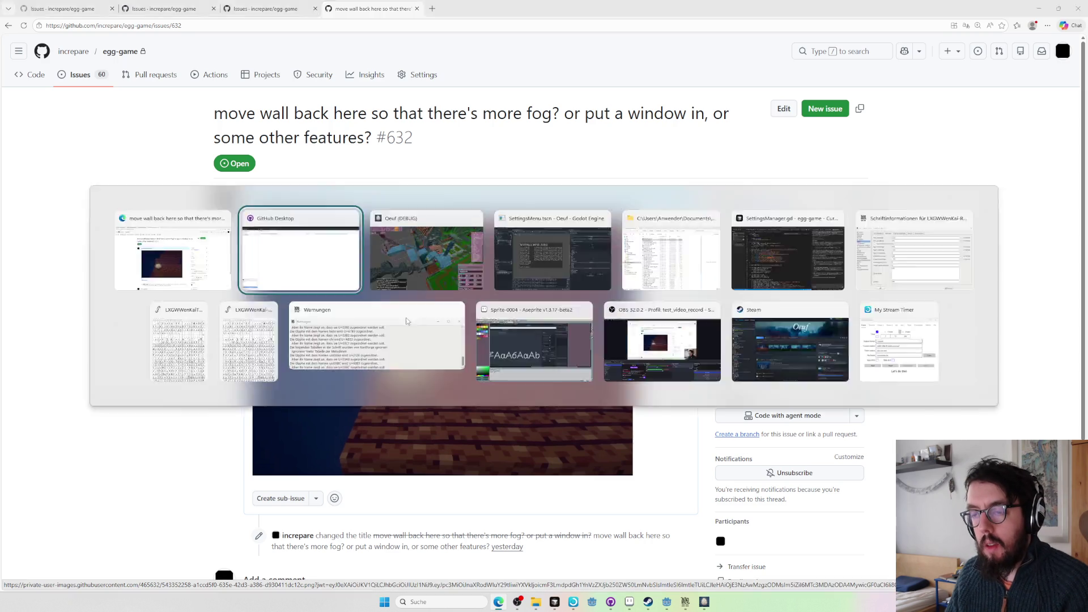
- Fly to the wooden stairs and run a quick playtest from there
key(w)
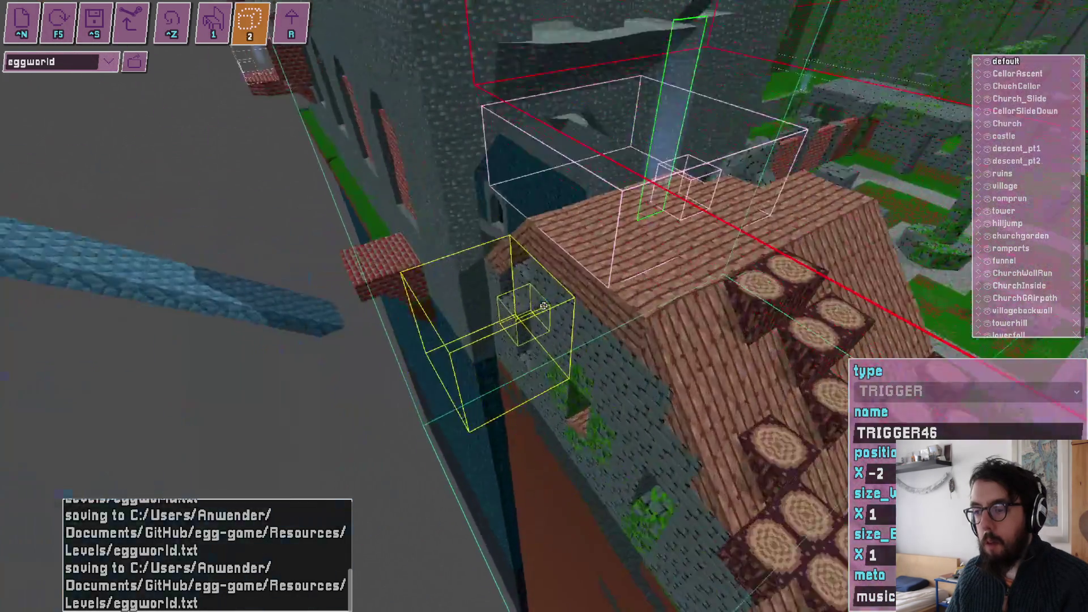
key(w)
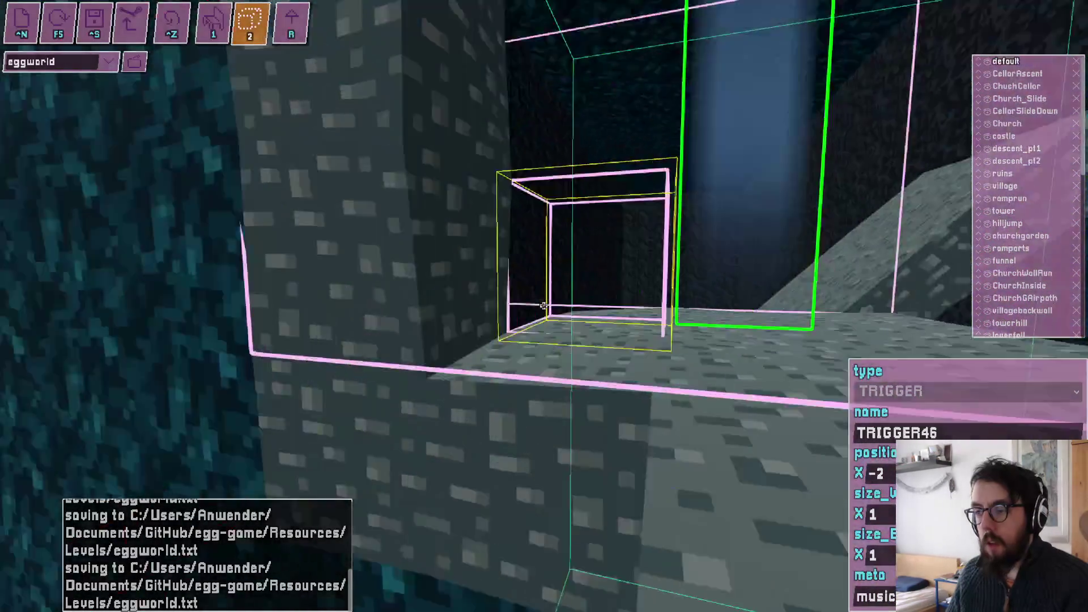
key(w)
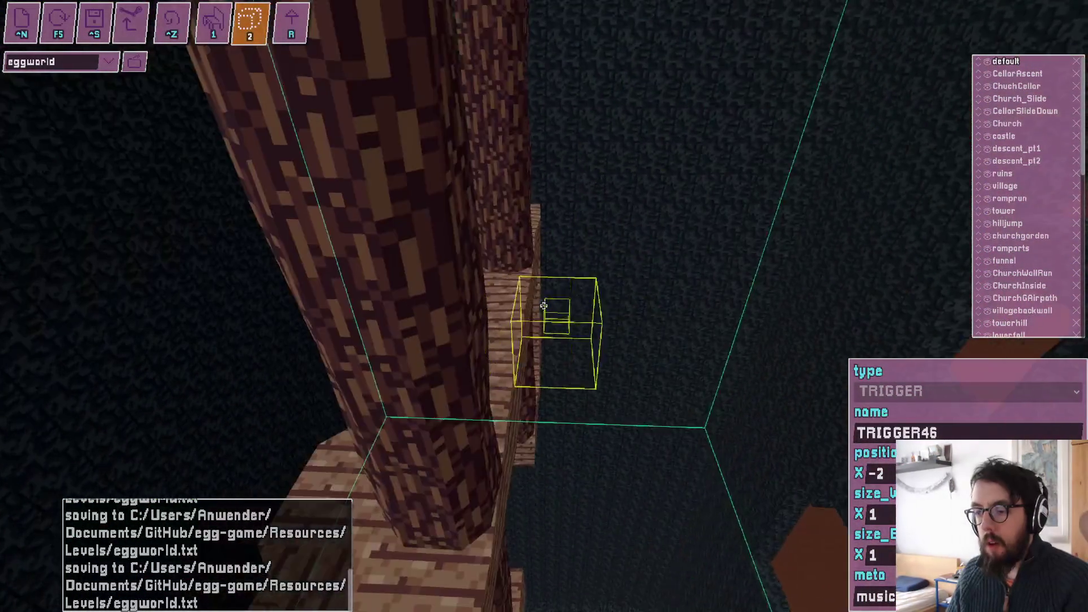
key(F5)
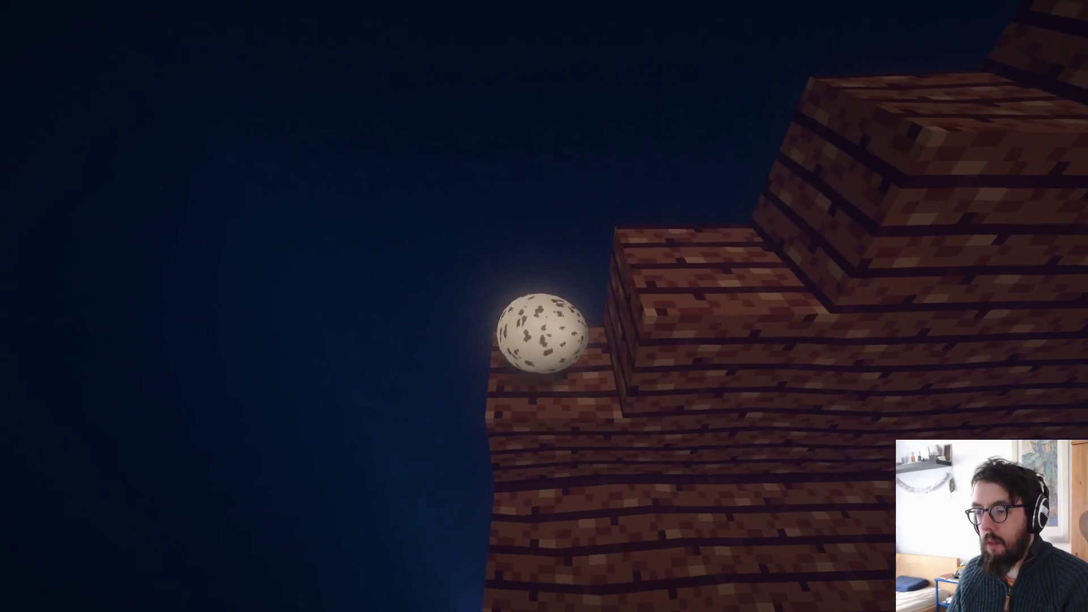
key(F5)
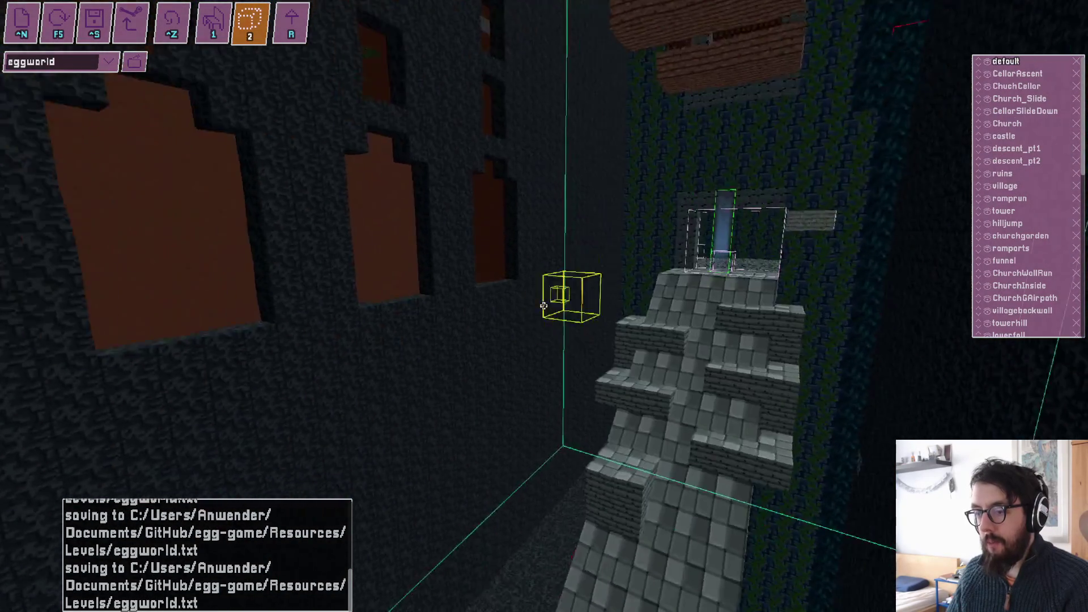
- Scroll through GitHub issue #632 again, then return to the level editor
key(alt+Tab)
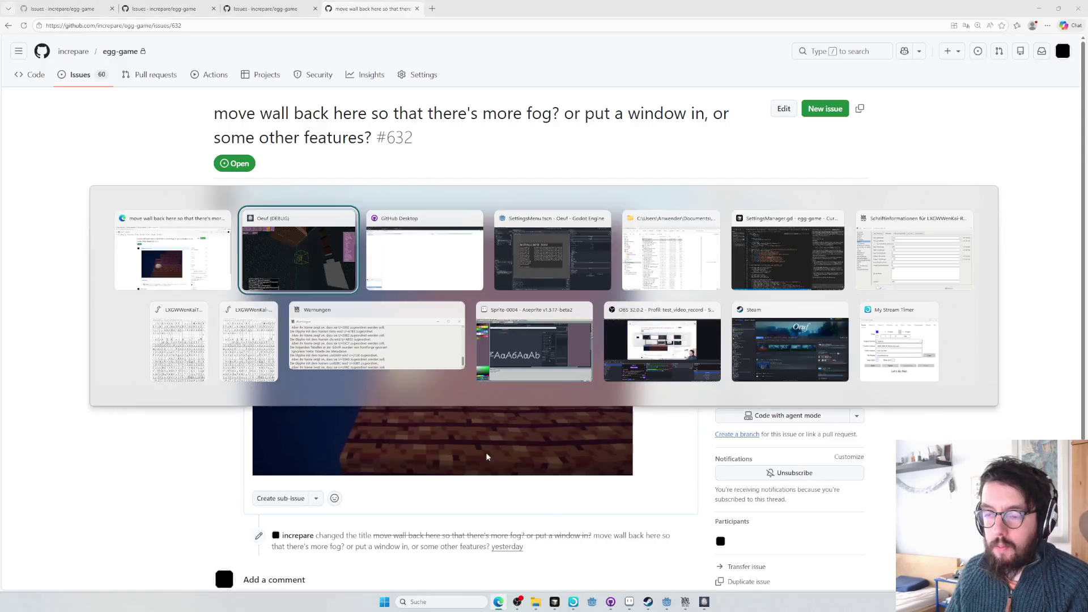
scroll(362, 369, down, 2)
scroll(362, 369, down, 2)
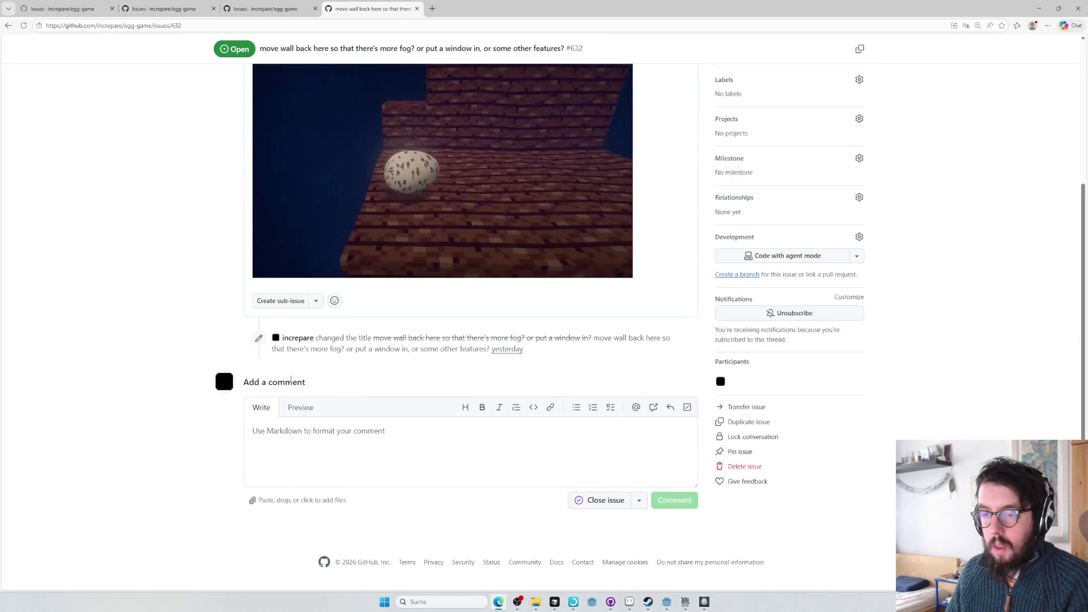
key(alt+Tab)
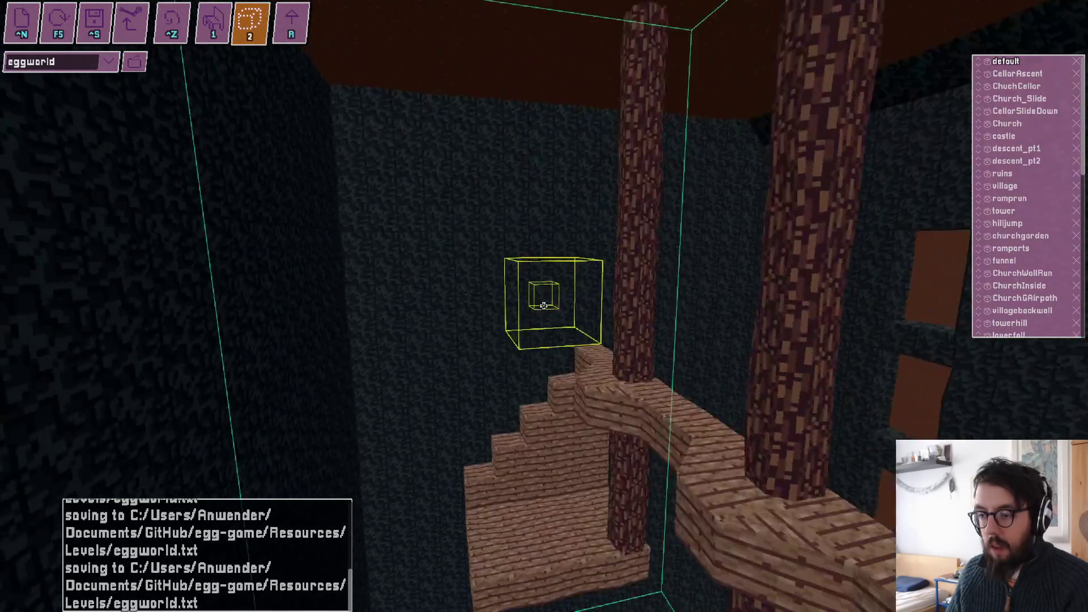
- Playtest the level, then switch to voxel building with the cube tool and block palette
key(1)
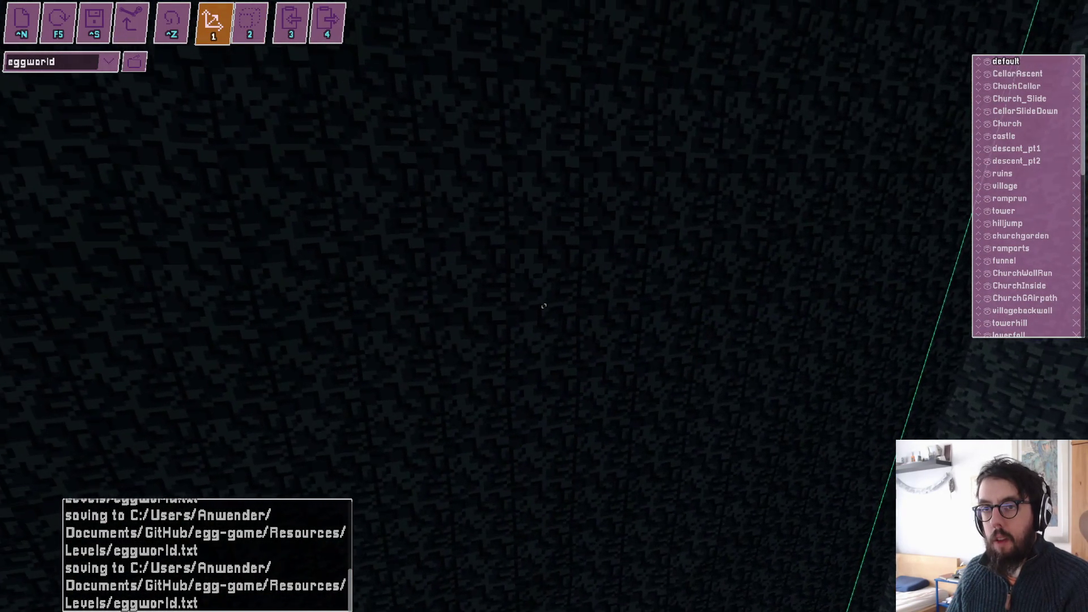
key(f)
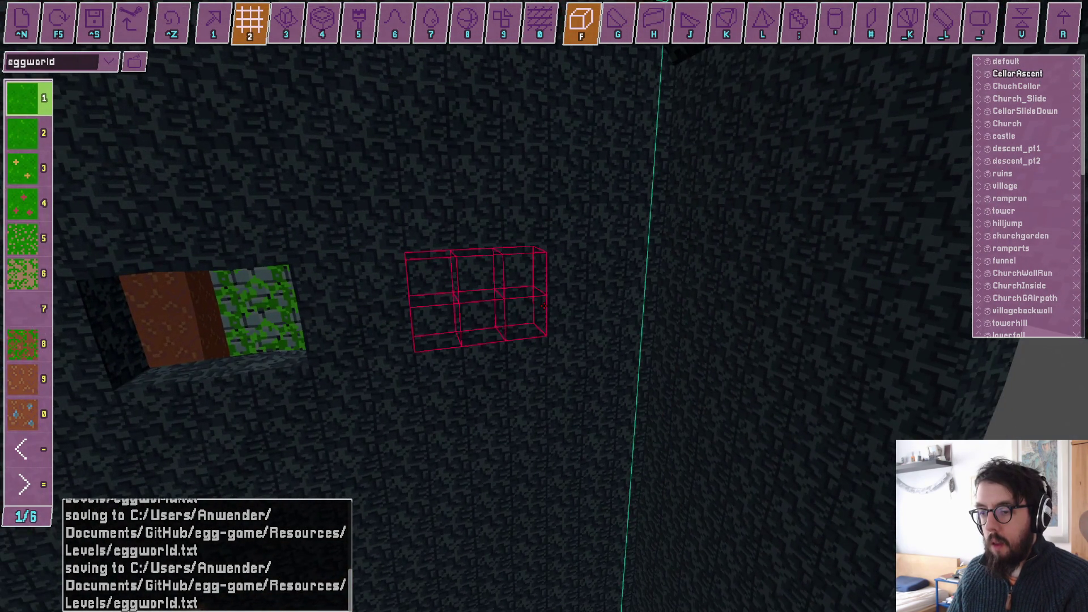
- Playtest from the spiral stairs and wooden beam, then undo the recent voxel edits near the windows
key(F5)
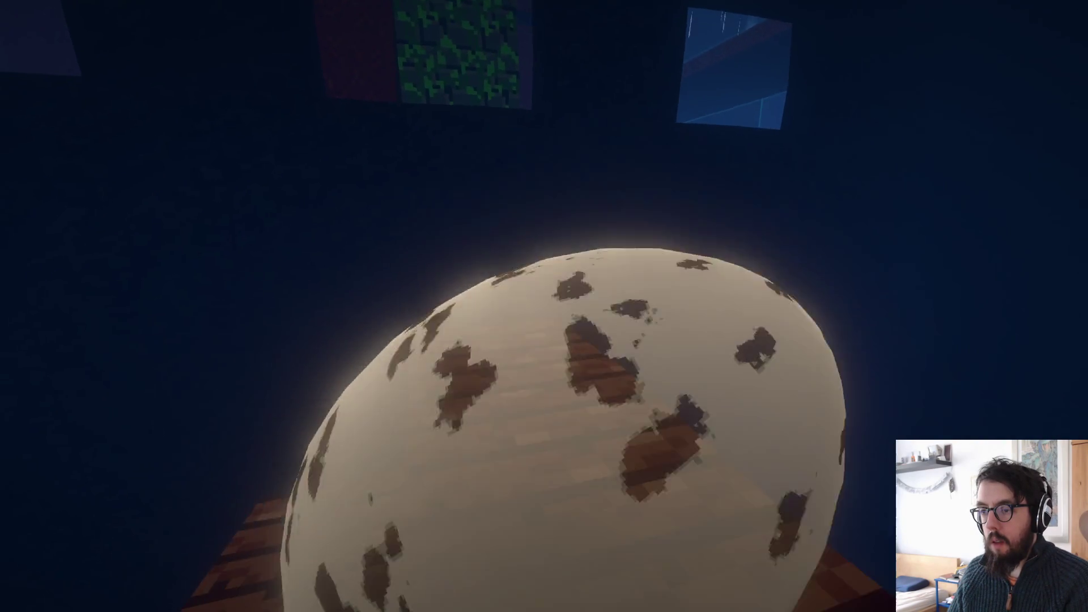
key(Escape)
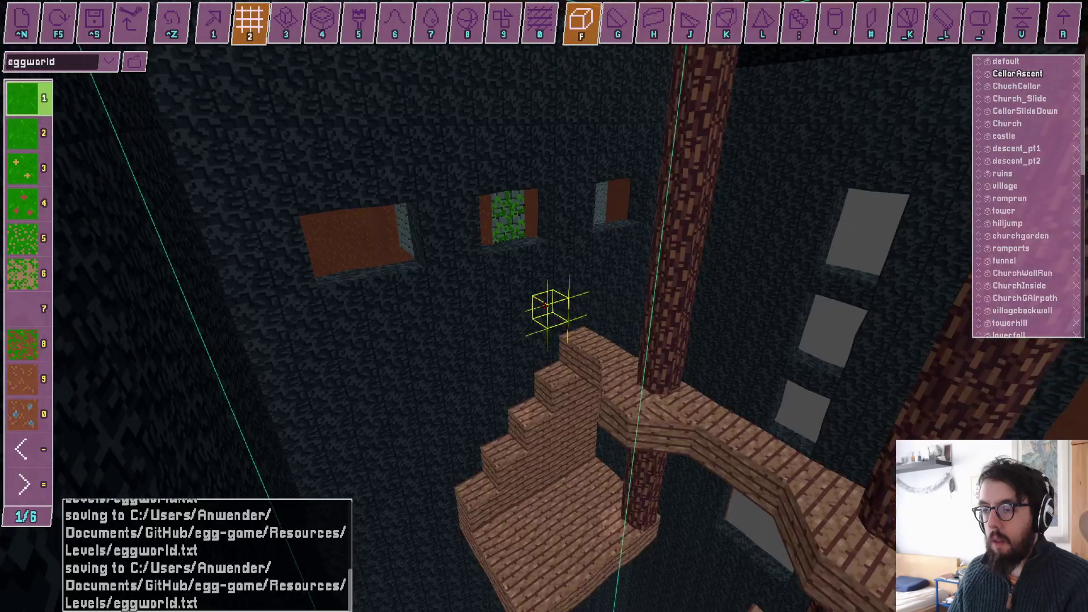
key(F5)
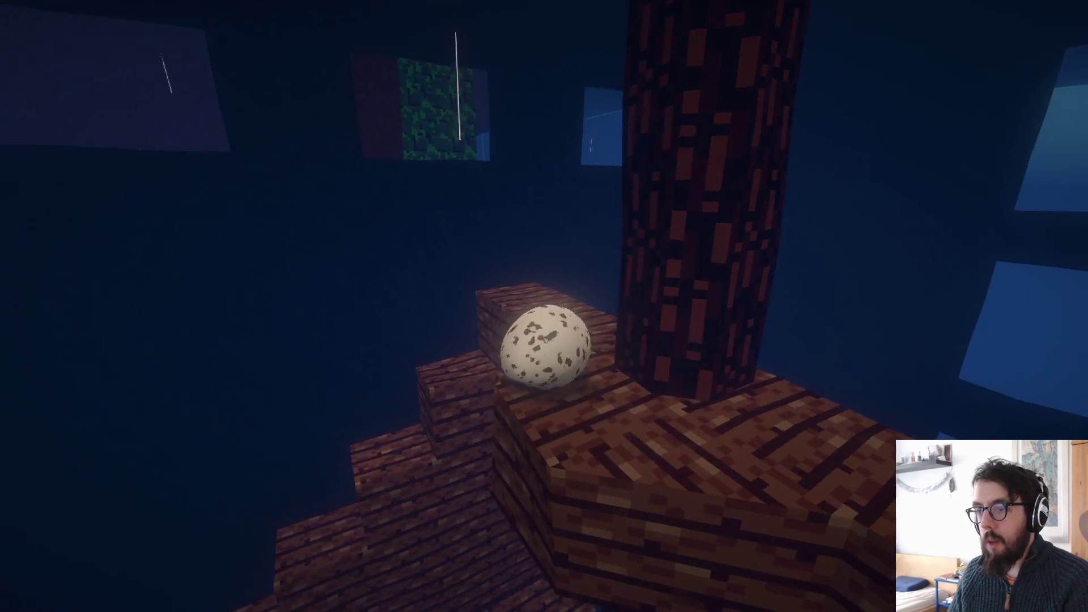
key(Escape)
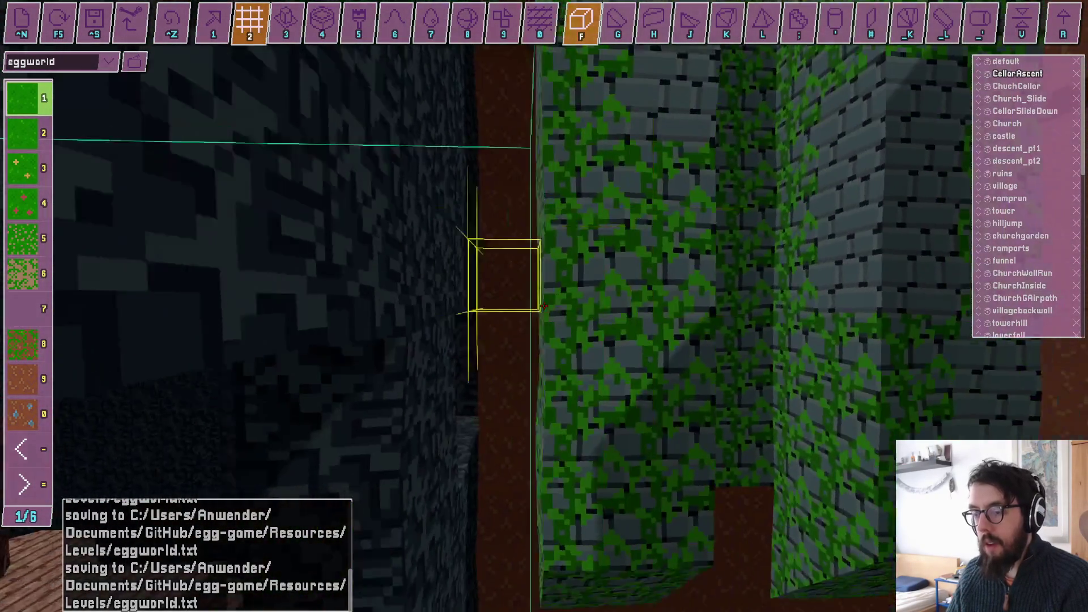
key(ctrl+z)
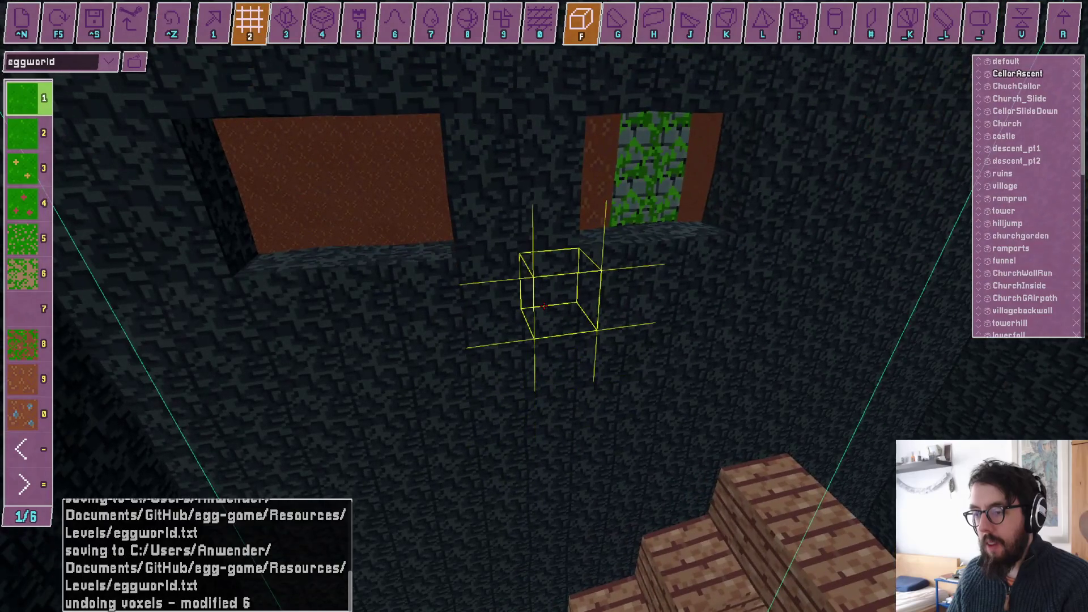
key(ctrl+z)
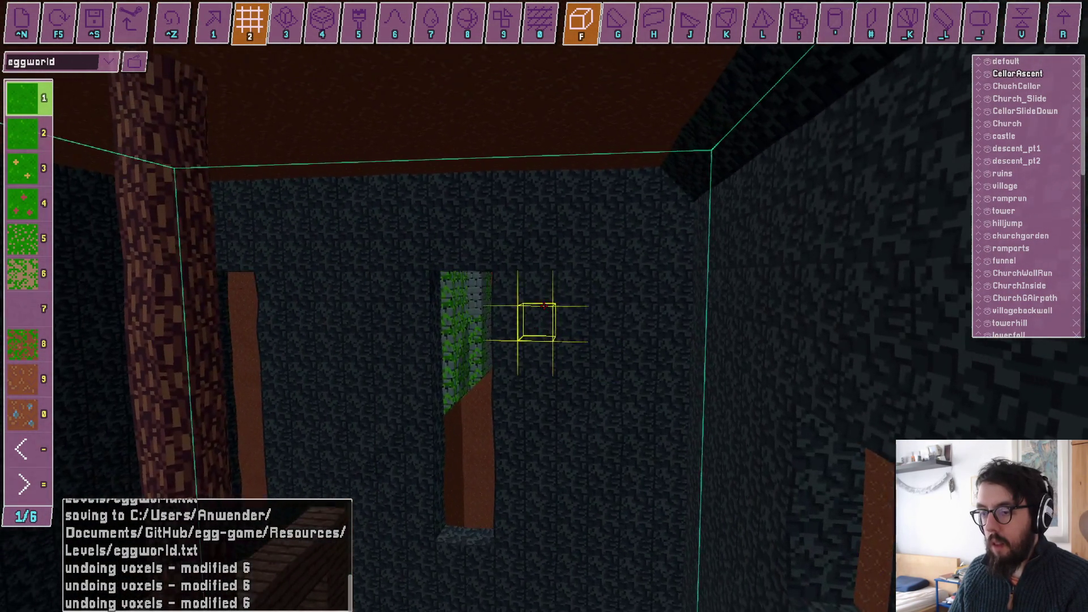
- Undo the 18-voxel edit and start a playtest with the egg on the wooden stairs
key(ctrl+z)
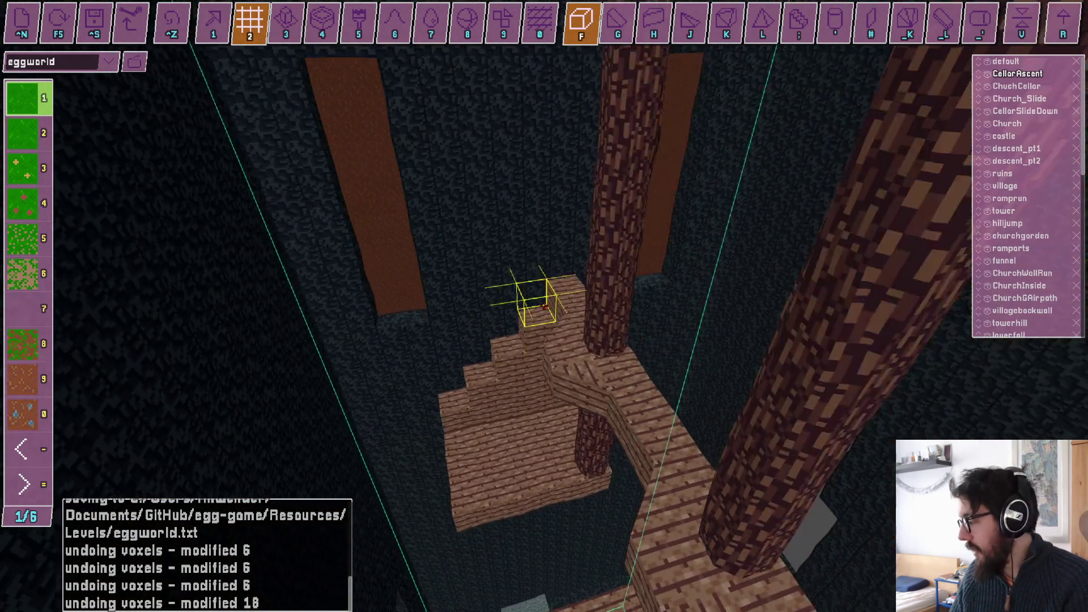
key(r)
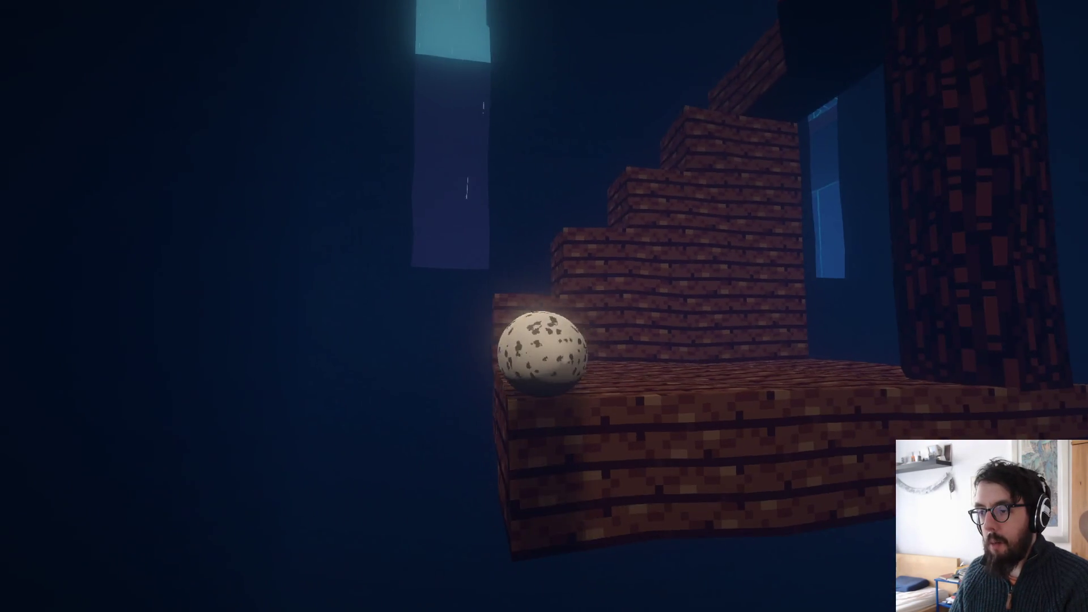
- Jump the egg up the wooden blocks, roll it along the plank walkway, then exit play mode
key(space)
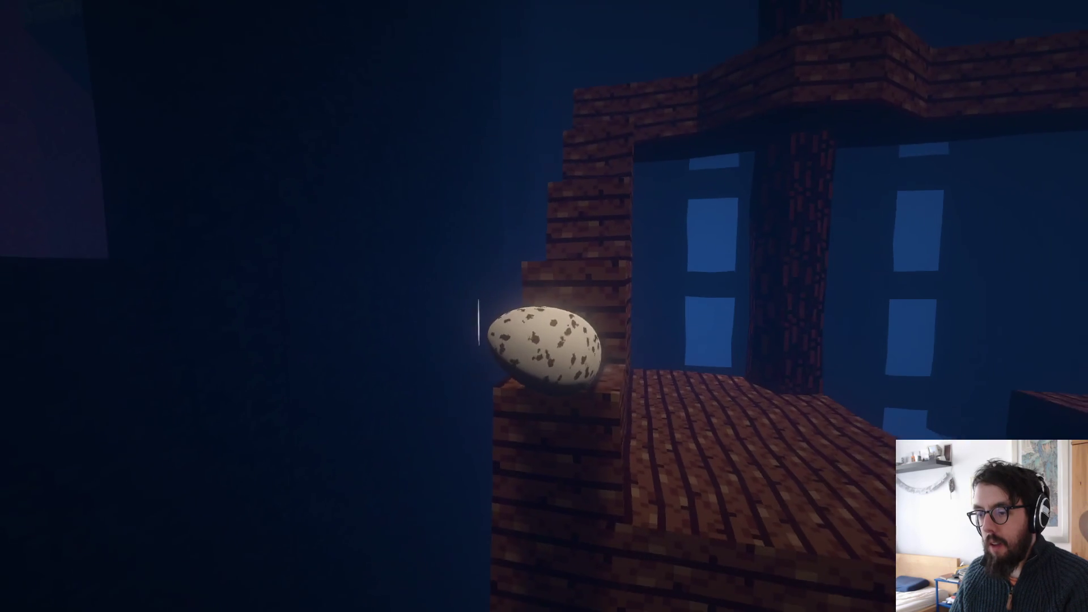
key(space)
key(space)
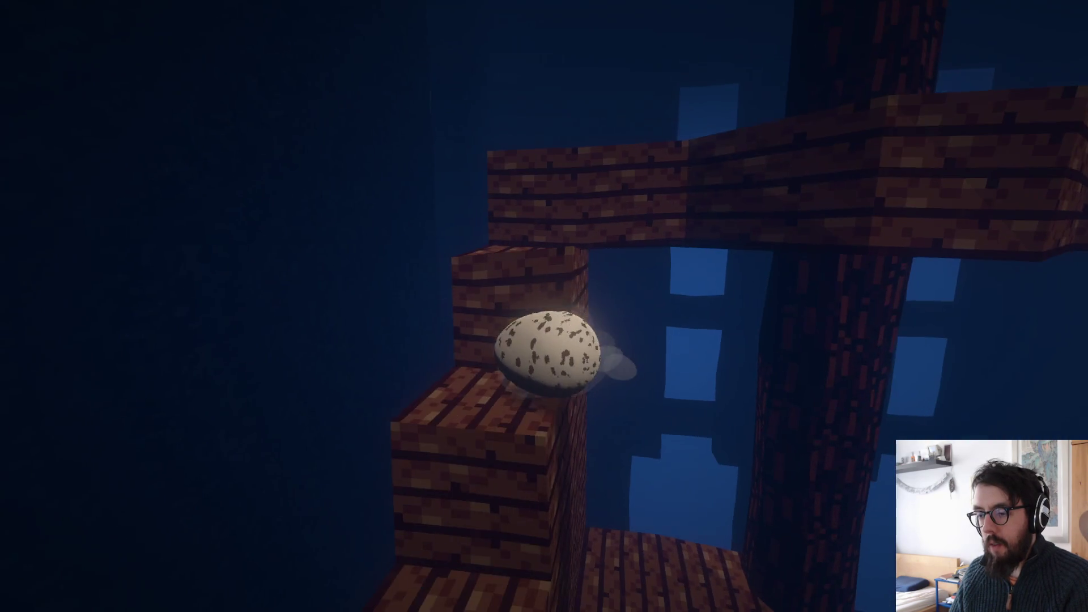
key(space)
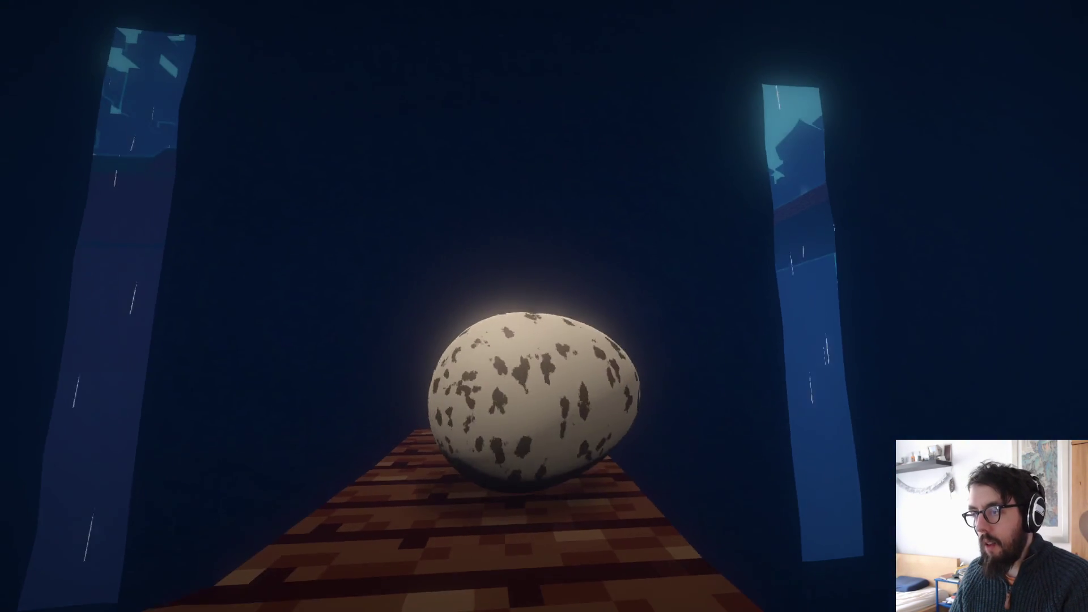
key(w)
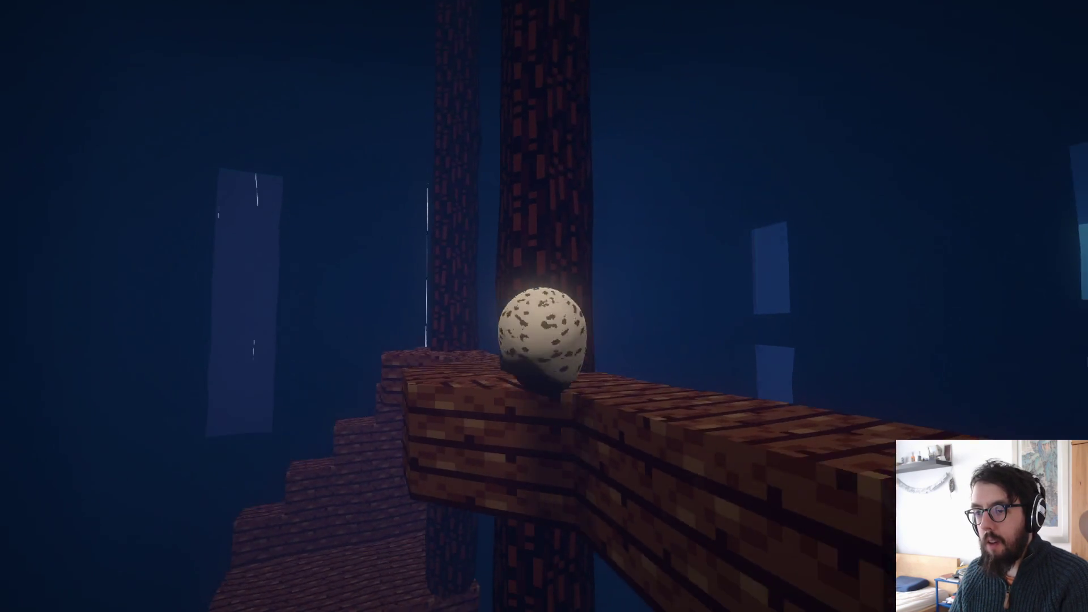
key(Tab)
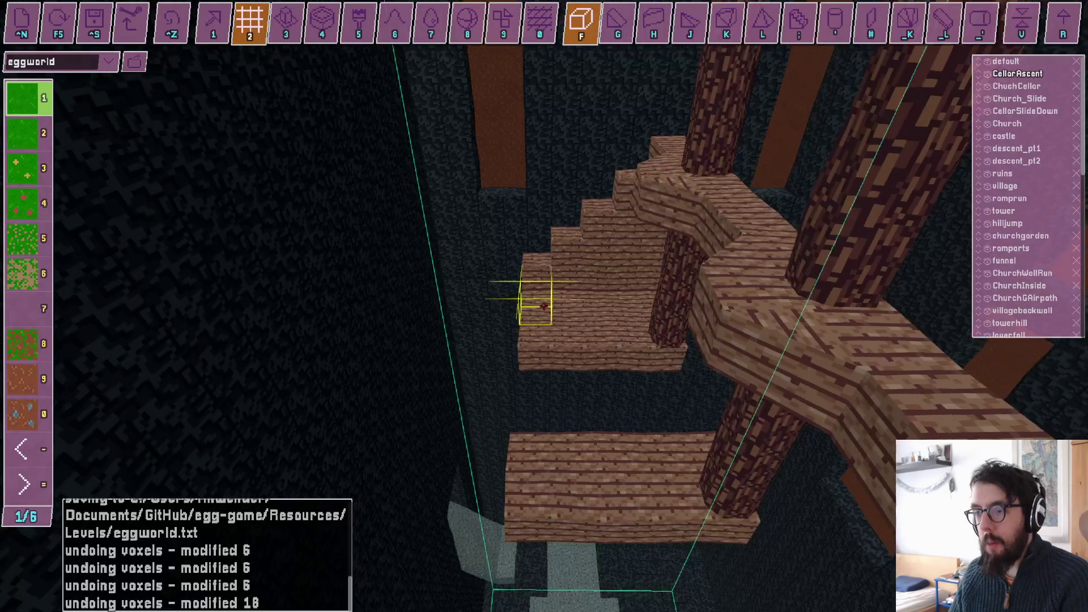
- Survey the mossy stone wall and brown dirt patch, then save eggworld.txt
key(w)
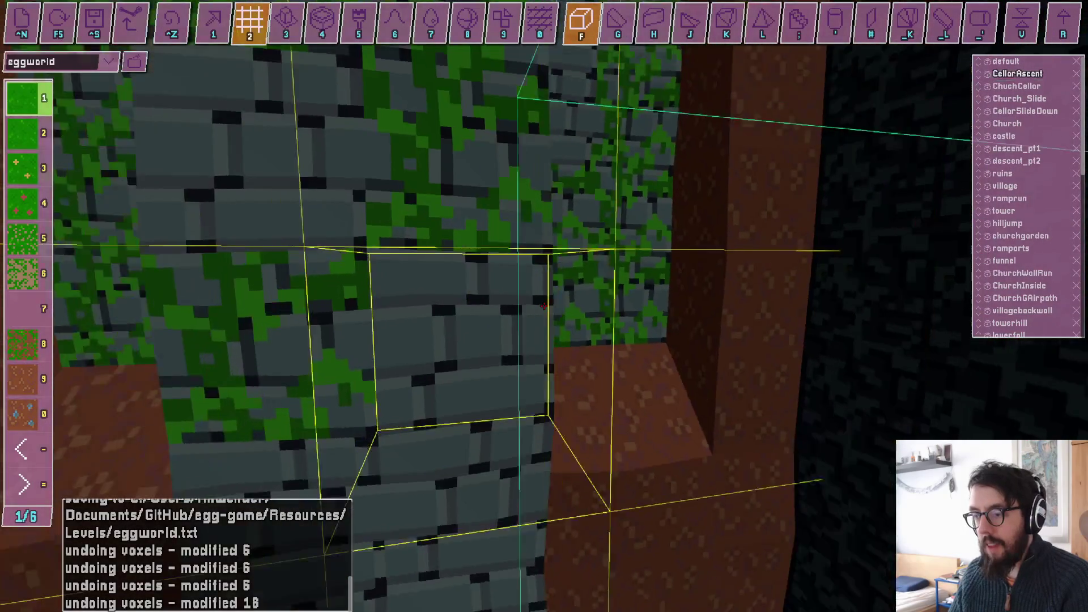
key(s)
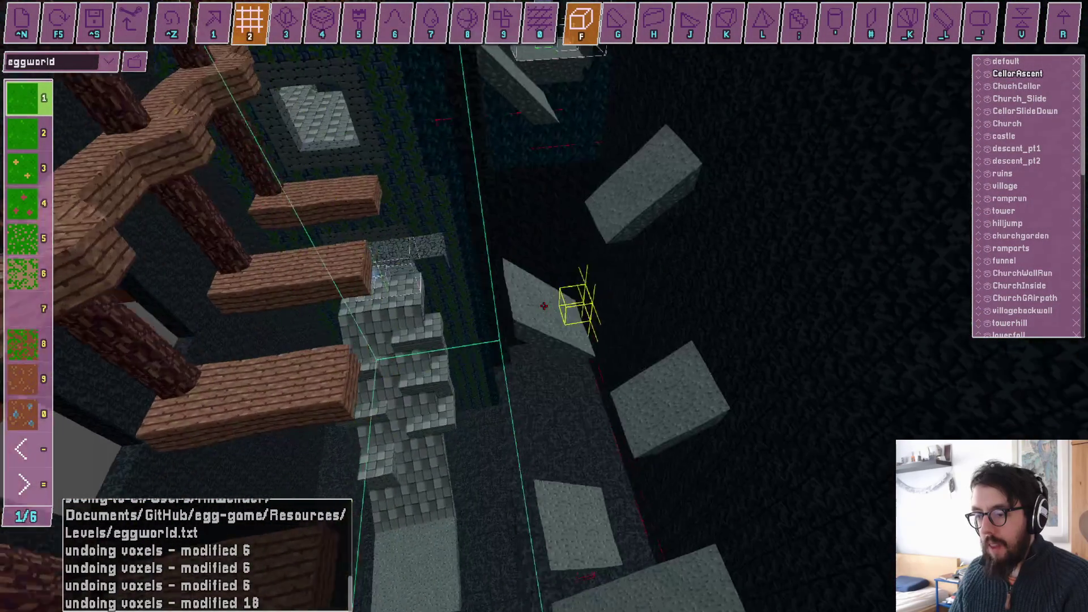
key(s)
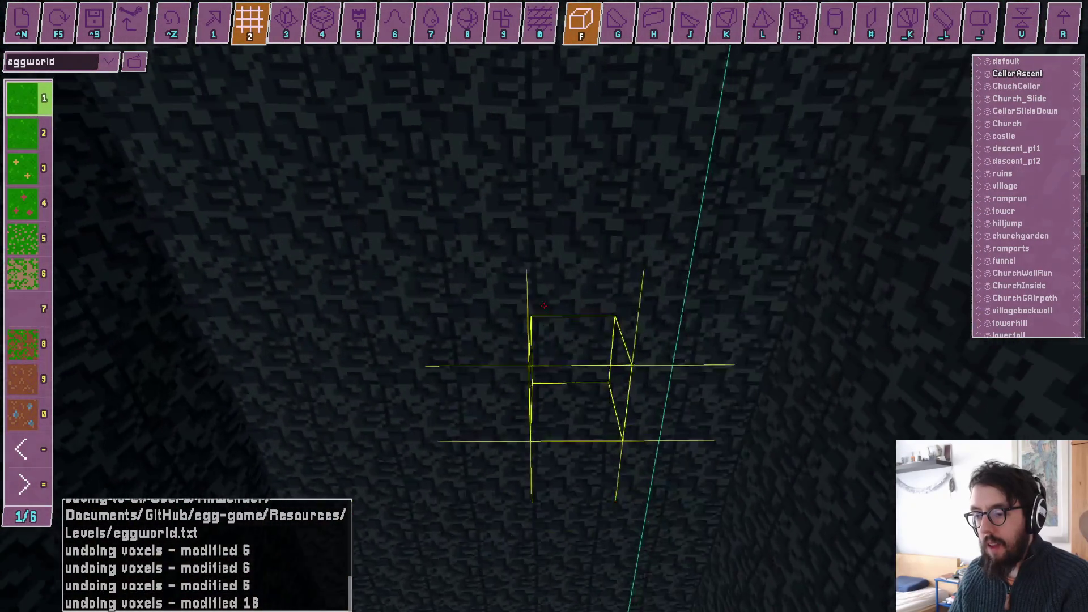
key(w)
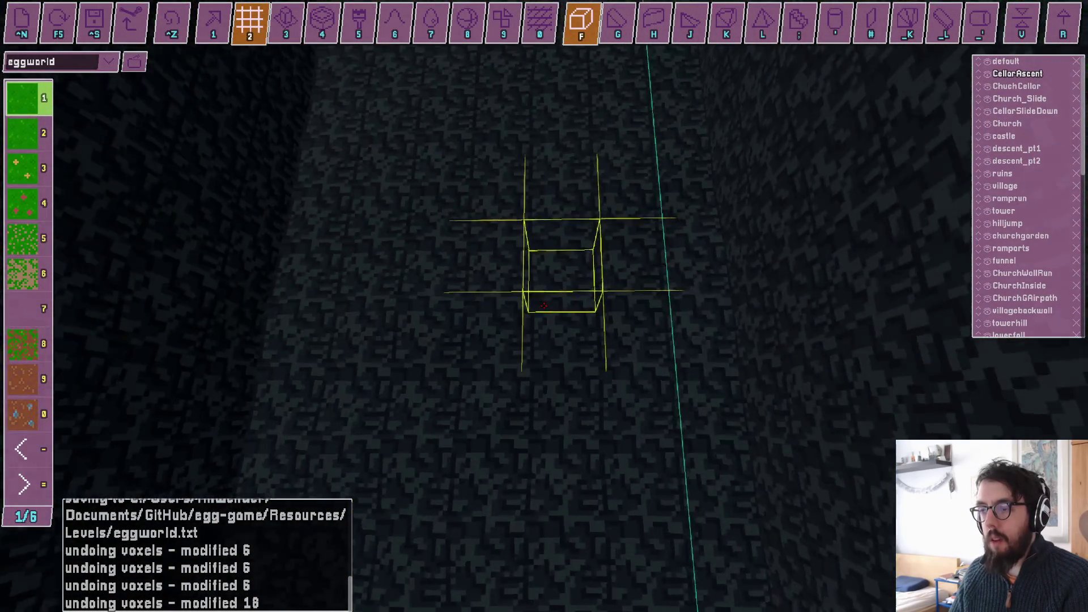
key(s)
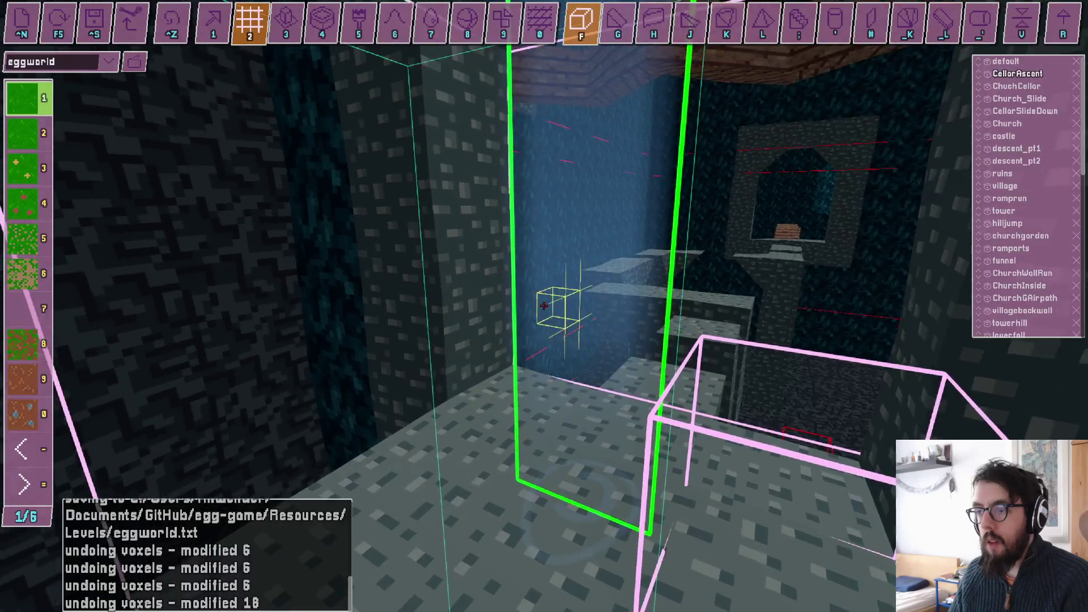
key(ctrl+s)
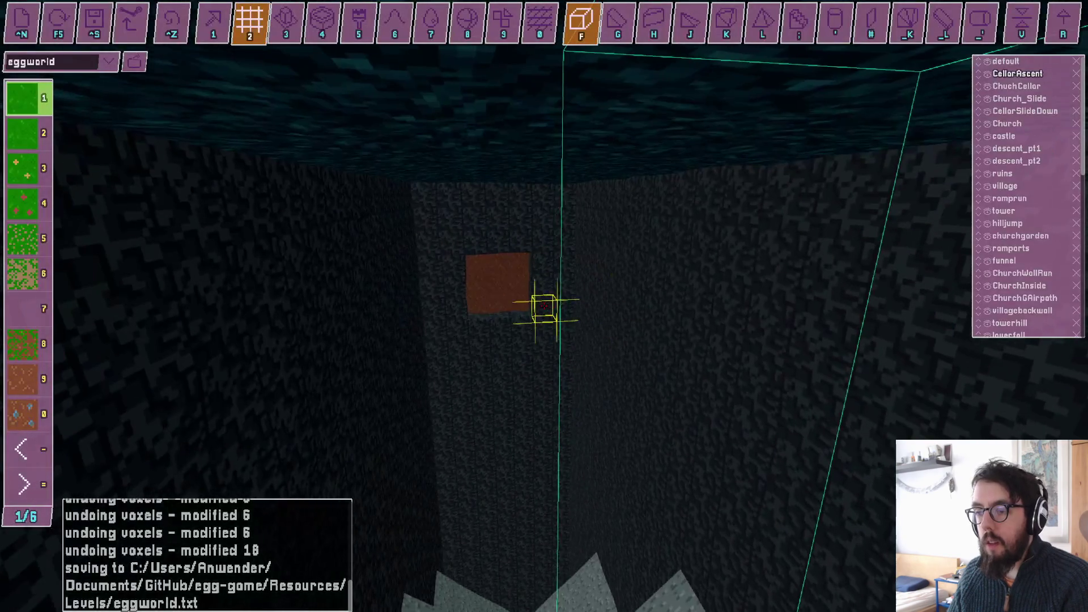
- Undo the 9-voxel brown patch on the wall, save again, and start a playtest
key(ctrl+z)
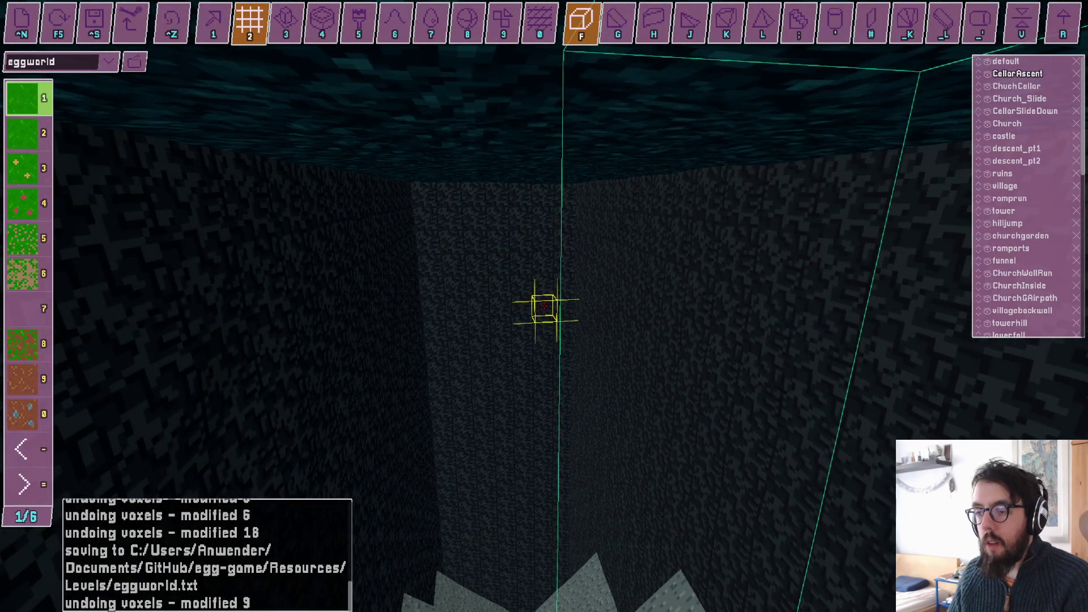
key(ctrl+s)
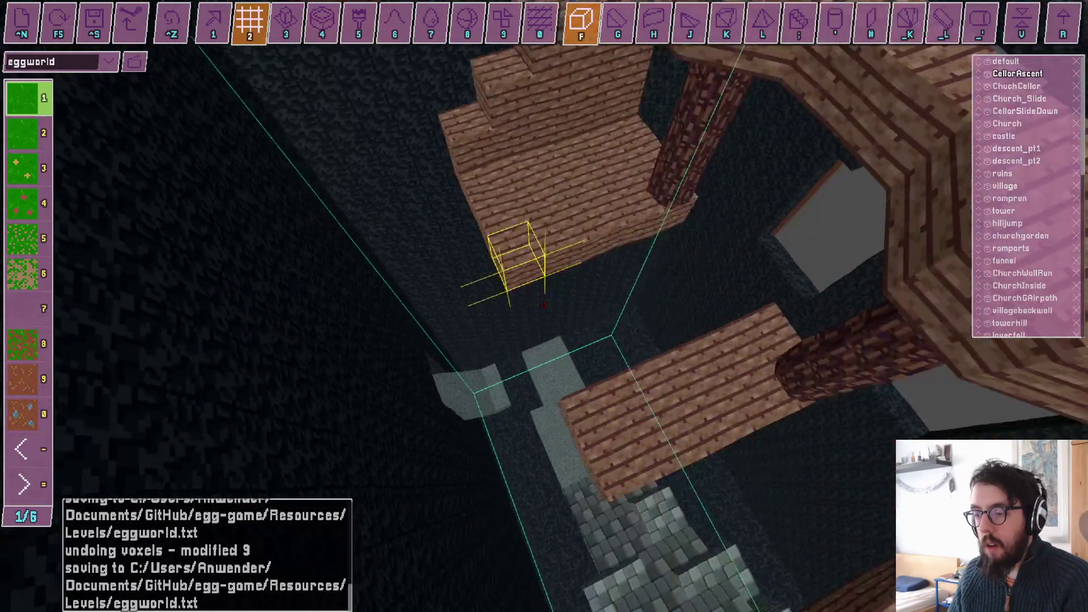
key(F5)
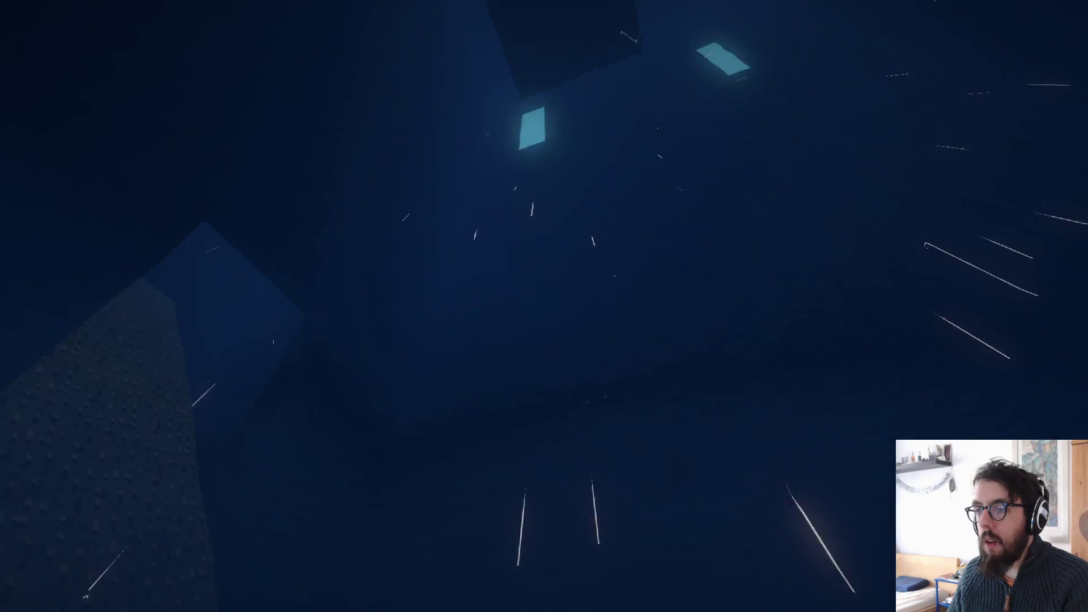
- End the playtest, exit to the title screen, quit the game, and return to the issues list
key(F5)
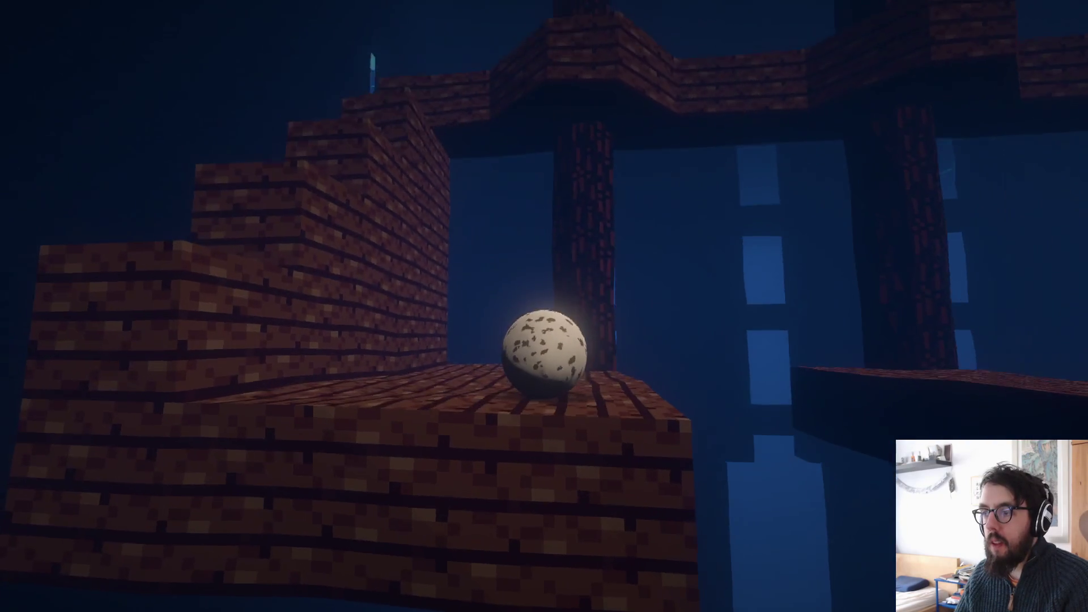
key(Escape)
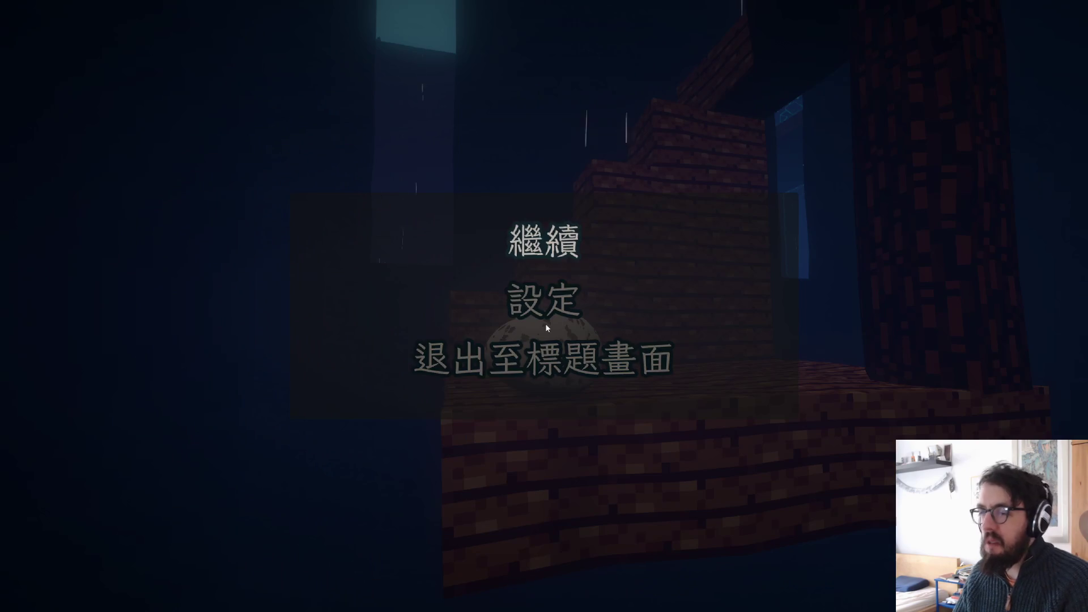
click(540, 351)
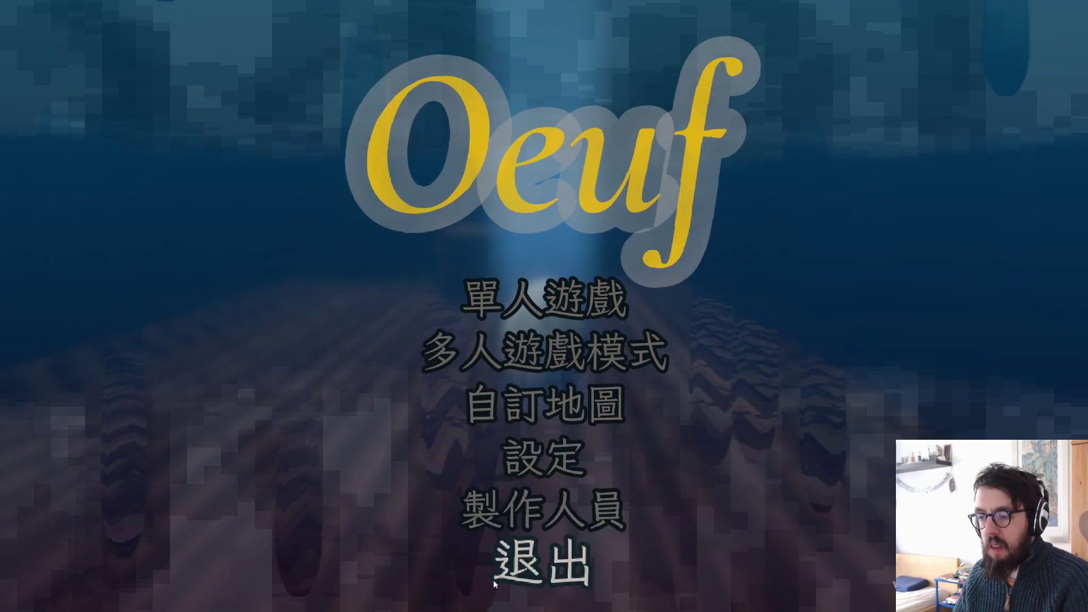
click(493, 580)
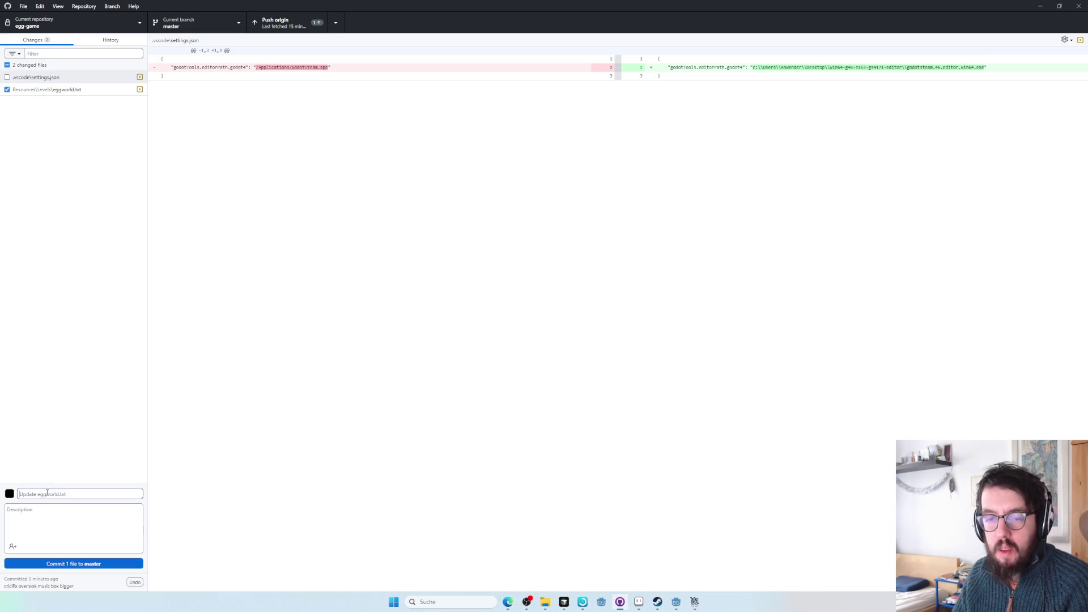
key(alt+Tab)
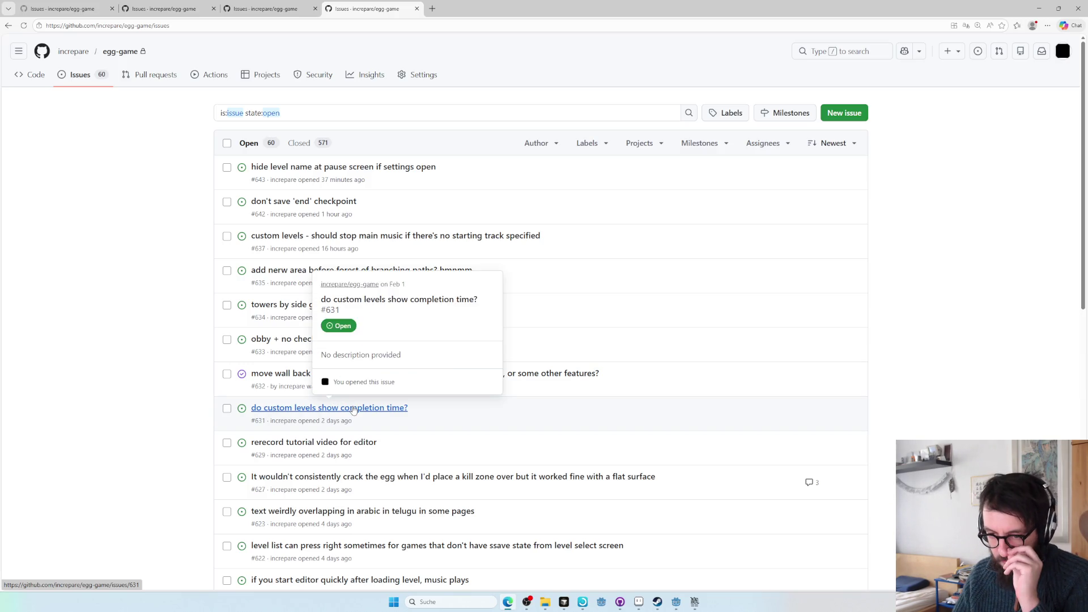
- Scroll through egg-game's open issues, tick issue #576, and go to page 2
mouse_move(292, 402)
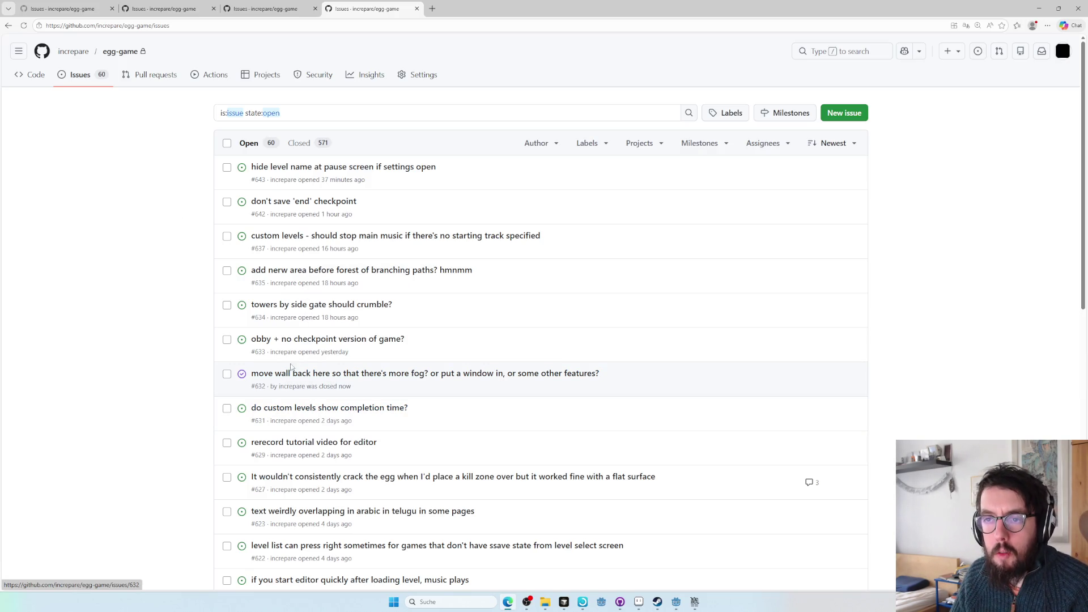
scroll(347, 443, down, 3)
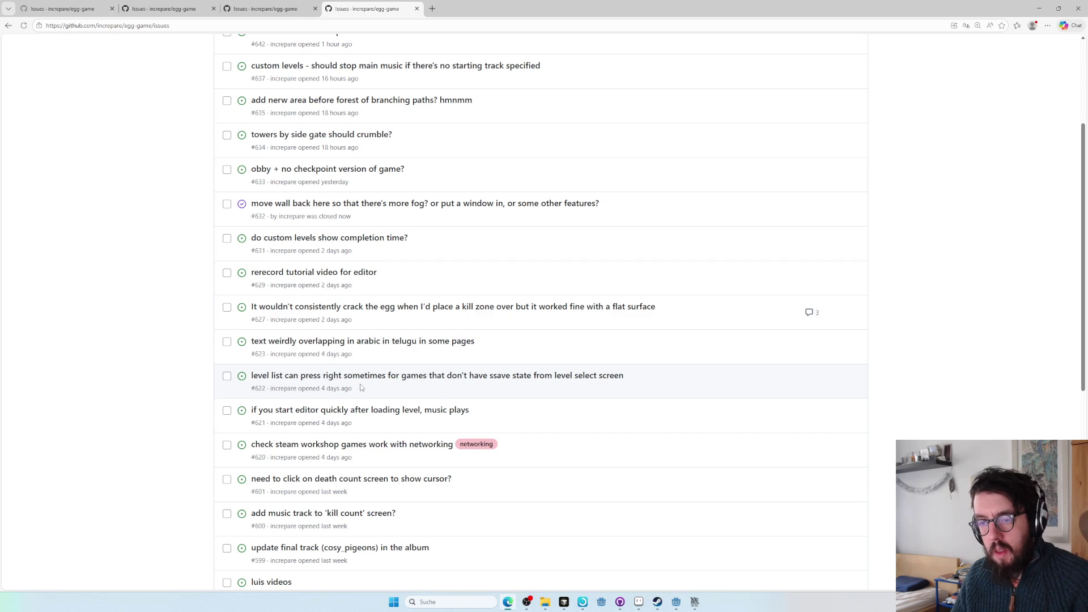
mouse_move(363, 378)
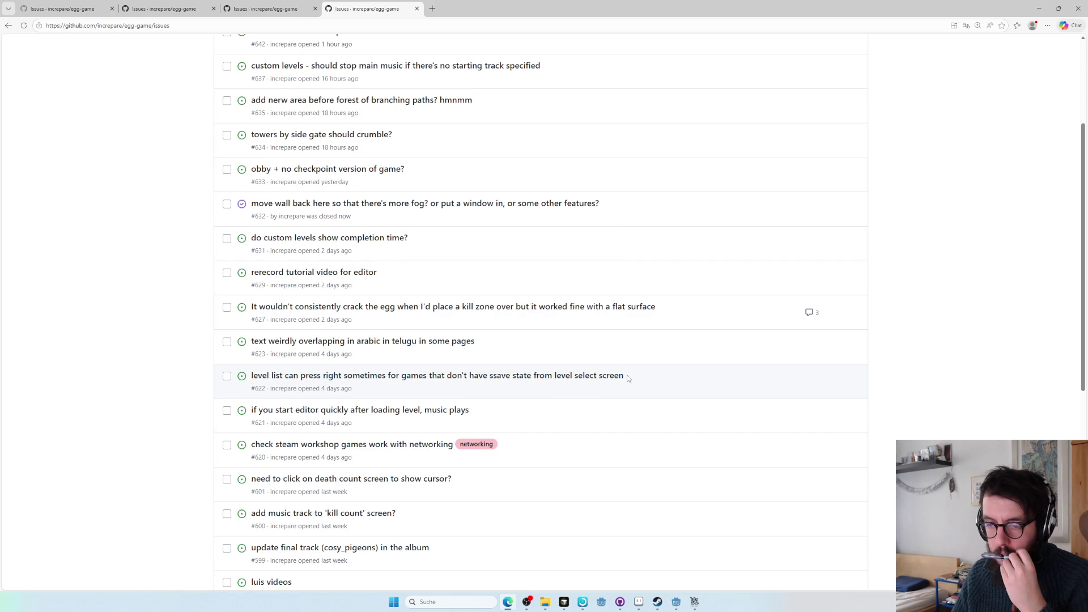
scroll(461, 416, down, 2)
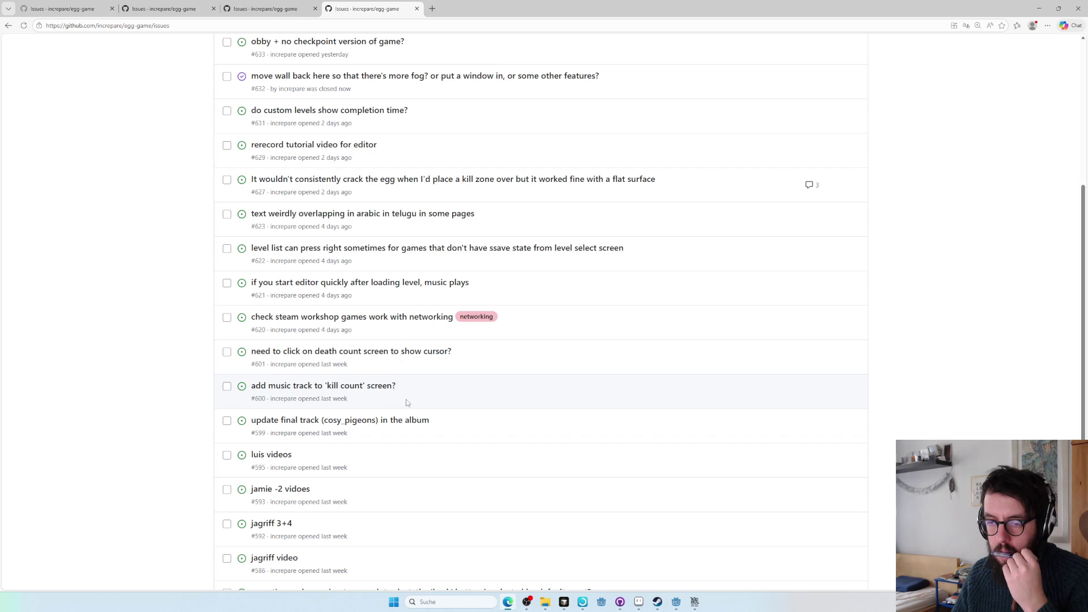
scroll(379, 445, down, 4)
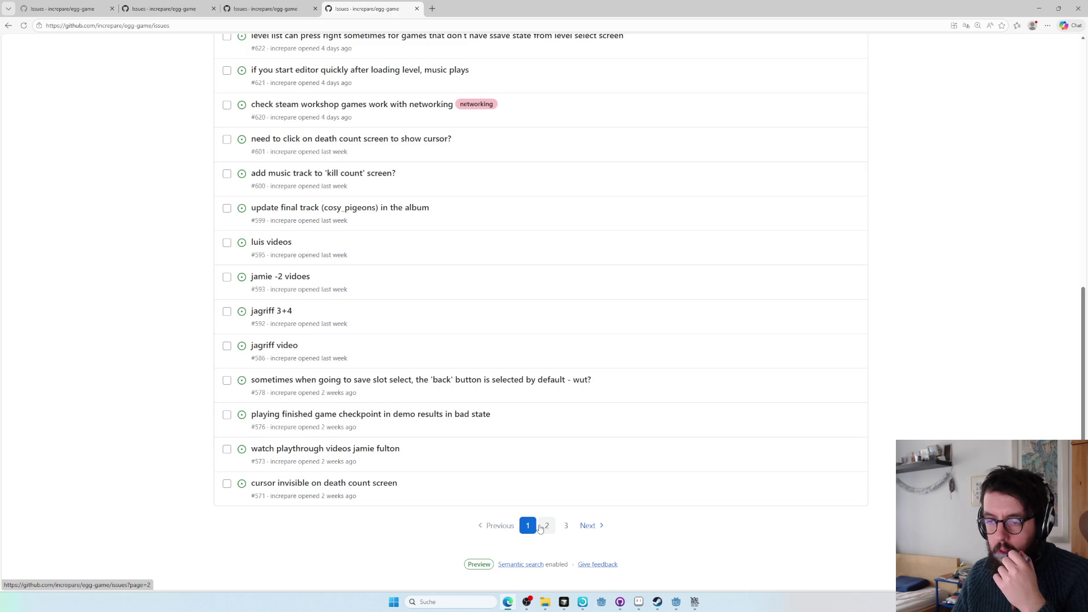
click(227, 416)
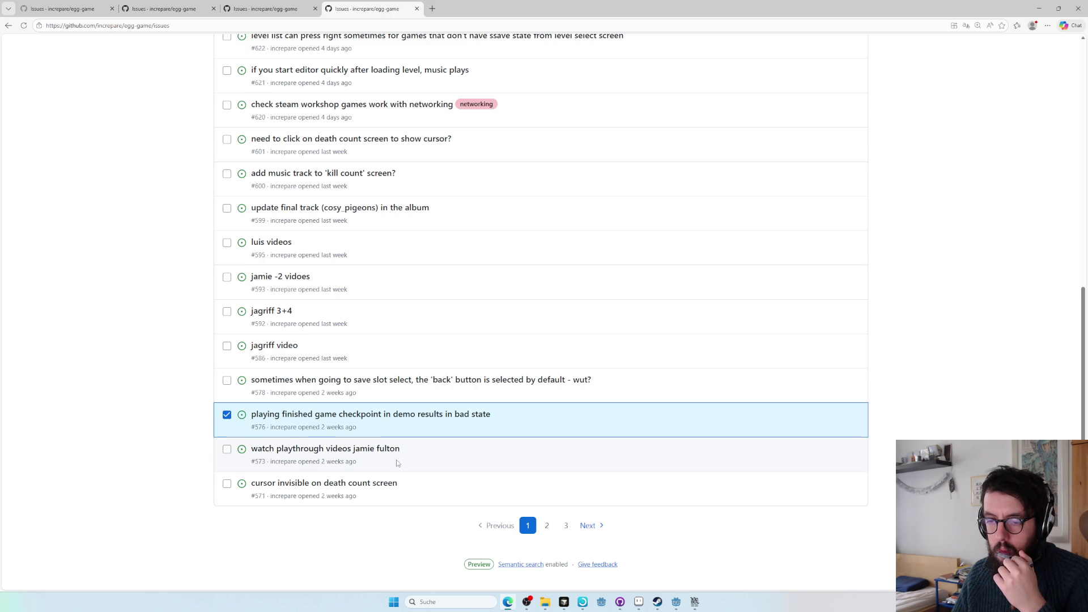
click(547, 526)
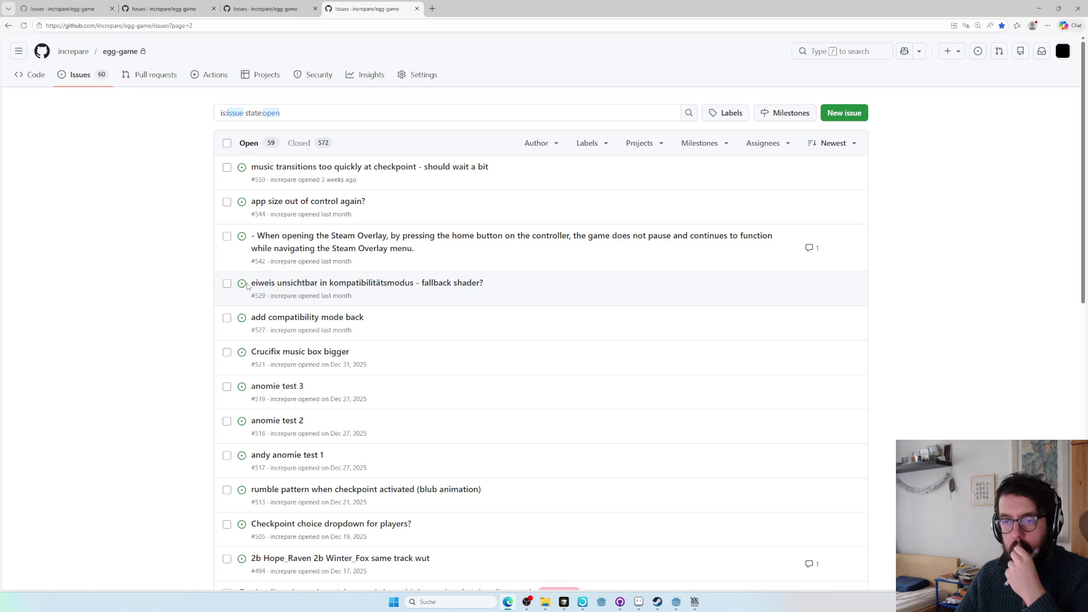
key(alt+Tab)
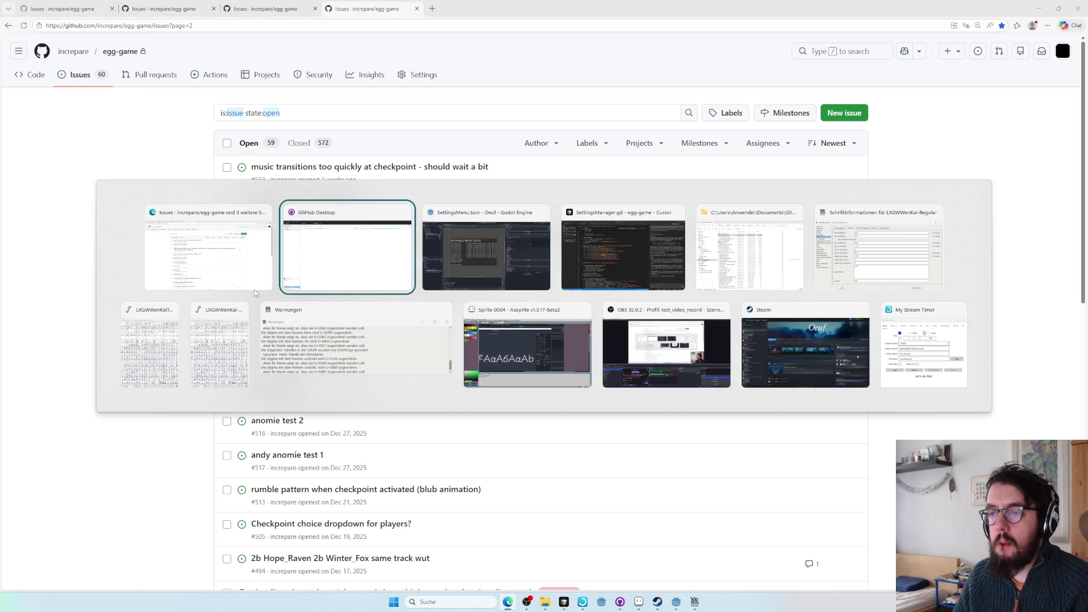
- In Cursor, open QualityManager.gd and search it for 'compatibility' to find the gl_compatibility check
key(Tab)
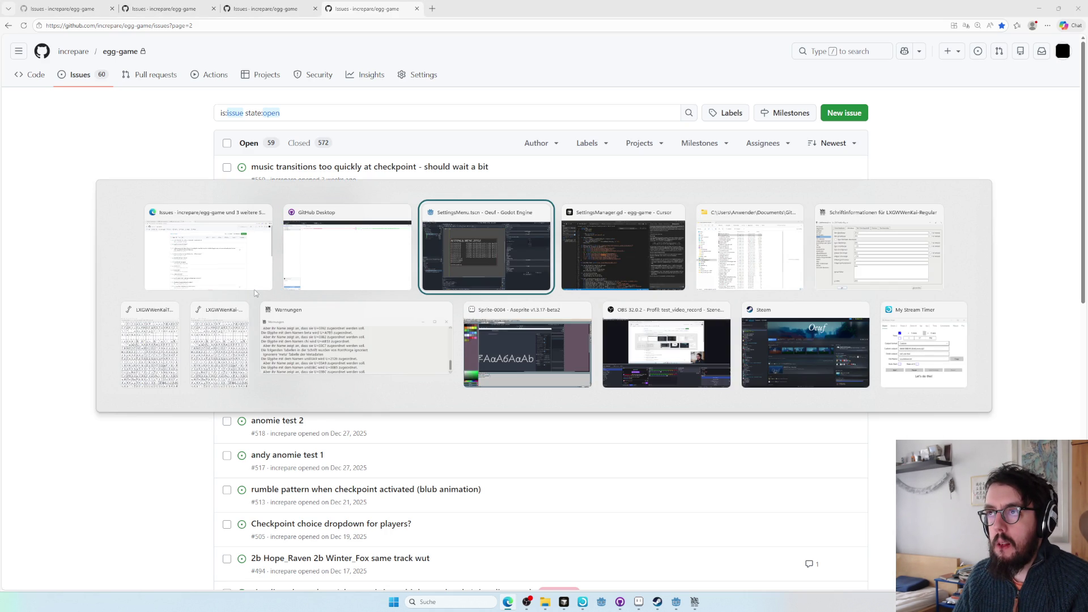
key(Tab)
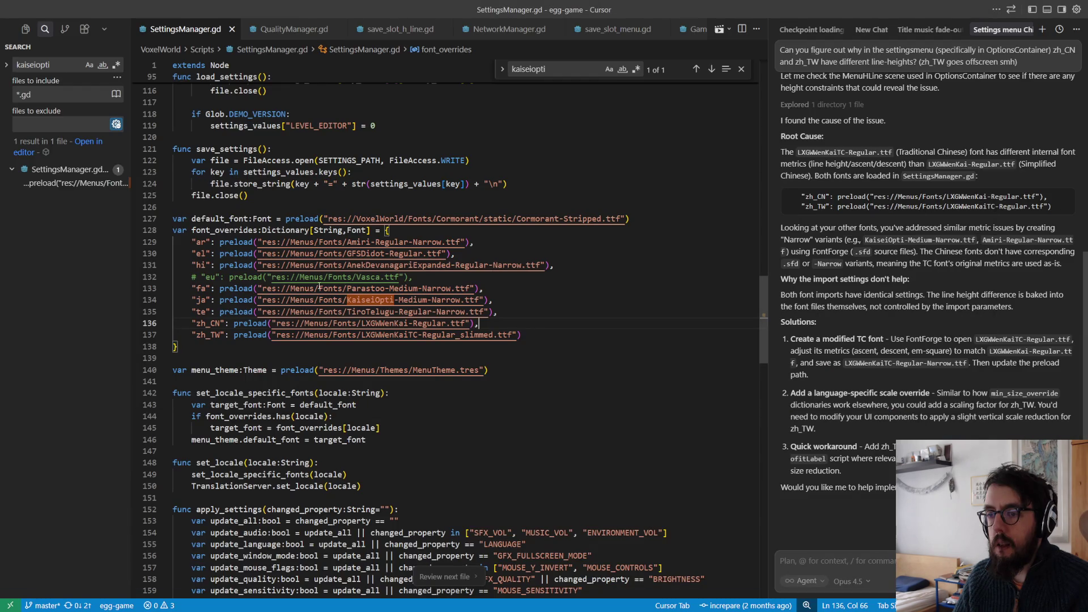
key(ctrl+p)
text(qualit)
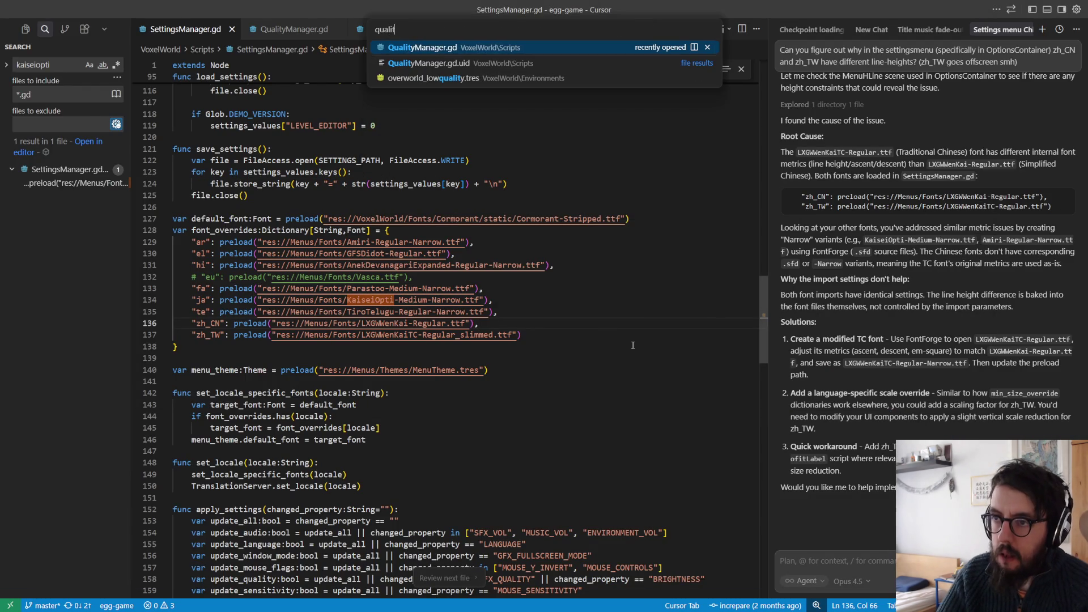
key(Return)
text(compatibility)
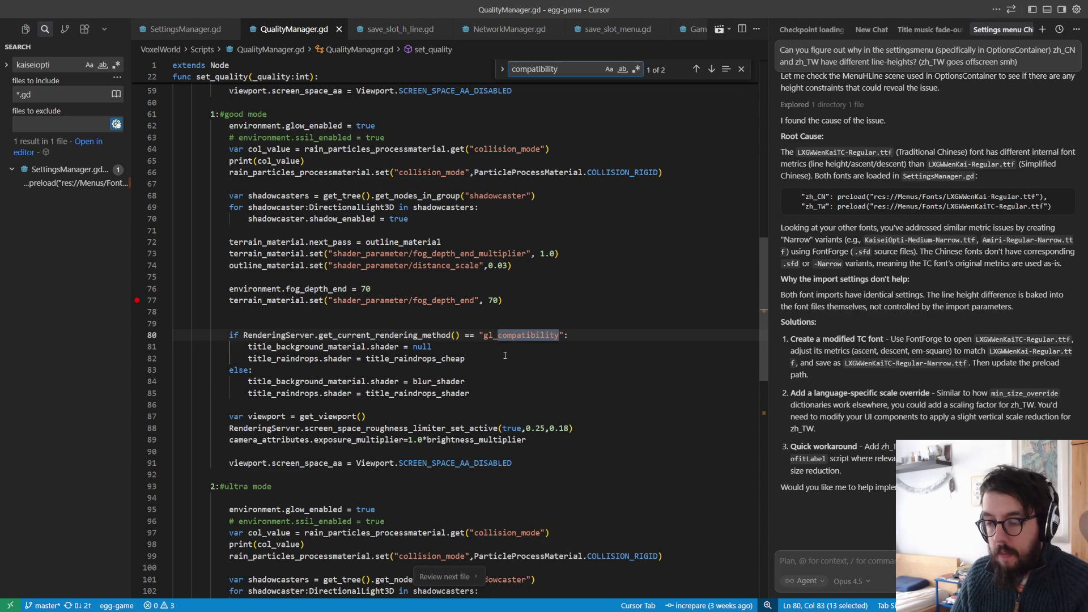
key(alt+Tab)
key(alt+Tab)
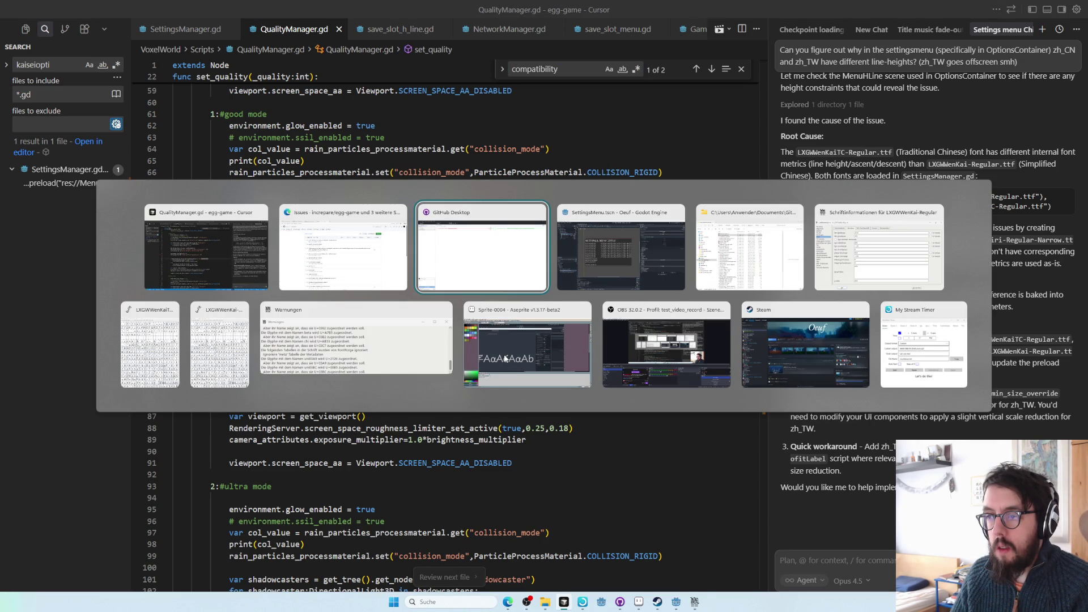
key(alt+Tab)
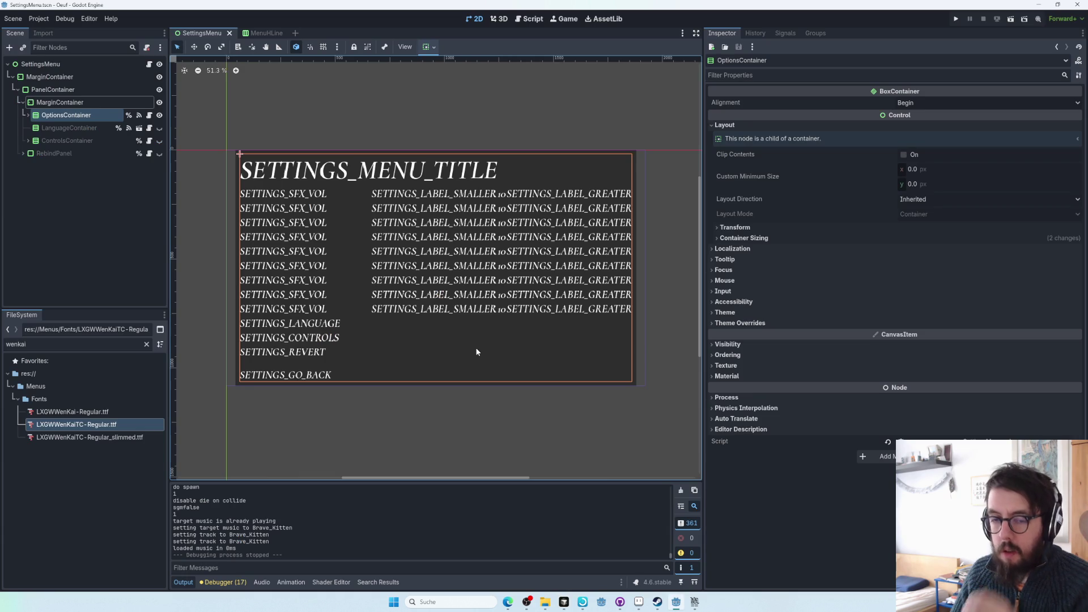
- Filter the FileSystem for 'egg insi' and open the egg_inside_lq.tscn scene
double_click(85, 343)
text(egg)
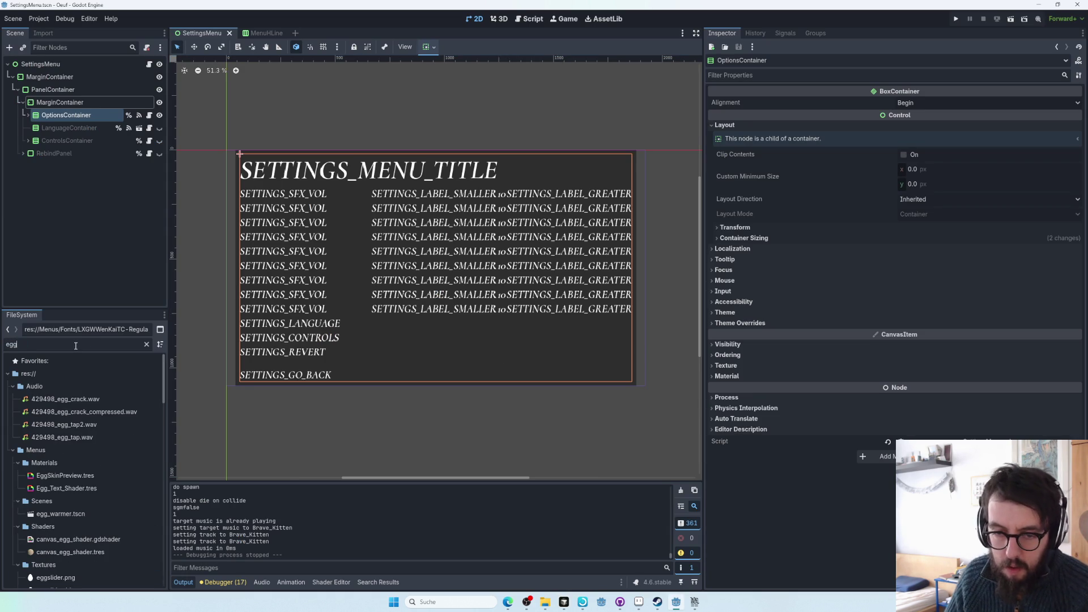
text( insi)
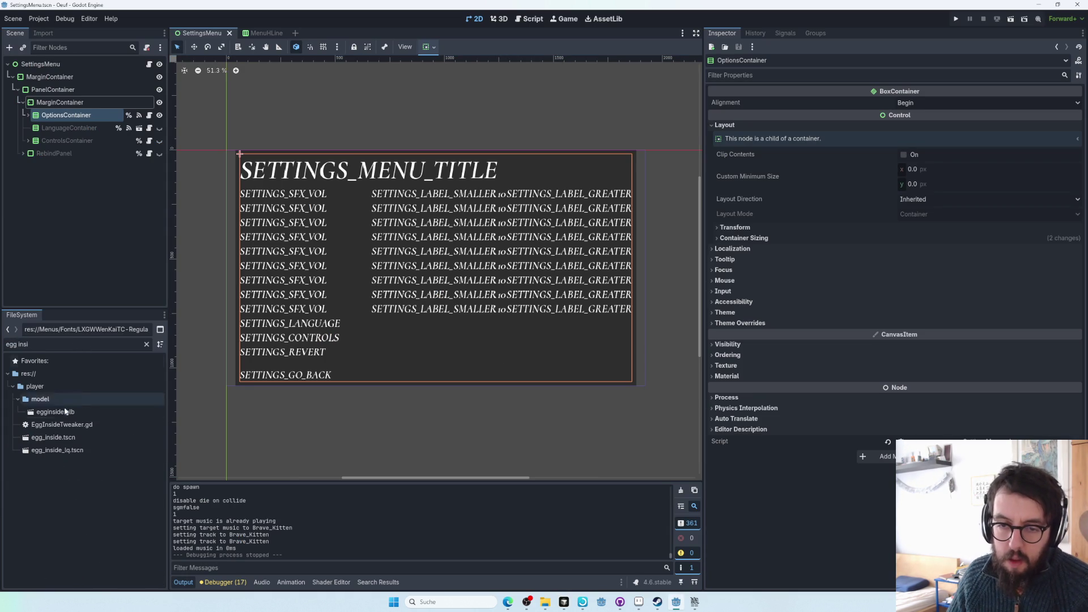
double_click(71, 450)
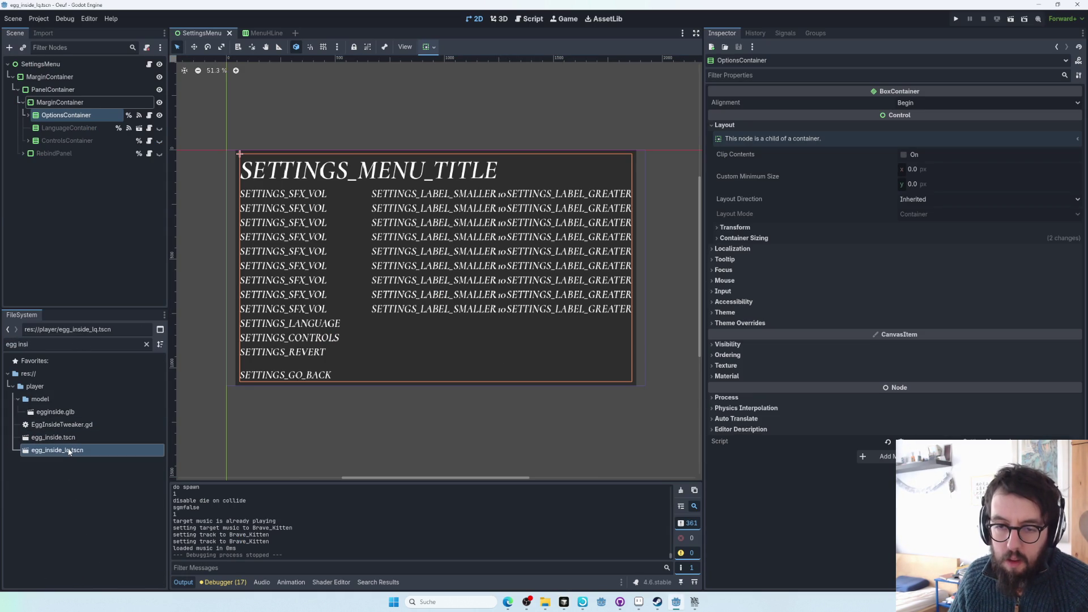
drag(481, 287, 488, 293)
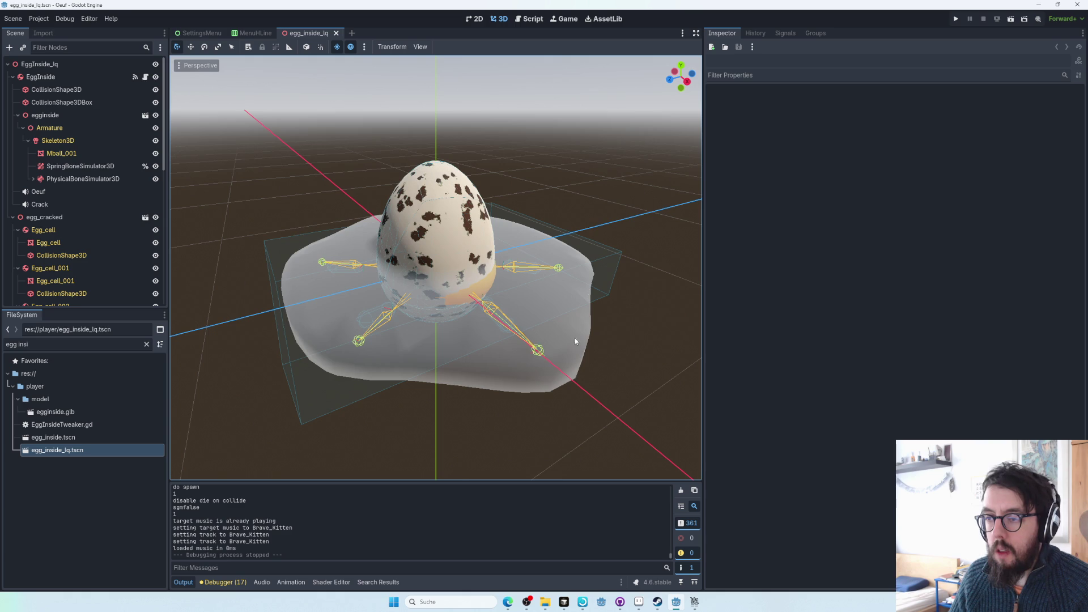
- Select the Mball_001 mesh and expand its Surface Material Override slot 0 properties
click(563, 321)
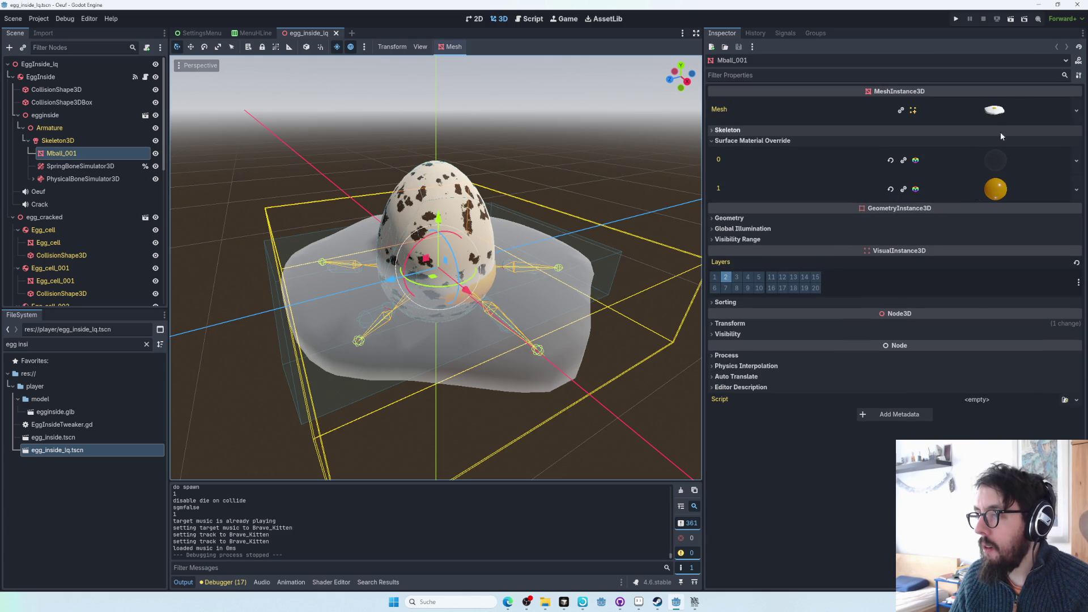
click(996, 160)
scroll(861, 339, down, 4)
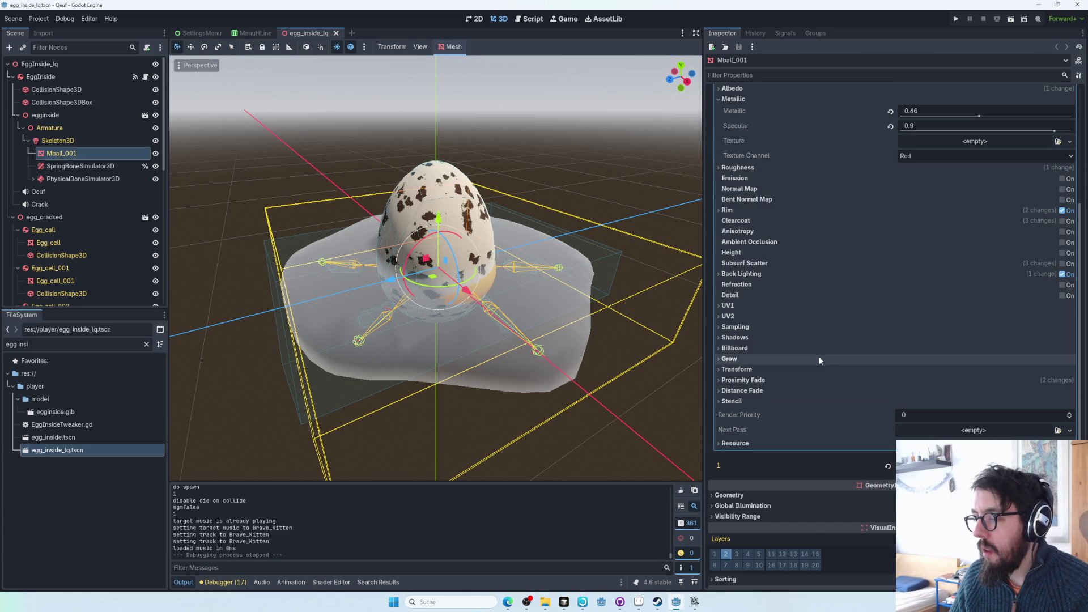
scroll(821, 354, up, 2)
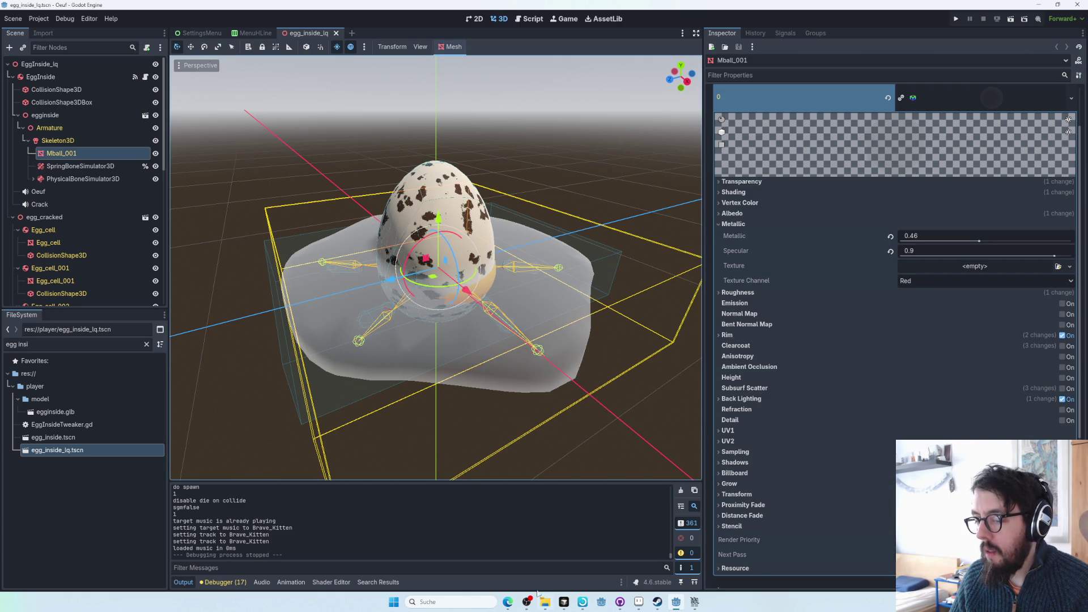
click(508, 600)
- Search the web for 'godot material fallback for compatibility mode'
key(ctrl+t)
text(godot matei)
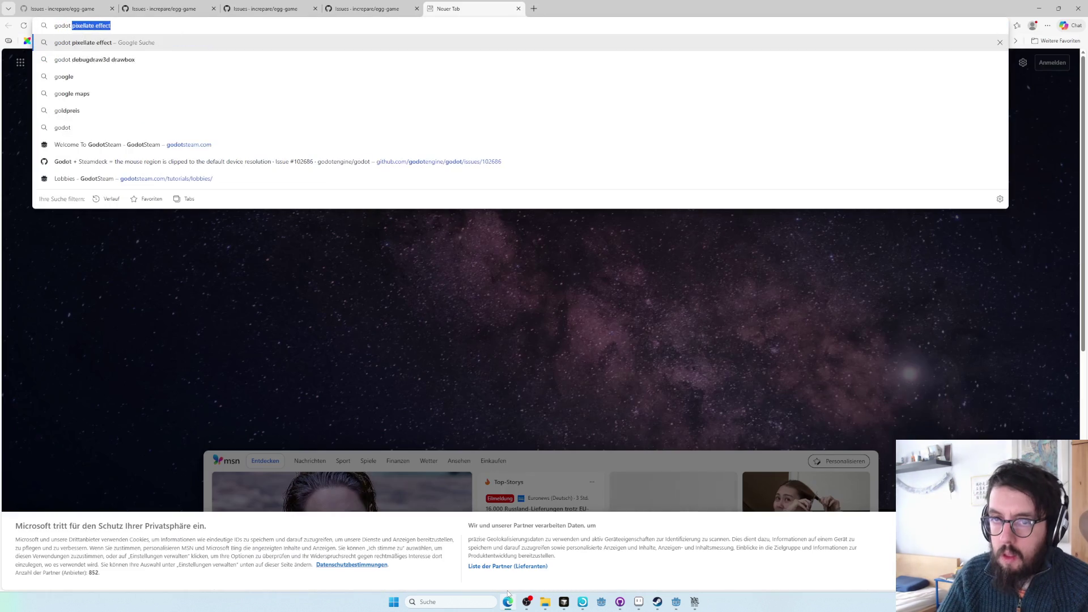
key(BackSpace)
text(rial )
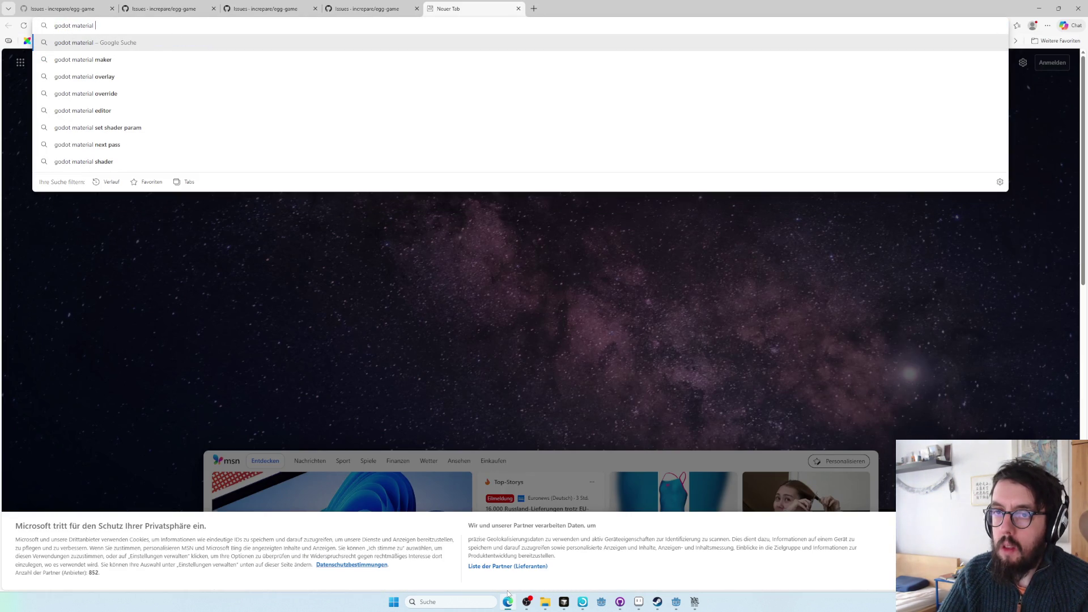
text(fallback for co)
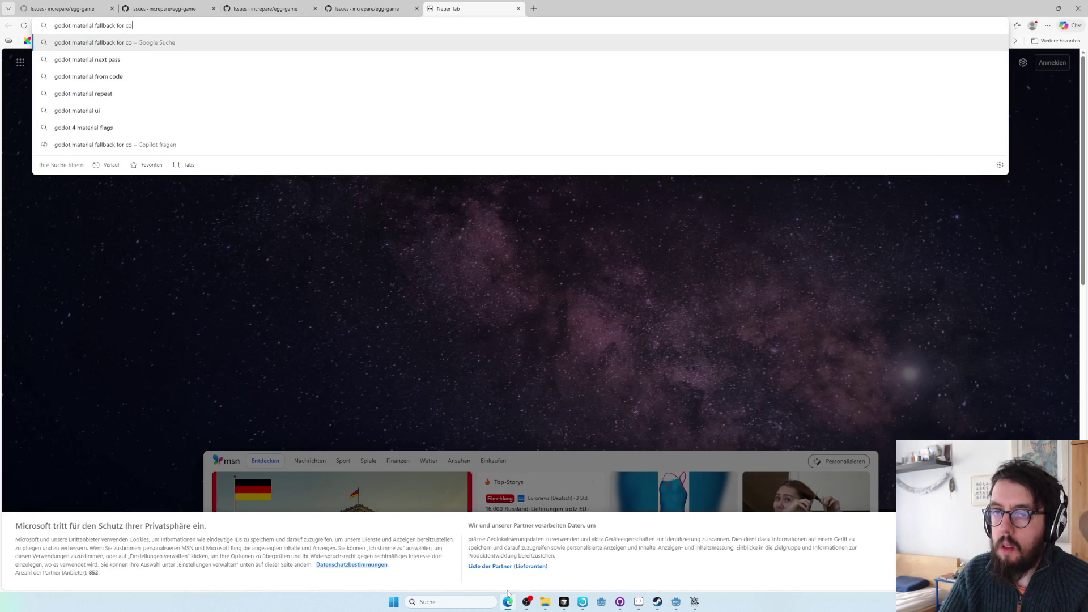
text(mpatibility mode)
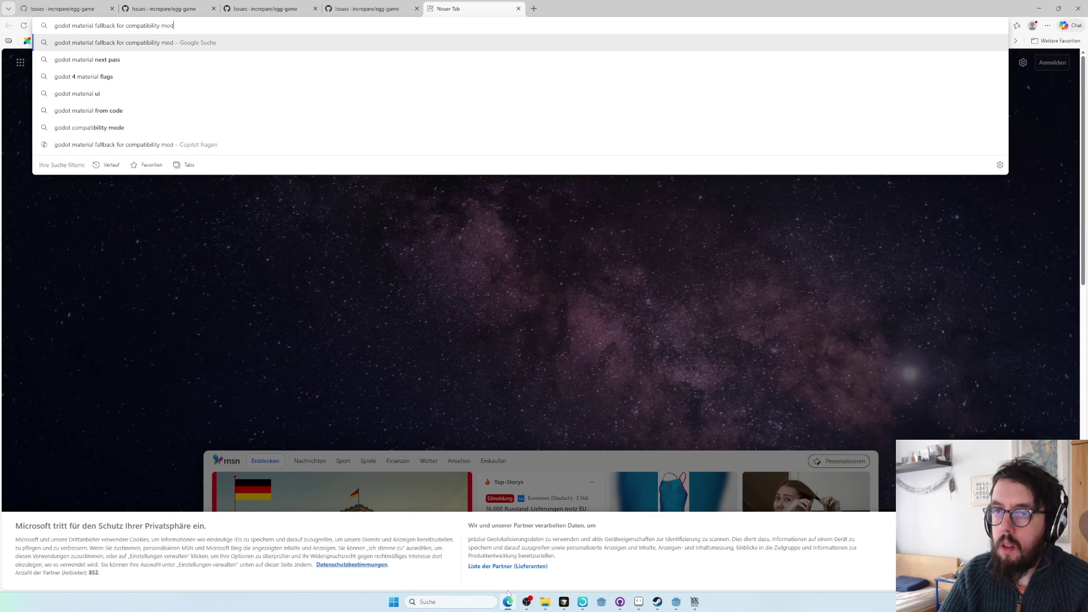
key(Return)
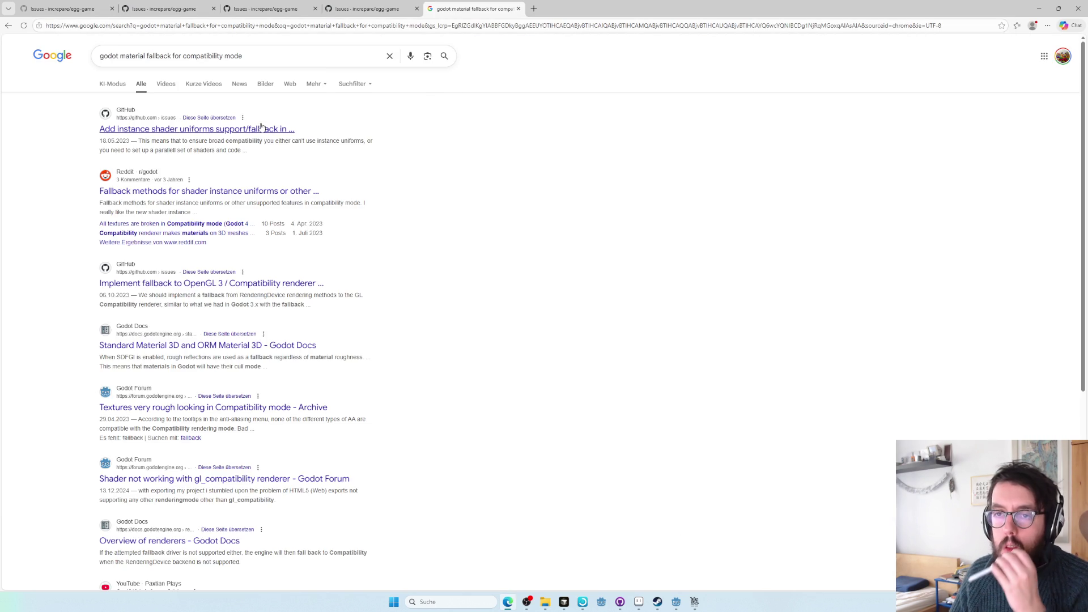
- Open GitHub proposal #6909 on Compatibility instance uniforms and read through its comments
middle_click(260, 129)
click(573, 9)
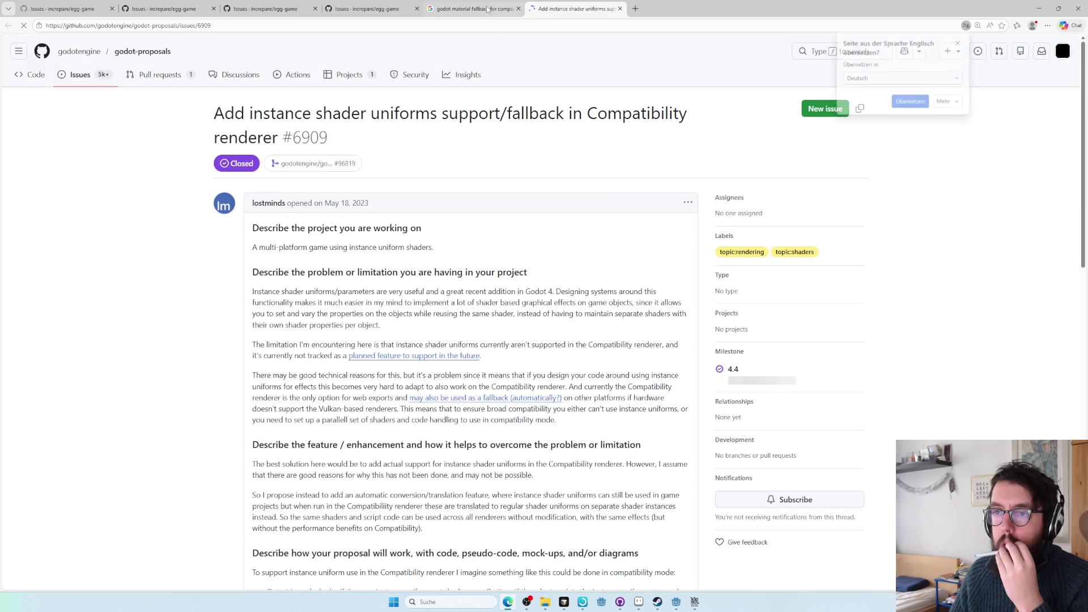
scroll(619, 197, down, 15)
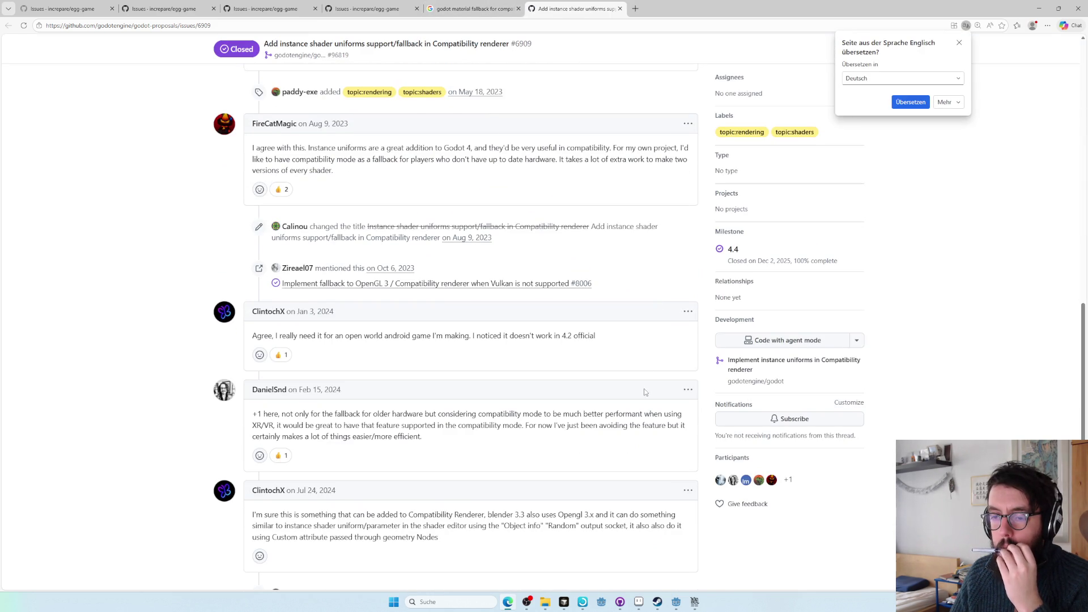
scroll(644, 392, down, 2)
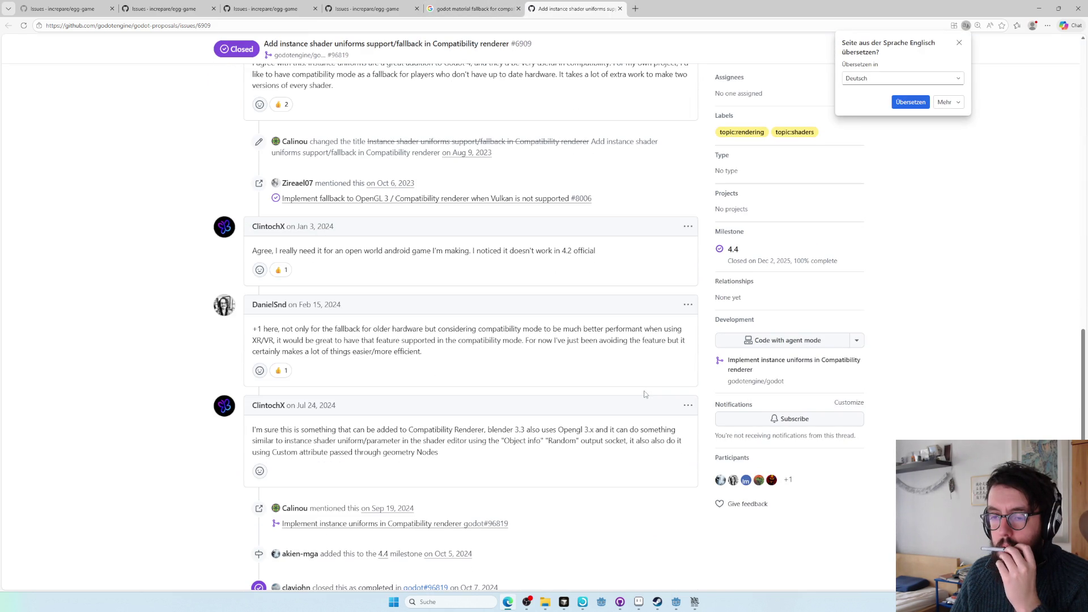
scroll(644, 393, down, 3)
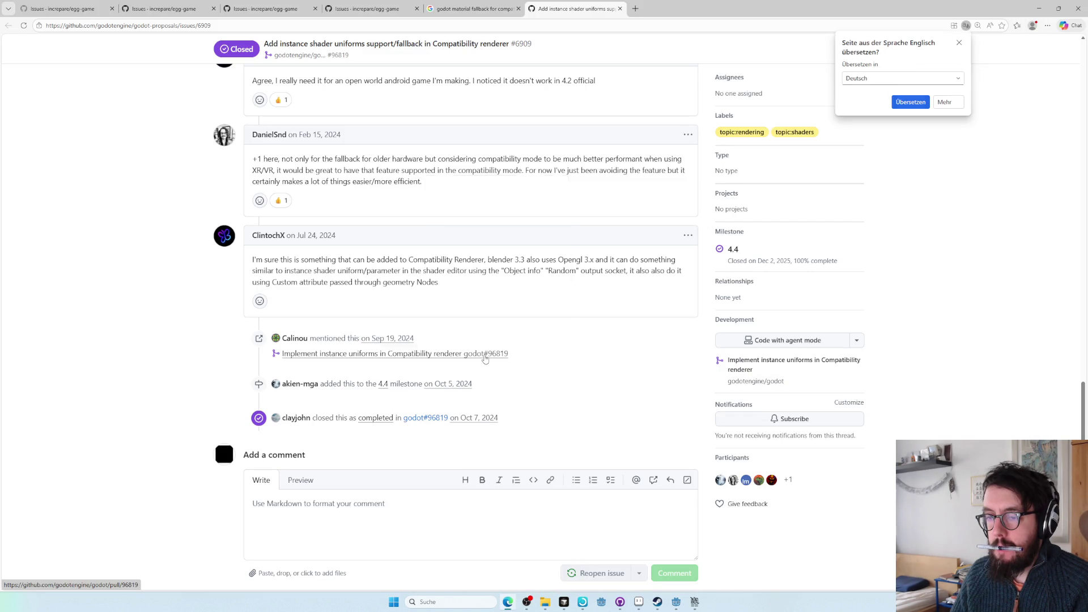
key(alt+Tab)
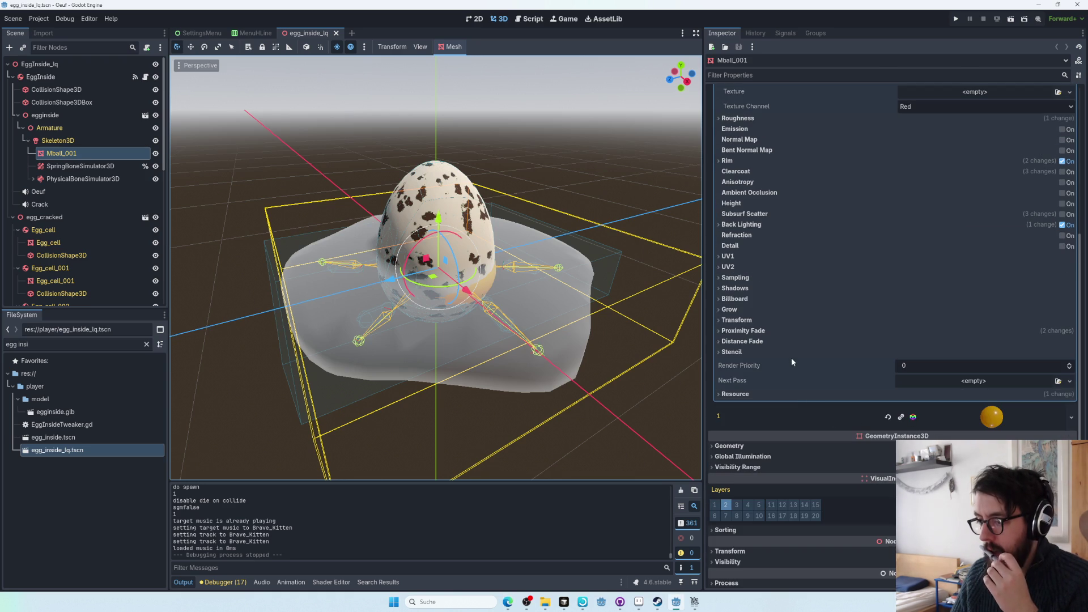
- Expand the material's Distance Fade and Proximity Fade settings in the Inspector
click(784, 341)
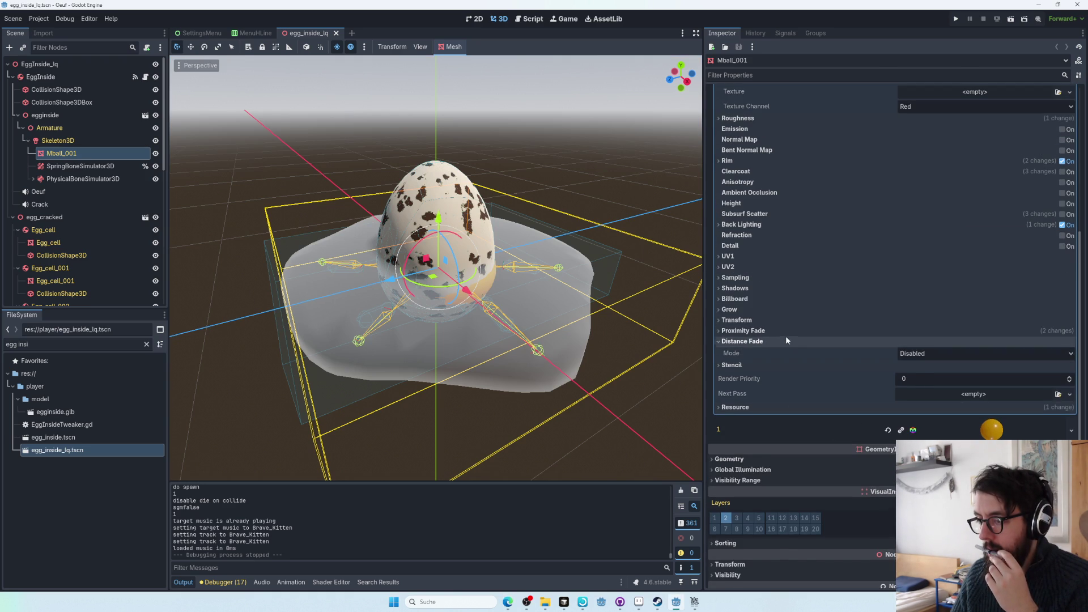
click(785, 330)
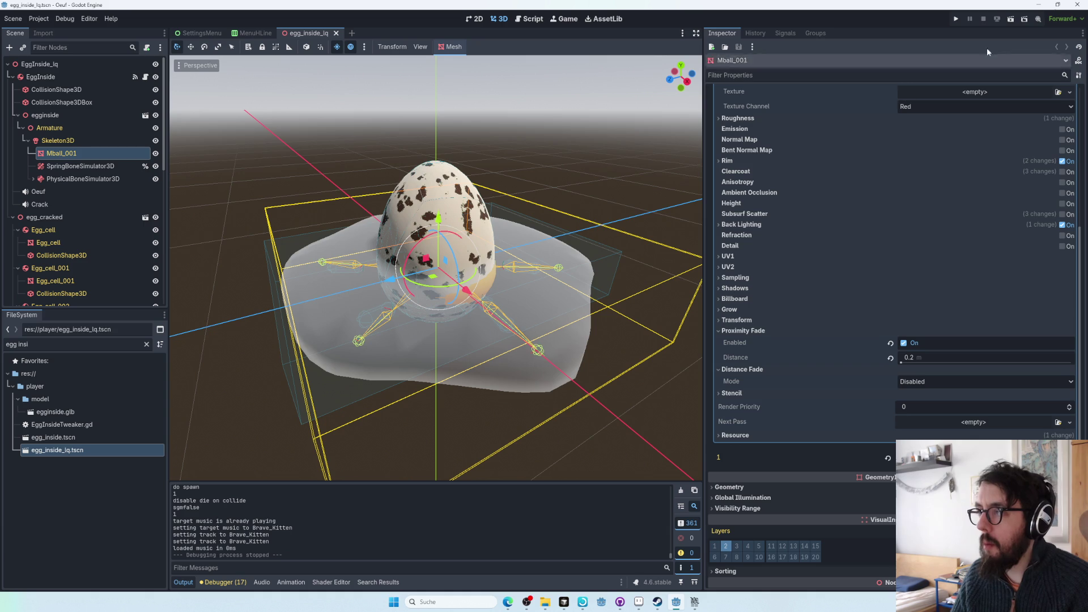
click(1057, 20)
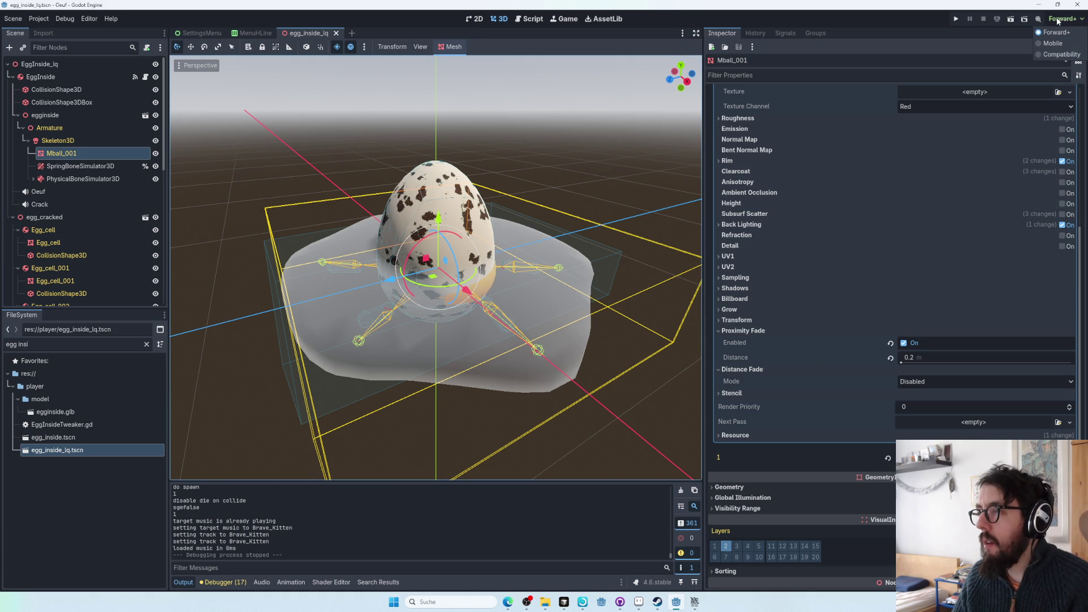
click(1057, 21)
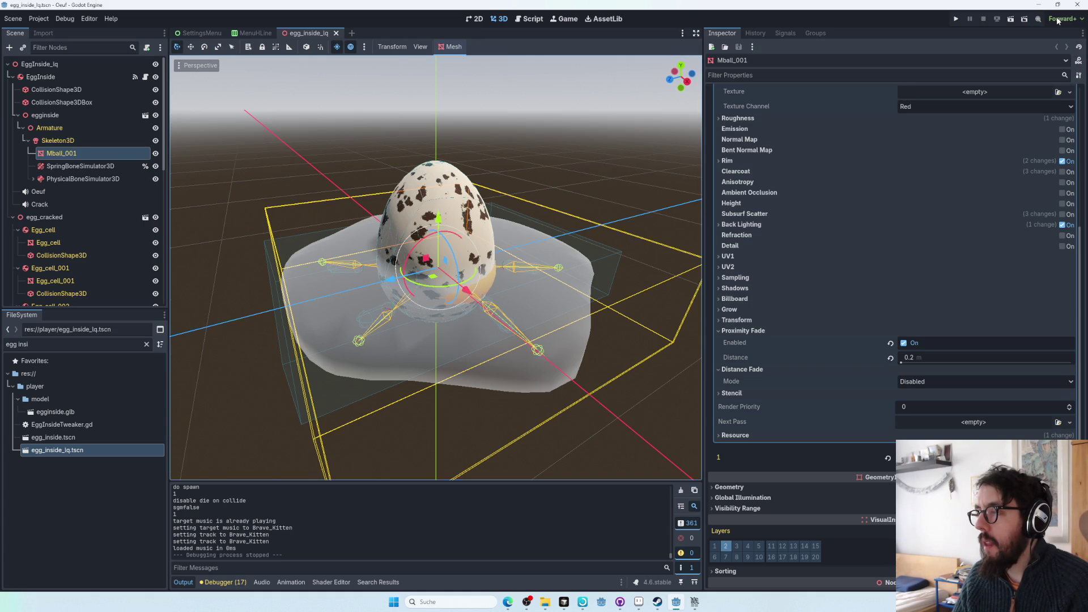
key(alt+Tab)
key(alt+Tab)
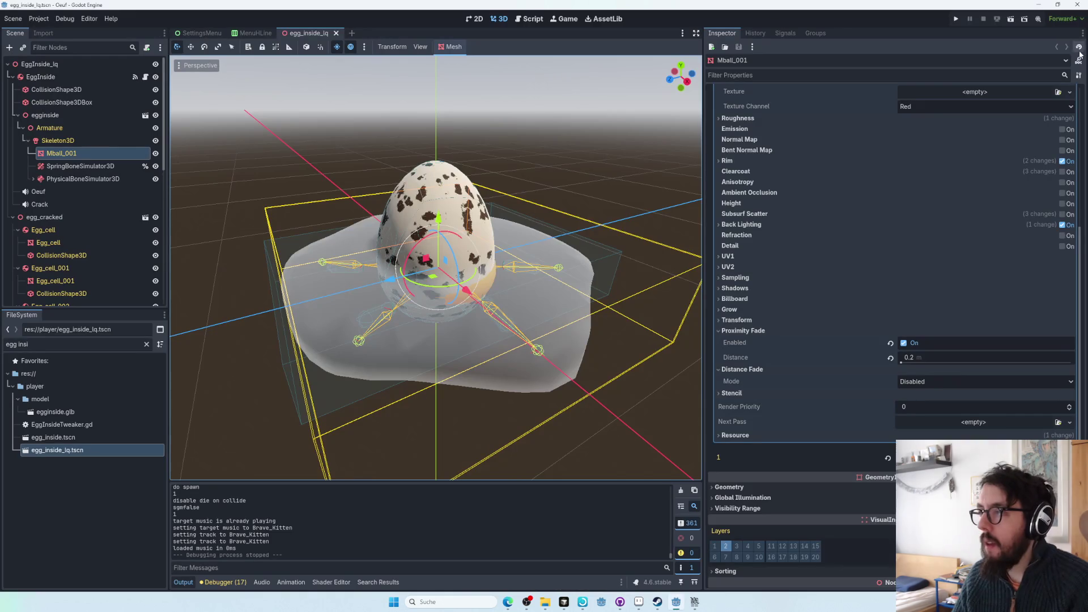
- Switch the project to the Compatibility renderer, save and restart, then run the project
click(1057, 21)
click(1060, 56)
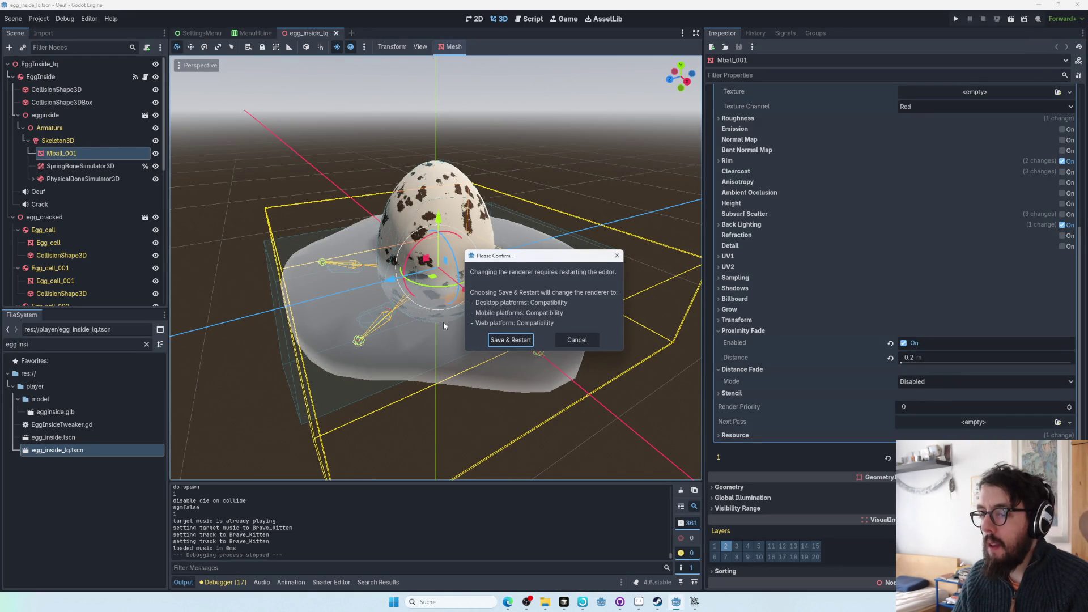
click(502, 339)
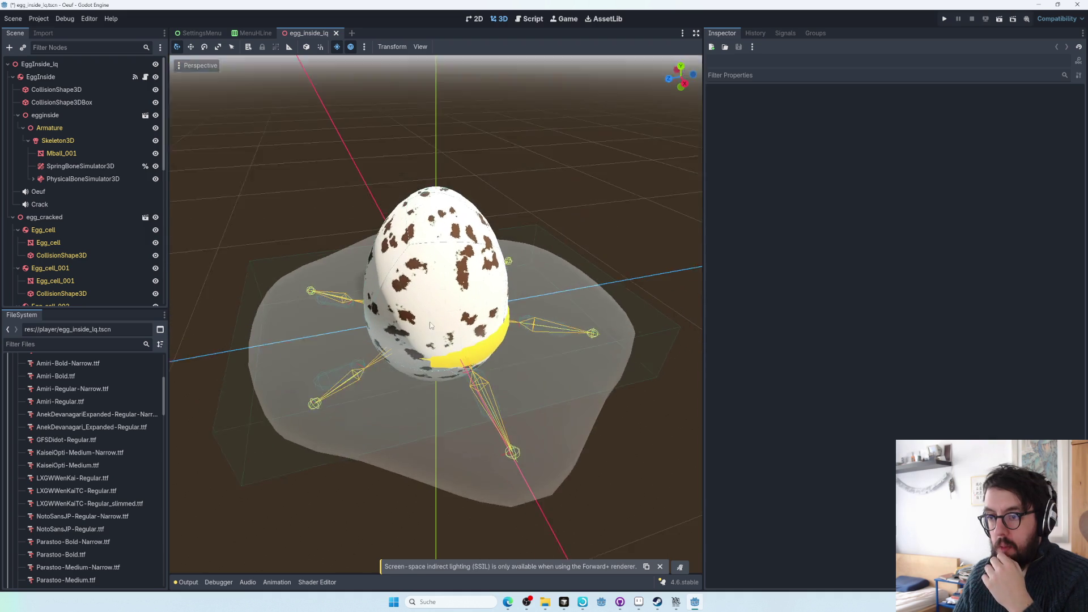
click(943, 20)
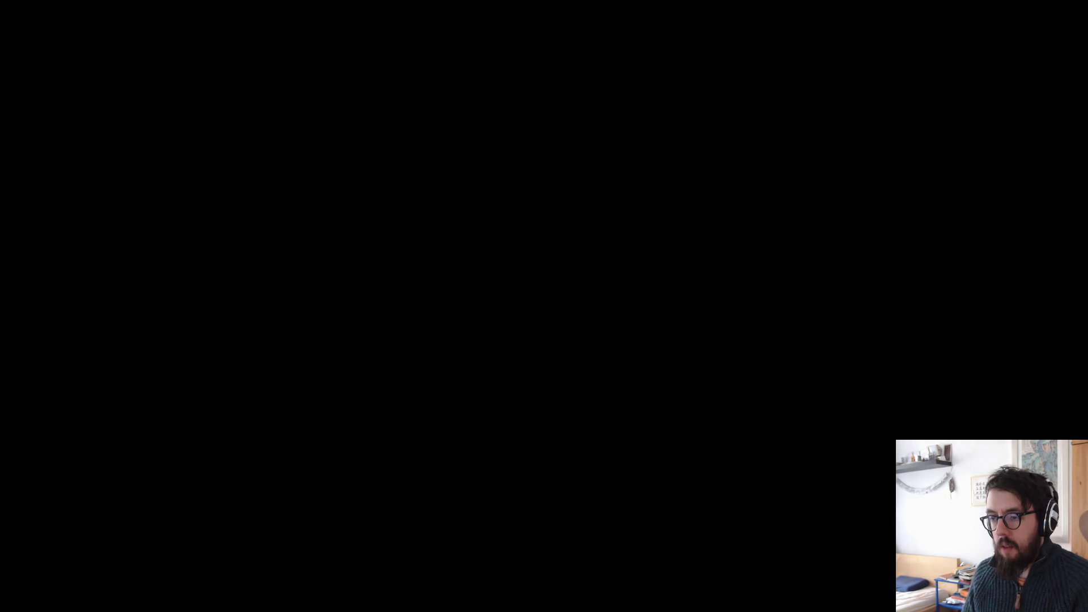
- Check the graphics quality option in the game's Settings, then respawn the egg with B
key(Escape)
key(Return)
key(Down)
key(Down)
key(Down)
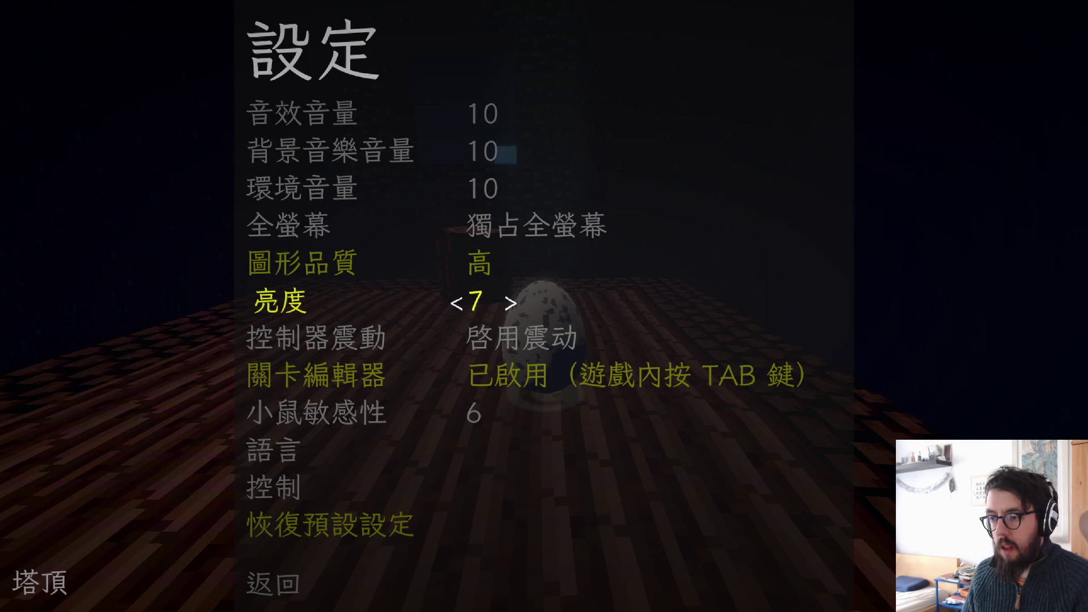
key(Escape)
key(Escape)
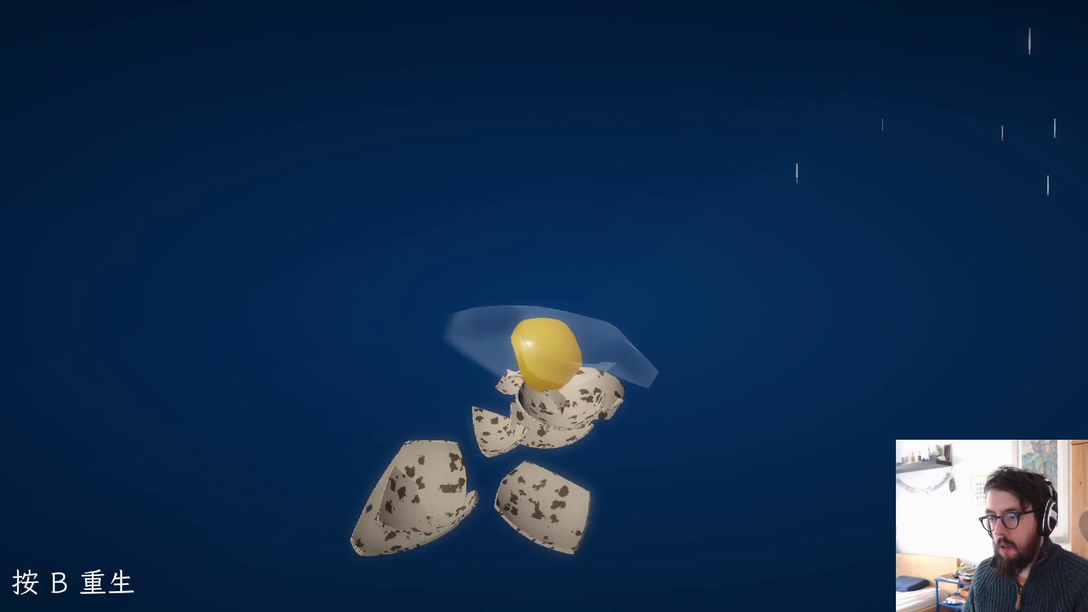
key(b)
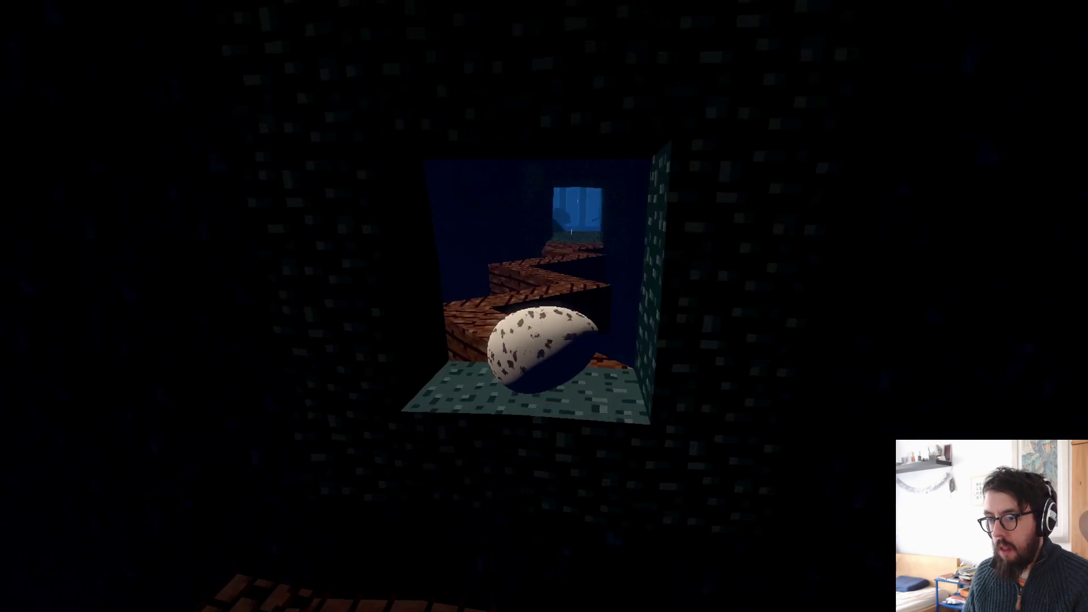
- Check the brightness setting, then roll the egg along the zigzag path into the rainy garden
key(Escape)
key(Down)
key(Return)
key(Down)
key(Down)
key(Down)
key(Down)
key(Down)
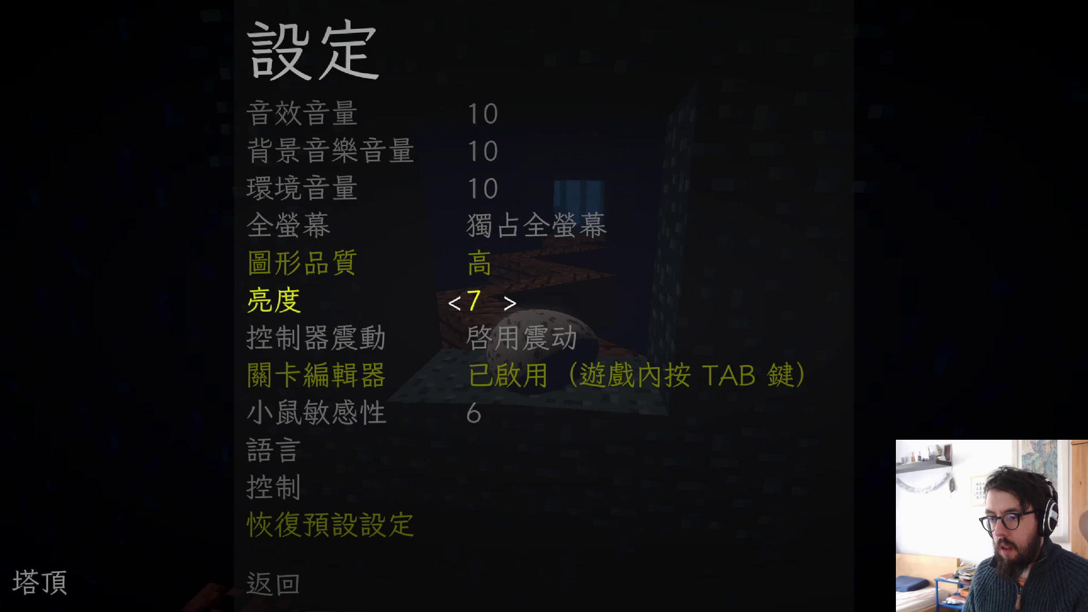
key(Escape)
key(Escape)
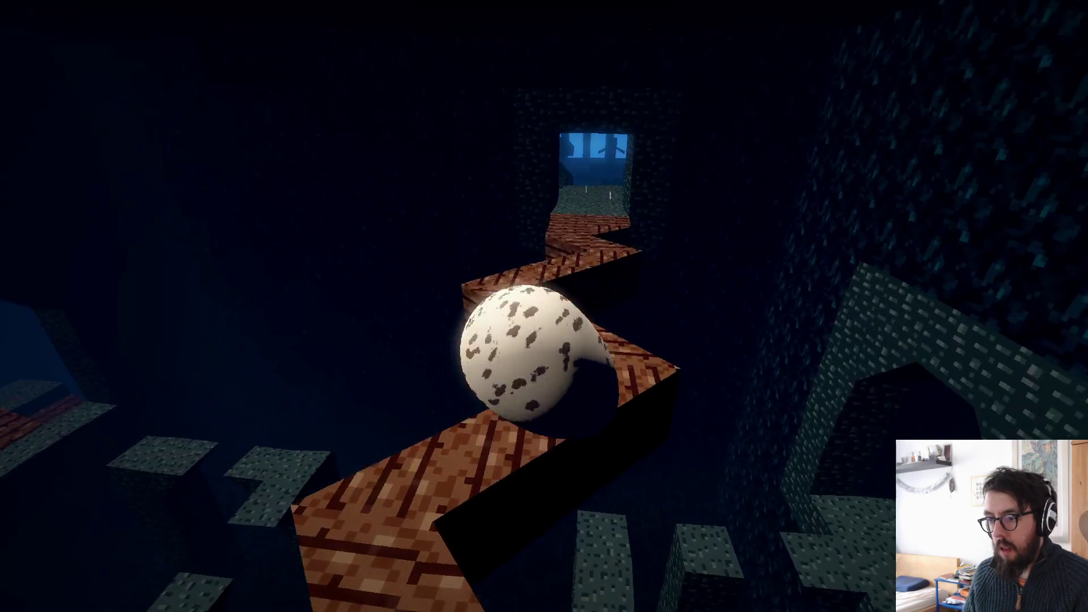
key(w)
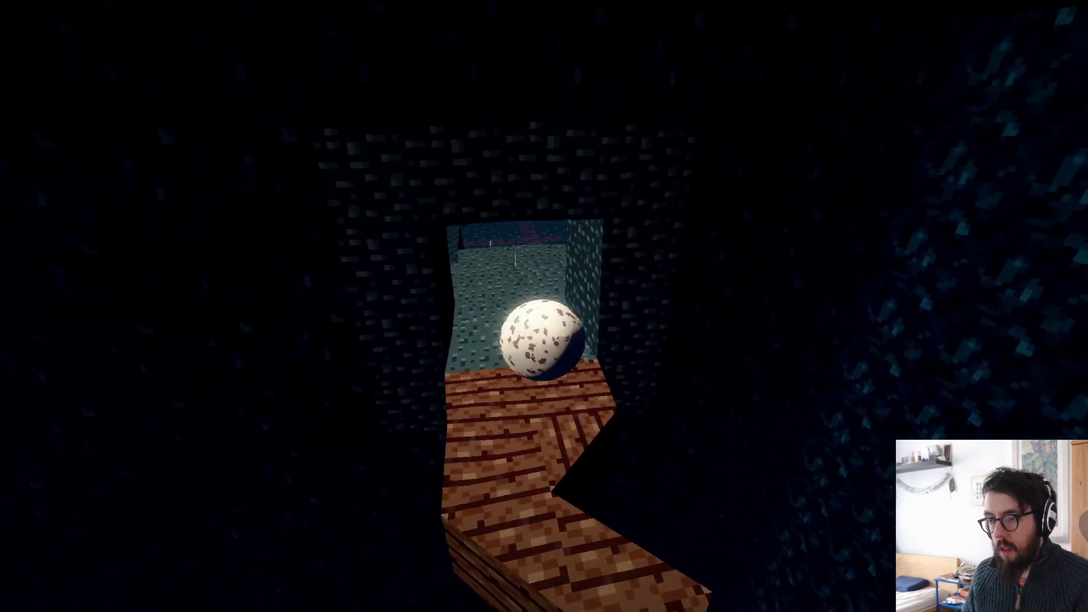
key(w)
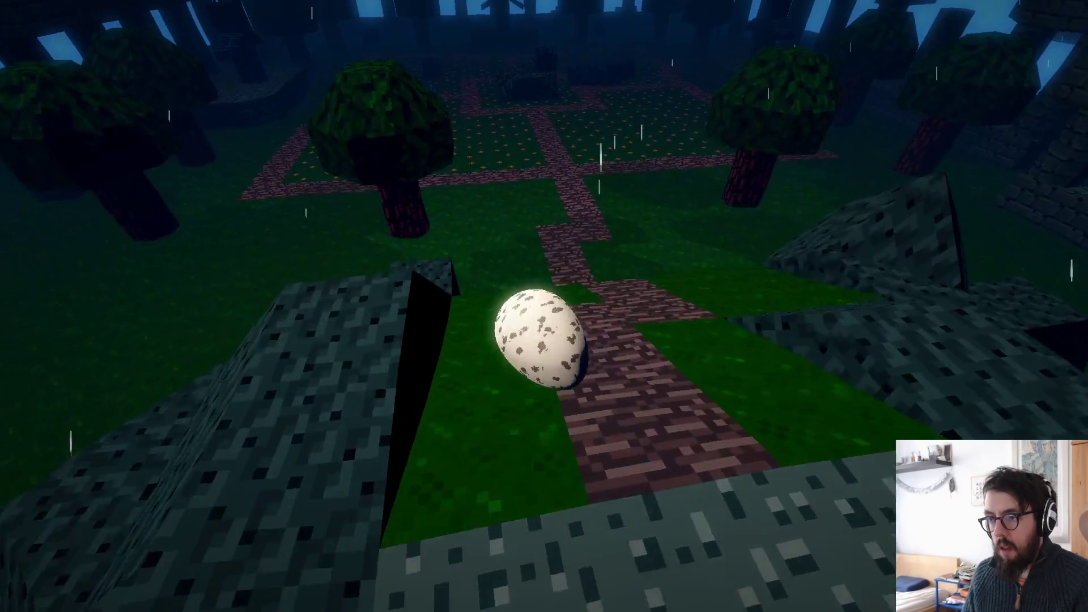